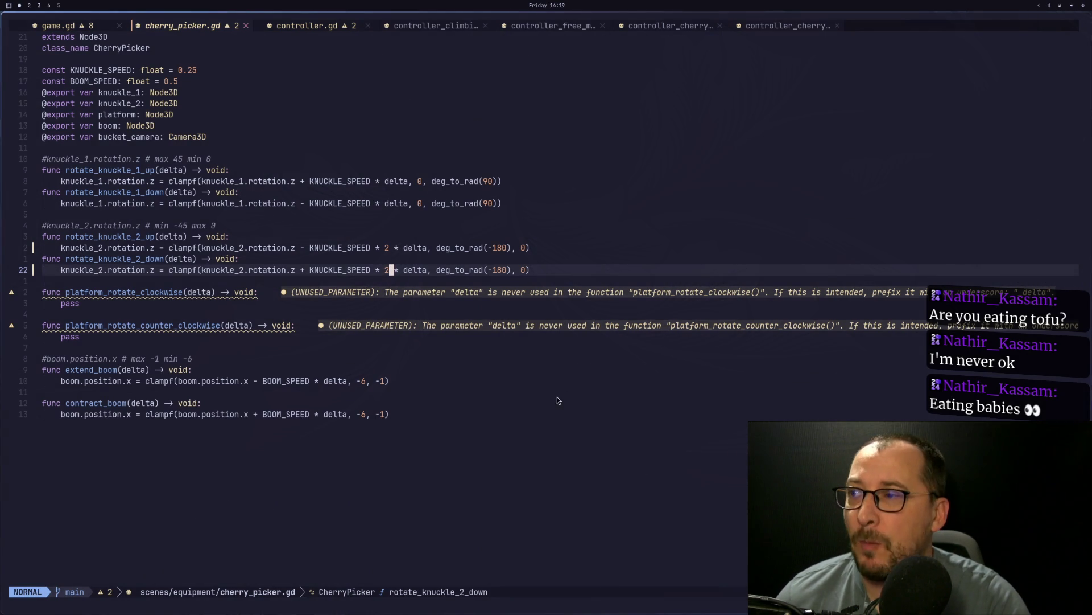
Step: Copy the knuckle_2 clampf line and paste it below pass in platform_rotate_clockwise
{"action": "left_click", "coordinate": [178, 308]}
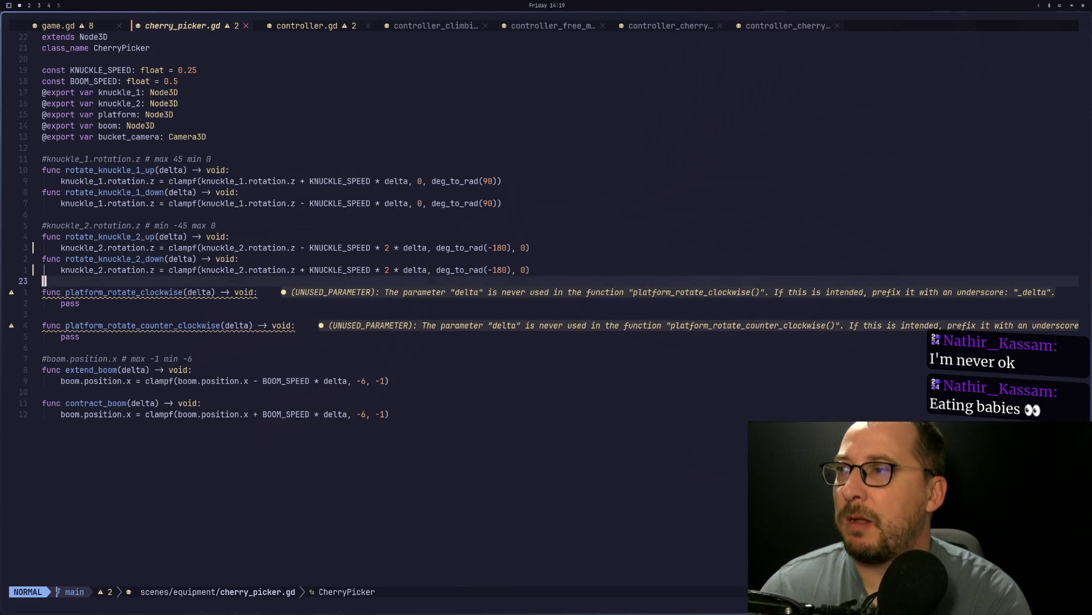
{"action": "left_click", "coordinate": [180, 325]}
{"action": "key", "text": "j"}
{"action": "key", "text": "j"}
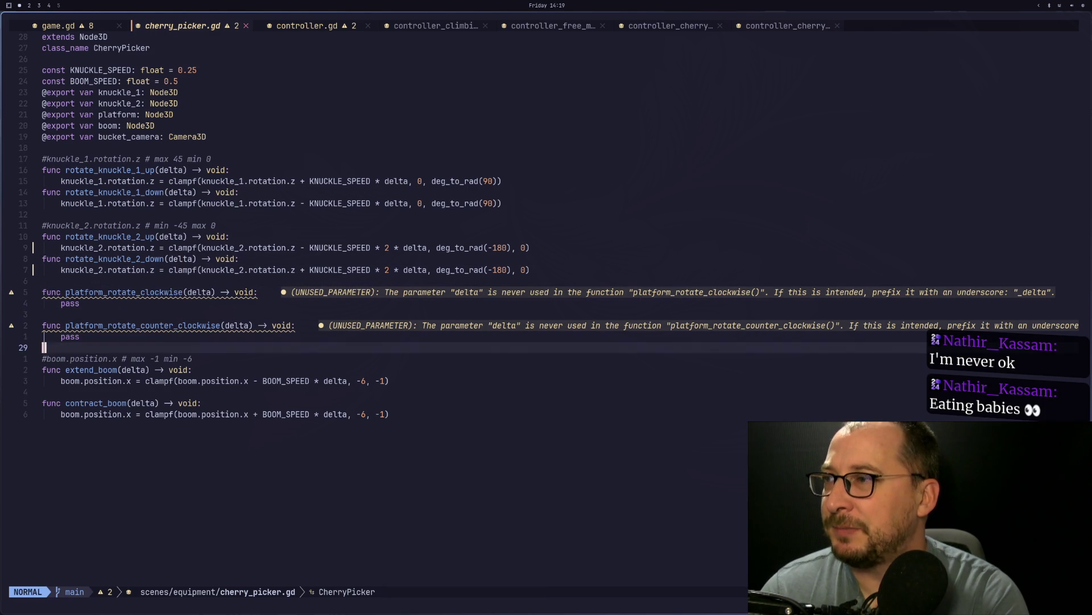
{"action": "key", "text": "k"}
{"action": "key", "text": "k"}
{"action": "key", "text": "k"}
{"action": "key", "text": "k"}
{"action": "key", "text": "k"}
{"action": "key", "text": "j"}
{"action": "key", "text": "k"}
{"action": "key", "text": "j"}
{"action": "key", "text": "e"}
{"action": "key", "text": "k"}
{"action": "key", "text": "k"}
{"action": "key", "text": "k"}
{"action": "key", "text": "y"}
{"action": "key", "text": "y"}
{"action": "key", "text": "j"}
{"action": "key", "text": "j"}
{"action": "key", "text": "j"}
{"action": "key", "text": "p"}
{"action": "key", "text": "k"}
Step: Retarget the pasted line to platform.rotation.y, replacing knuckle_2 with platform inside the expression
{"action": "key", "text": "d"}
{"action": "key", "text": "d"}
{"action": "type", "text": "cw"}
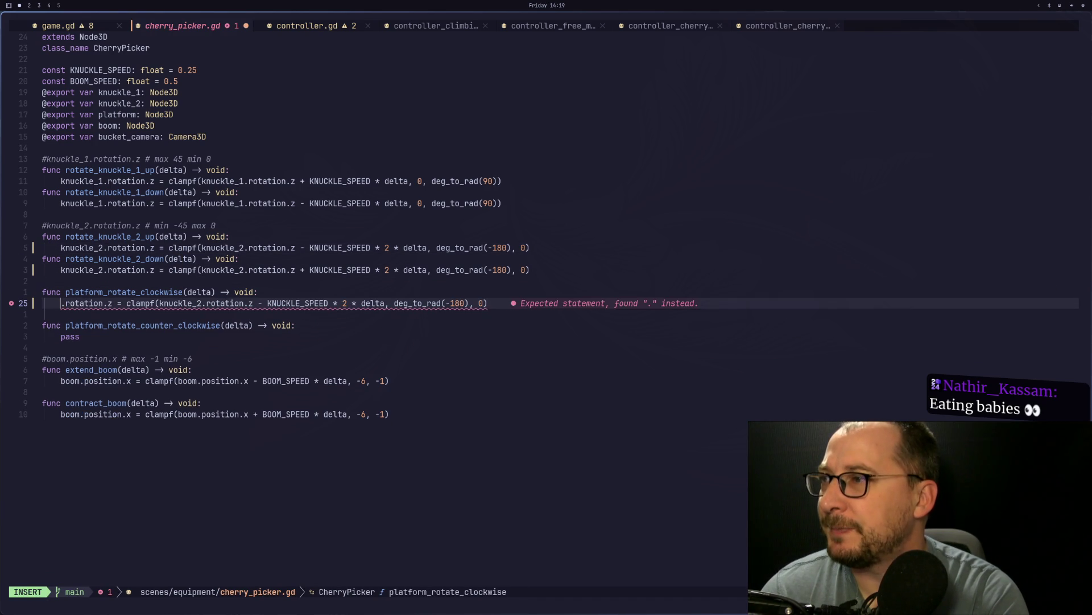
{"action": "type", "text": "platform"}
{"action": "key", "text": "Escape"}
{"action": "key", "text": "l"}
{"action": "key", "text": "l"}
{"action": "key", "text": "l"}
{"action": "key", "text": "a"}
{"action": "key", "text": "BackSpace"}
{"action": "type", "text": "y"}
{"action": "key", "text": "Escape"}
{"action": "key", "text": "w"}
{"action": "key", "text": "w"}
{"action": "key", "text": "w"}
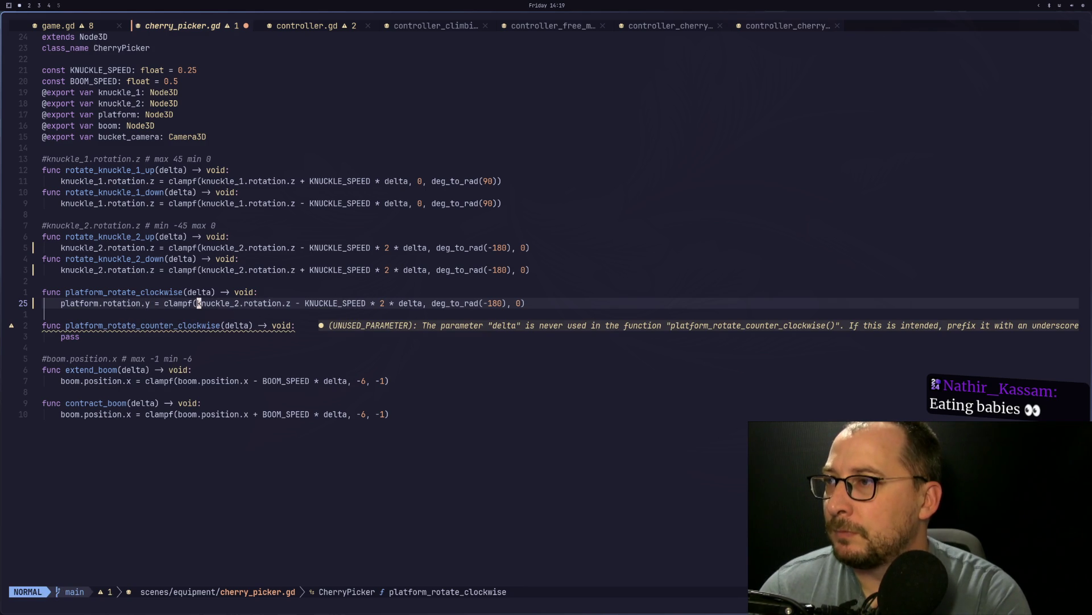
{"action": "type", "text": "ciwpla"}
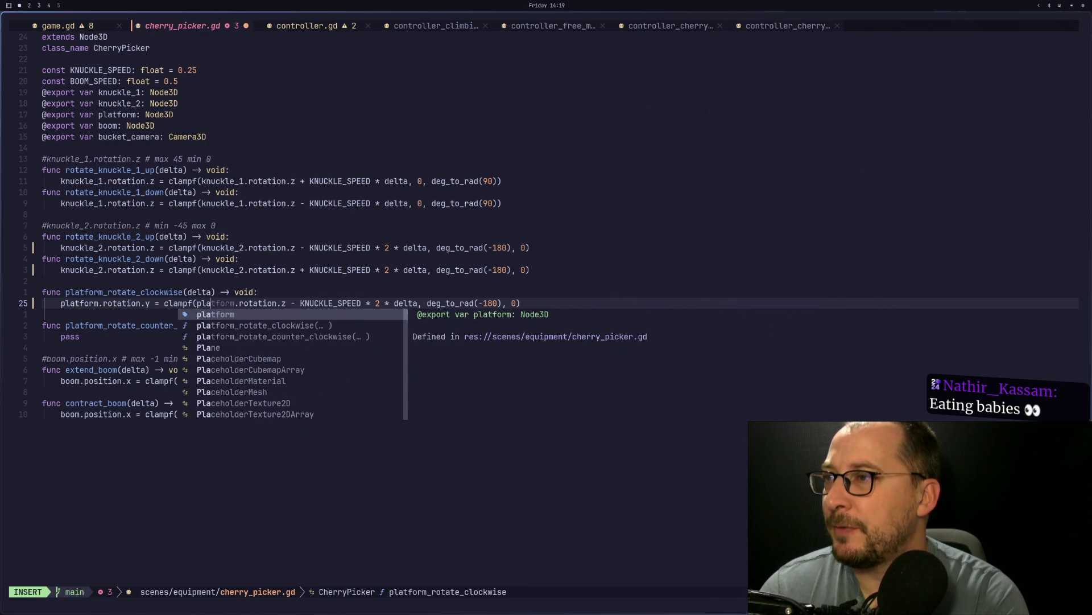
{"action": "key", "text": "Return"}
{"action": "key", "text": "Escape"}
Step: Strip the clampf wrapper and limits so the line reads platform.rotation.z - KNUCKLE_SPEED * delta
{"action": "key", "text": "b"}
{"action": "key", "text": "h"}
{"action": "key", "text": "h"}
{"action": "key", "text": "l"}
{"action": "key", "text": "a"}
{"action": "key", "text": "BackSpace"}
{"action": "key", "text": "BackSpace"}
{"action": "key", "text": "BackSpace"}
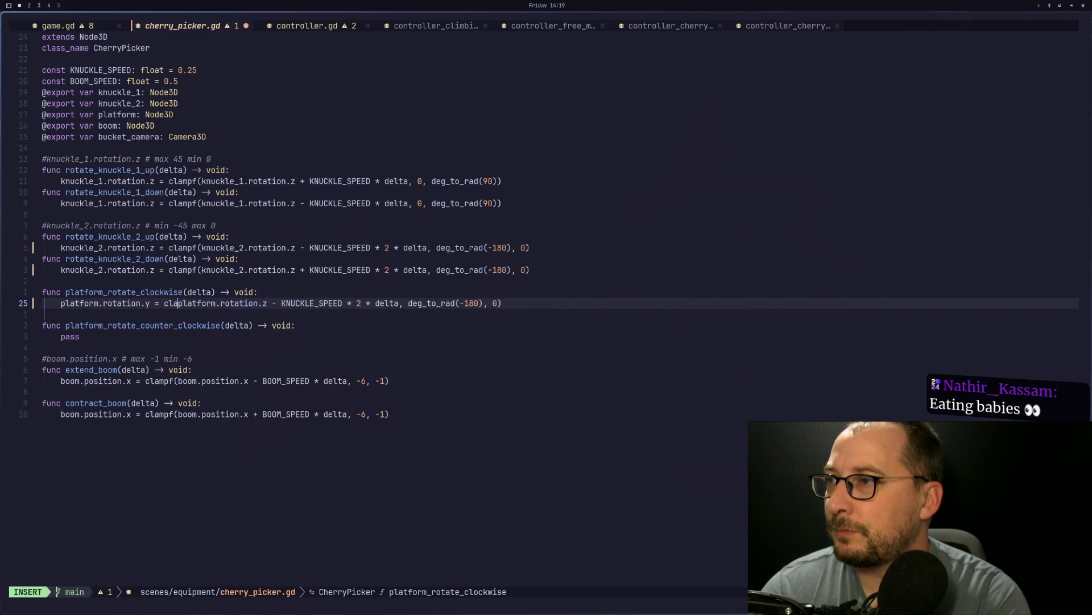
{"action": "key", "text": "Escape"}
{"action": "key", "text": "l"}
{"action": "key", "text": "l"}
{"action": "key", "text": "l"}
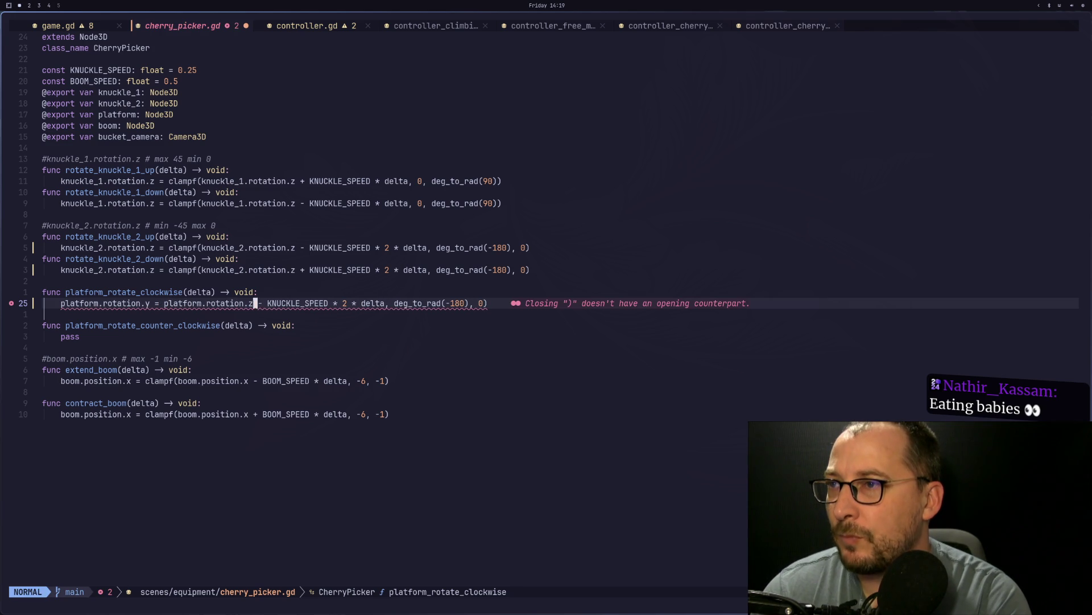
{"action": "key", "text": "a"}
{"action": "key", "text": "BackSpace"}
{"action": "key", "text": "BackSpace"}
{"action": "key", "text": "BackSpace"}
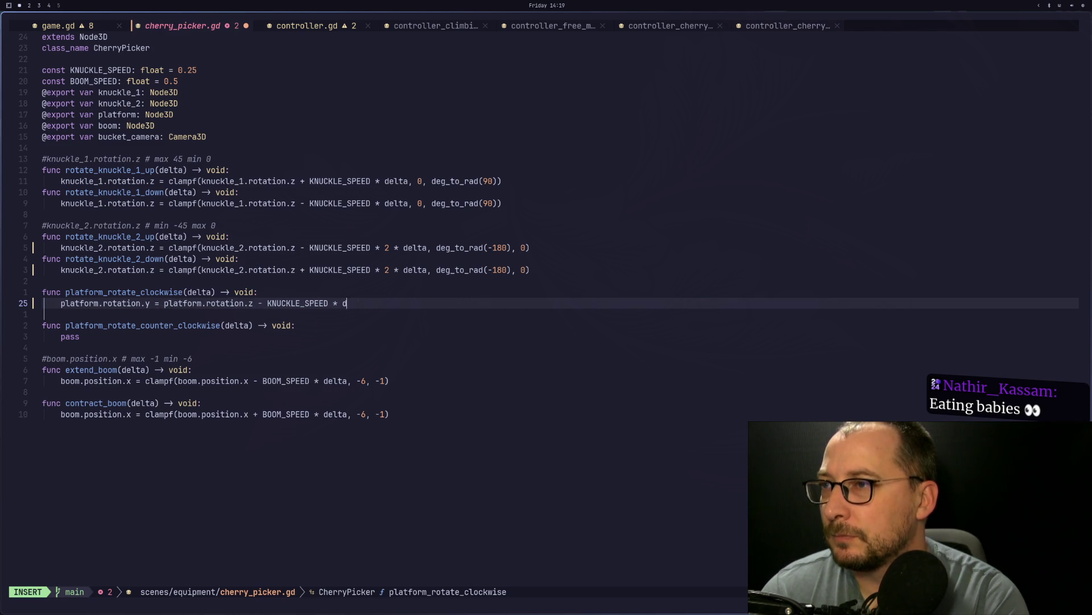
{"action": "type", "text": "elta"}
{"action": "key", "text": "Escape"}
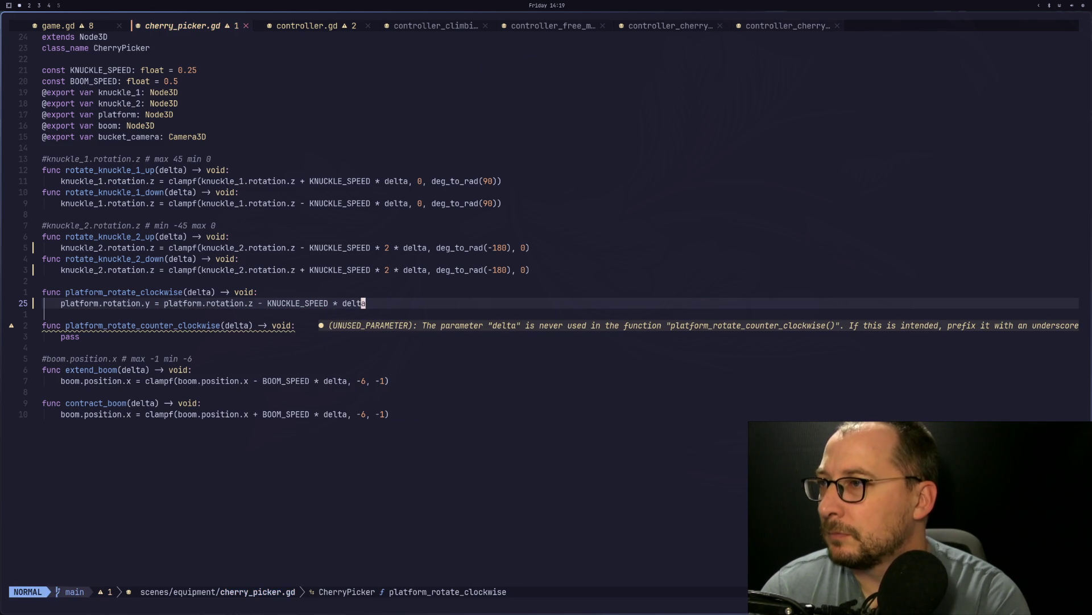
Step: Paste the platform rotation line into platform_rotate_counter_clockwise and delete its pass line
{"action": "key", "text": "y"}
{"action": "key", "text": "y"}
{"action": "key", "text": "j"}
{"action": "key", "text": "j"}
{"action": "key", "text": "p"}
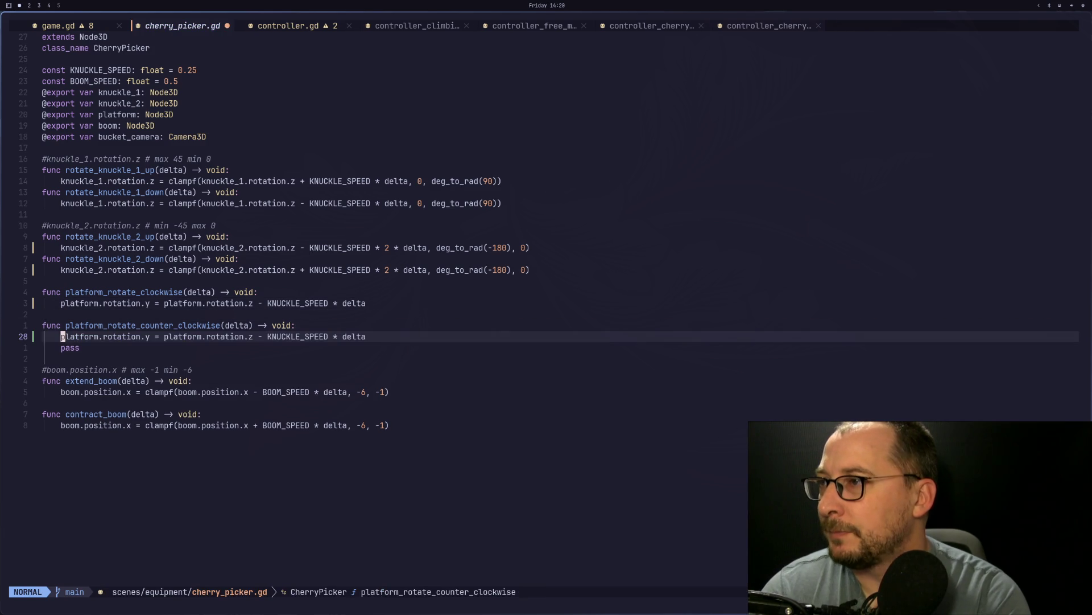
{"action": "key", "text": "j"}
{"action": "key", "text": "d"}
{"action": "key", "text": "d"}
{"action": "key", "text": "k"}
Step: Change the minus before KNUCKLE_SPEED to a plus in the counter-clockwise line
{"action": "key", "text": "l"}
{"action": "key", "text": "l"}
{"action": "key", "text": "l"}
{"action": "key", "text": "f"}
{"action": "key", "text": "-"}
{"action": "key", "text": "a"}
{"action": "key", "text": "ctrl+space"}
{"action": "key", "text": "BackSpace"}
{"action": "type", "text": "+"}
Step: Save cherry_picker.gd with :w and switch to the Godot editor
{"action": "key", "text": "Escape"}
{"action": "type", "text": ":w"}
{"action": "key", "text": "Return"}
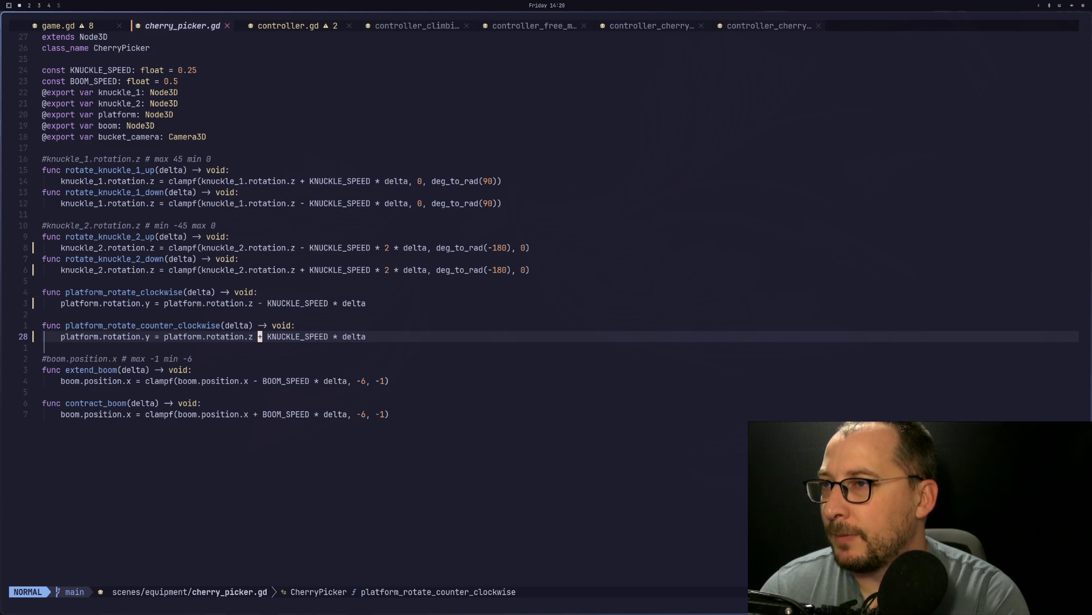
{"action": "key", "text": "h"}
{"action": "key", "text": "h"}
{"action": "key", "text": "h"}
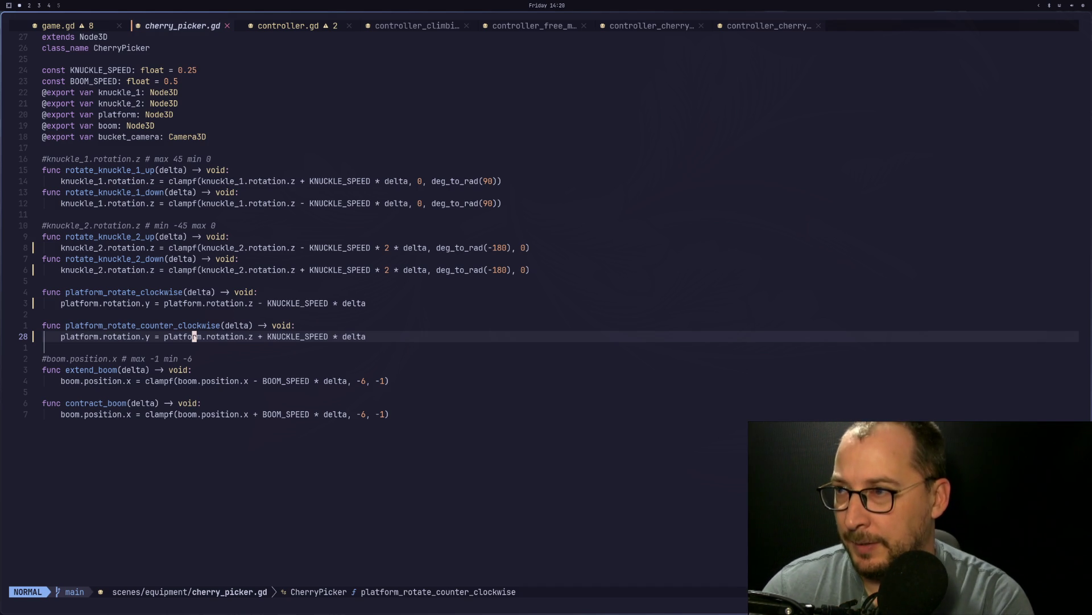
{"action": "key", "text": "super+2"}
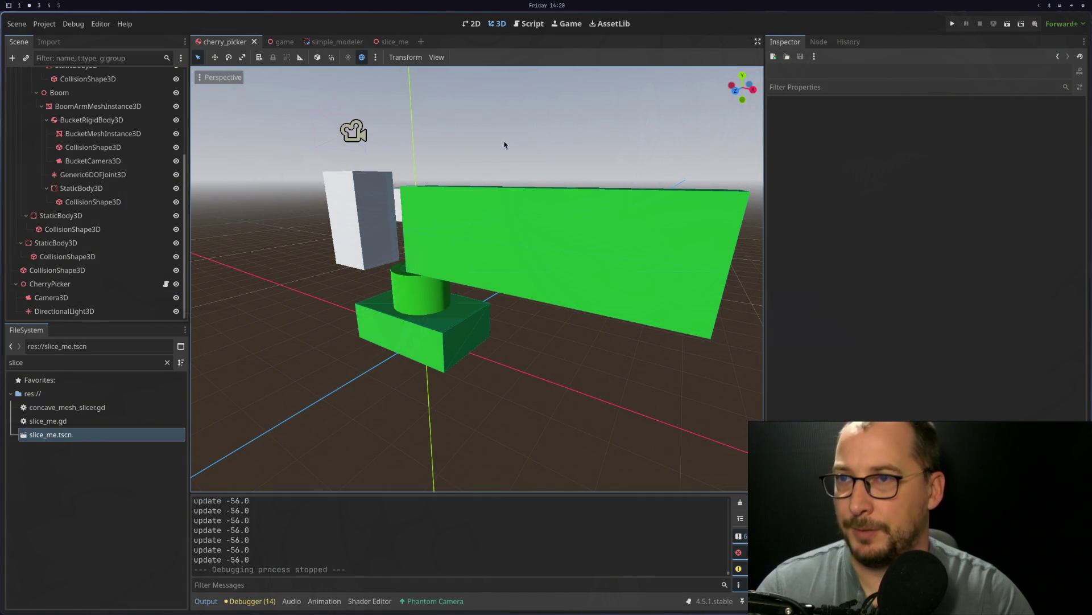
{"action": "left_click", "coordinate": [951, 23]}
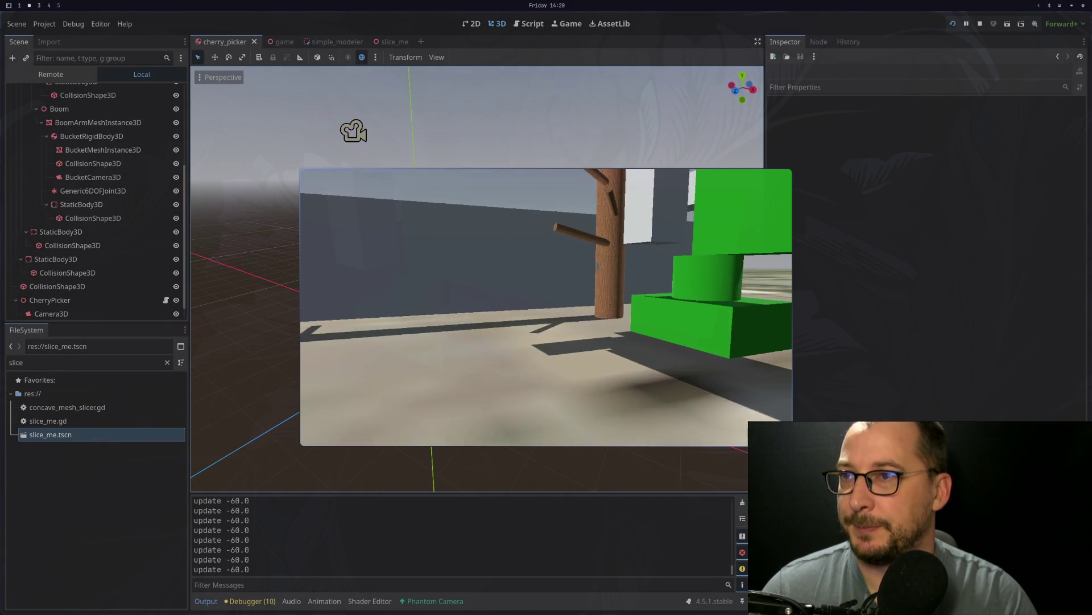
{"action": "key", "text": "w"}
{"action": "key", "text": "e"}
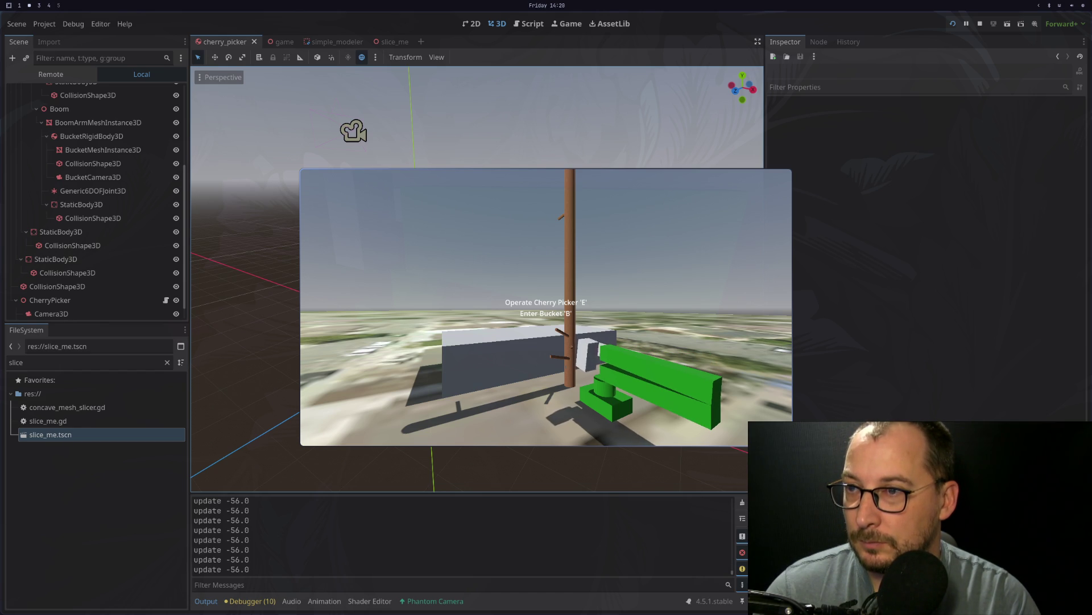
{"action": "key", "text": "F8"}
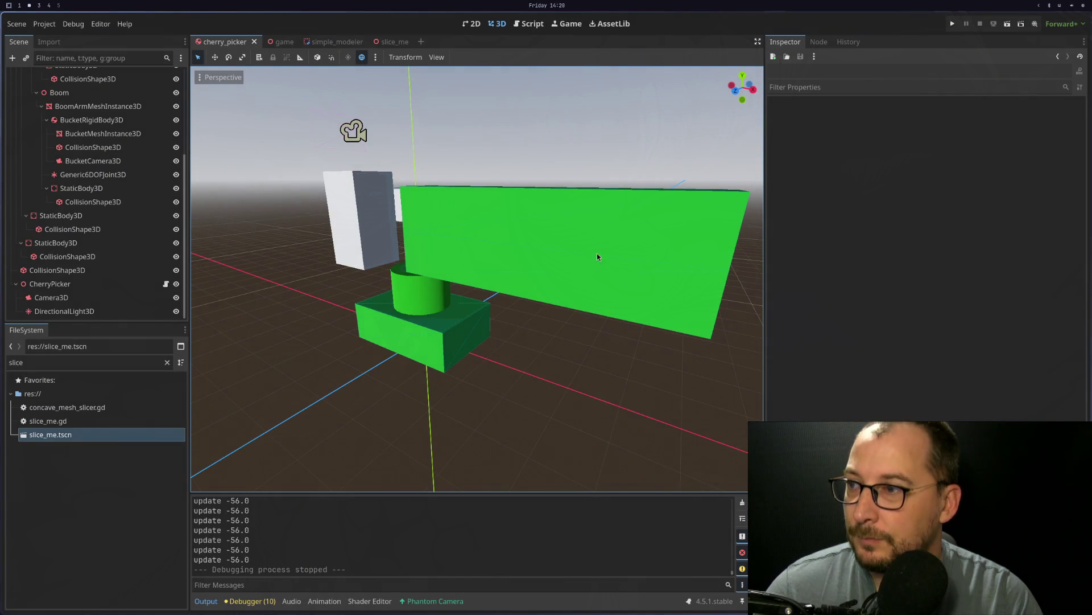
{"action": "left_click", "coordinate": [44, 24]}
{"action": "left_click", "coordinate": [137, 83]}
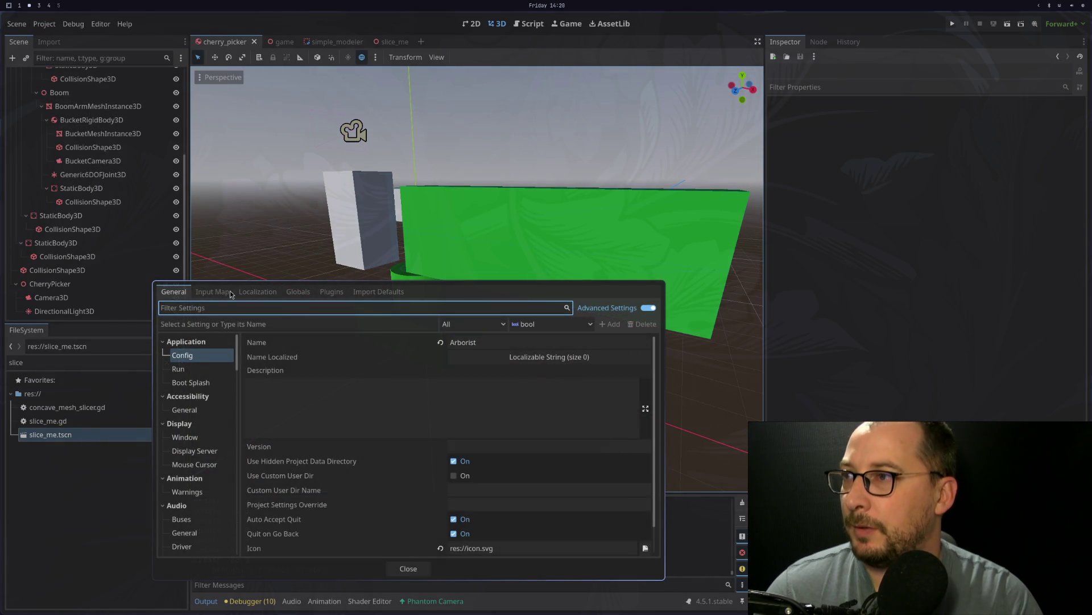
{"action": "left_click", "coordinate": [212, 292]}
{"action": "scroll", "coordinate": [304, 422], "scroll_direction": "down", "scroll_amount": 1}
{"action": "scroll", "coordinate": [304, 423], "scroll_direction": "down", "scroll_amount": 3}
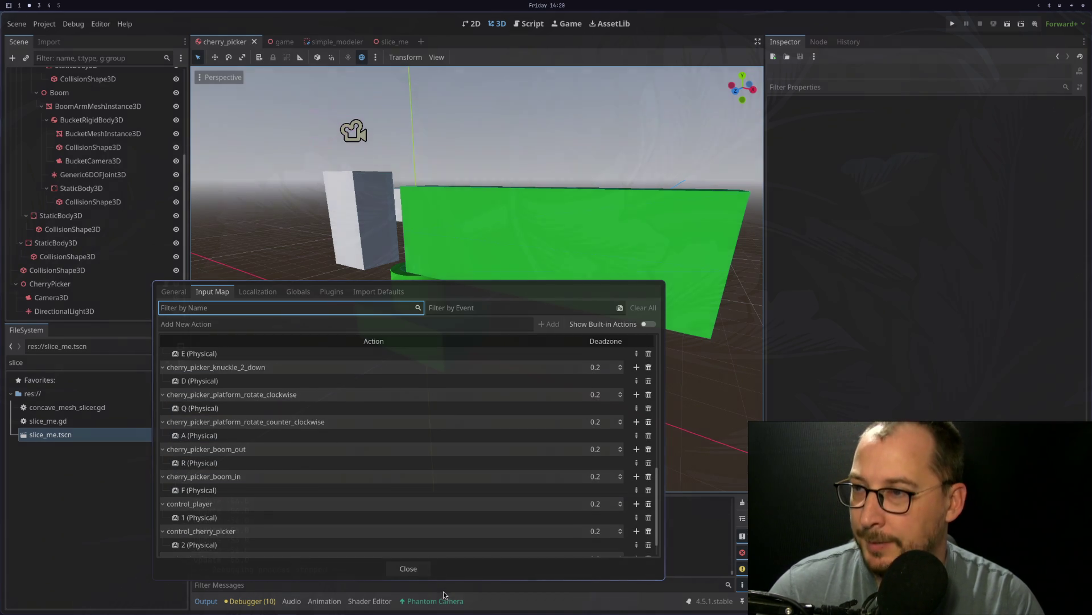
{"action": "left_click", "coordinate": [409, 574]}
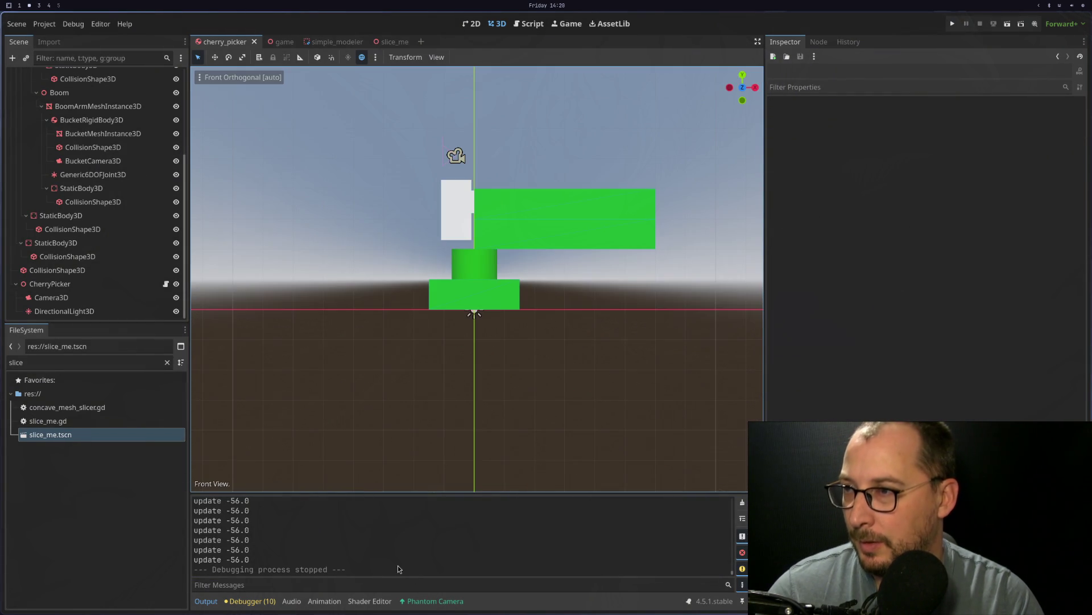
Step: Back in Neovim, bring up the controller_cherry_picker_operation.gd script
{"action": "key", "text": "super+1"}
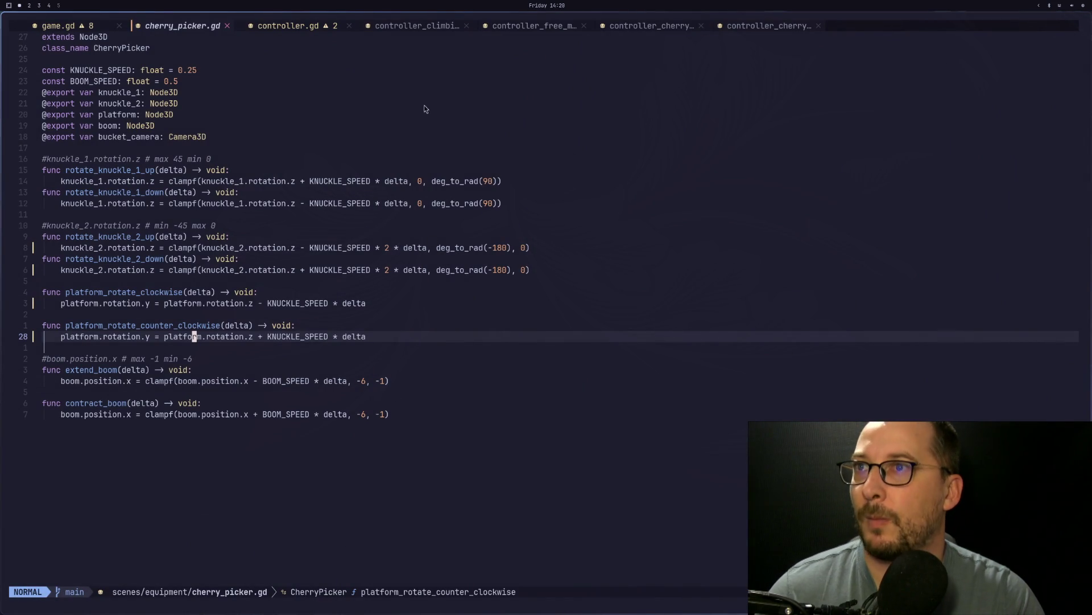
{"action": "left_click", "coordinate": [395, 25]}
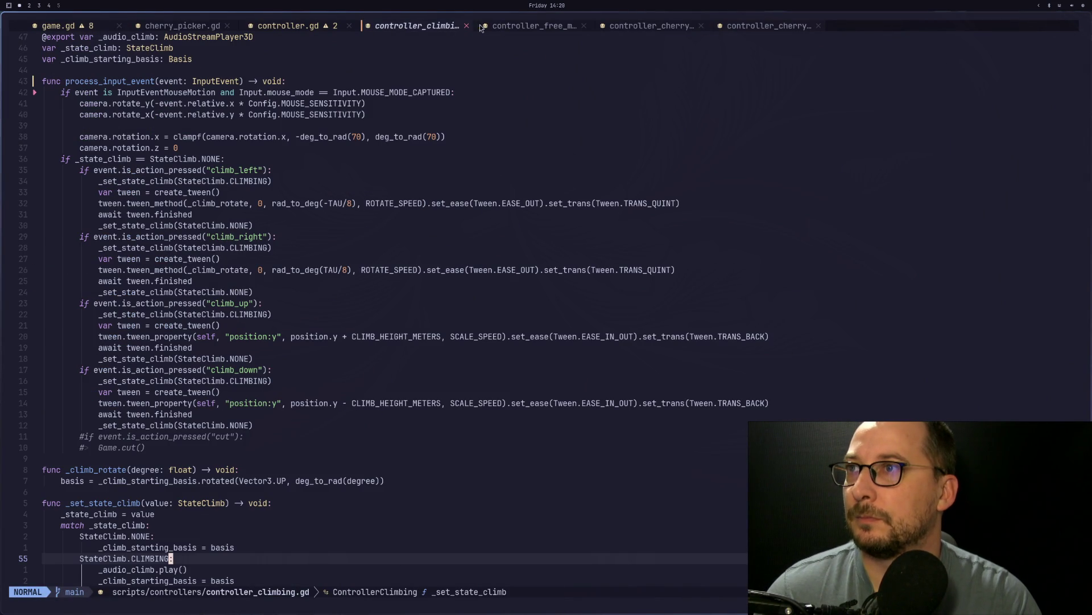
{"action": "left_click", "coordinate": [514, 26]}
{"action": "left_click", "coordinate": [634, 30]}
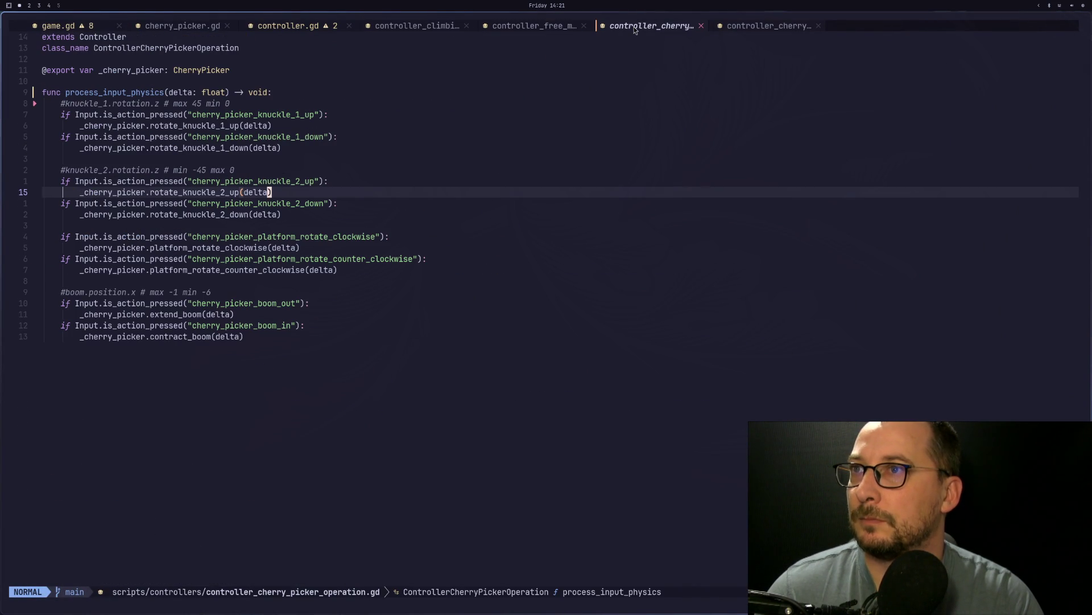
Step: Add print("rotate") under the clockwise rotation check and save the script
{"action": "left_click", "coordinate": [285, 227]}
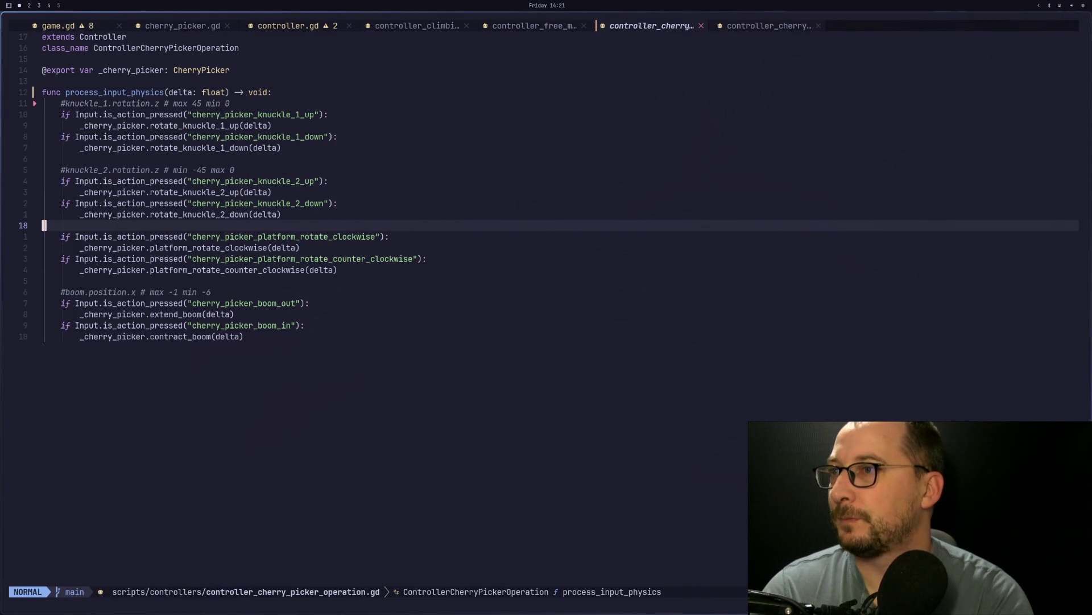
{"action": "left_click", "coordinate": [265, 248]}
{"action": "key", "text": "j"}
{"action": "key", "text": "j"}
{"action": "key", "text": "k"}
{"action": "key", "text": "k"}
{"action": "type", "text": "koprint(\"r"}
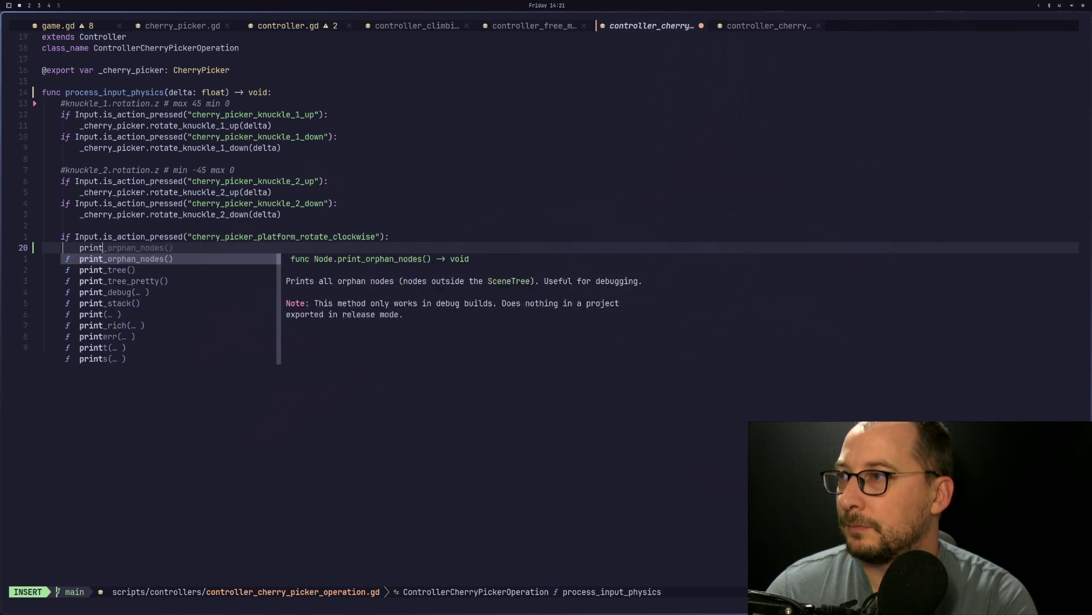
{"action": "type", "text": "otate"}
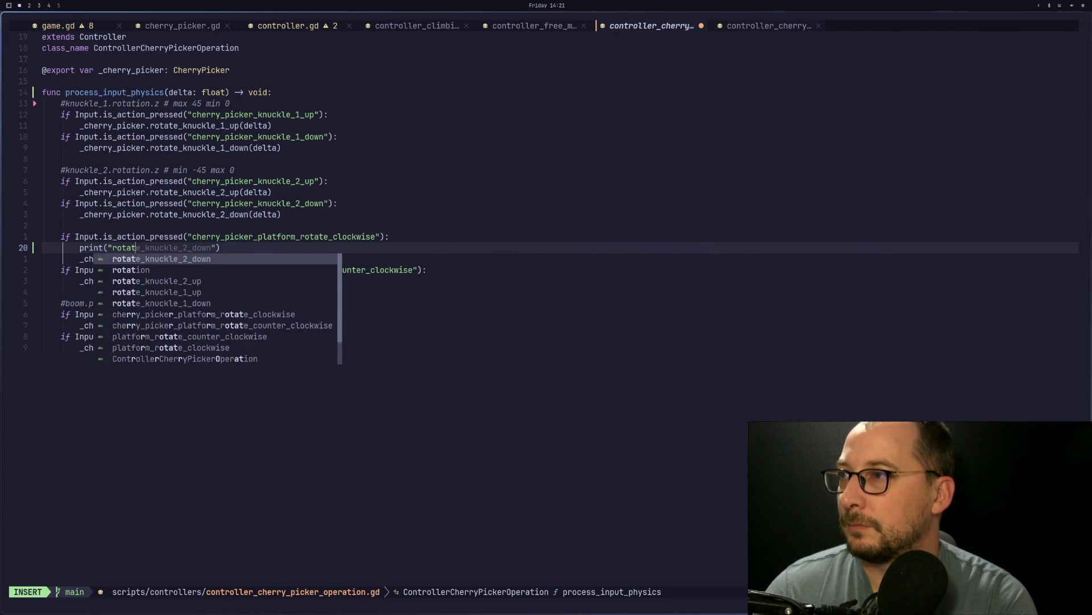
{"action": "key", "text": "Escape"}
{"action": "type", "text": ":w"}
{"action": "key", "text": "Return"}
Step: Duplicate the print("rotate") line under the counter-clockwise check and save again
{"action": "key", "text": "y"}
{"action": "key", "text": "y"}
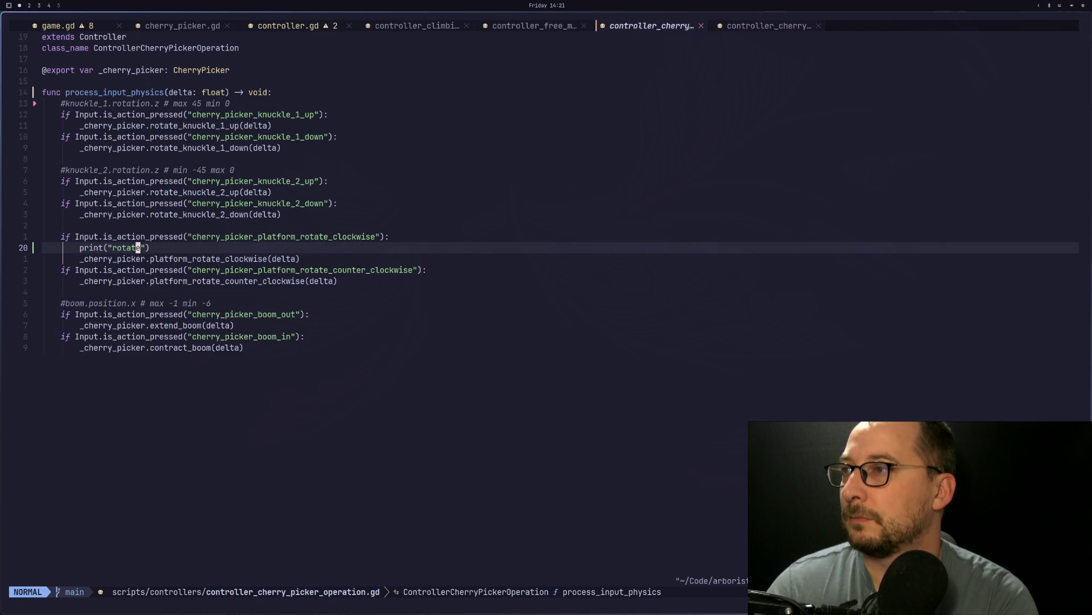
{"action": "key", "text": "j"}
{"action": "key", "text": "j"}
{"action": "type", "text": "p:w"}
{"action": "key", "text": "Return"}
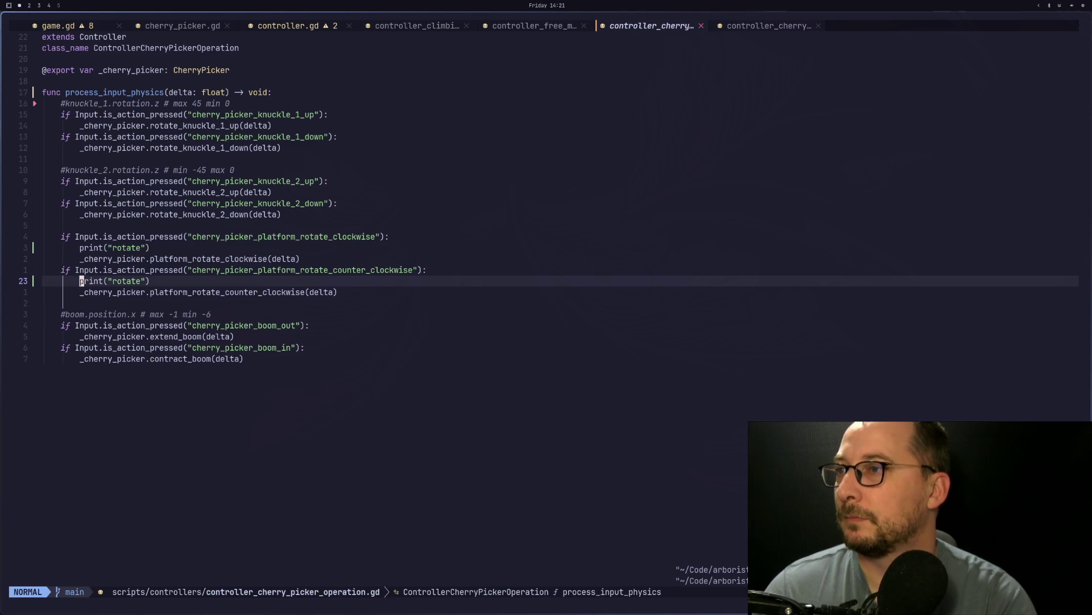
{"action": "key", "text": "super+2"}
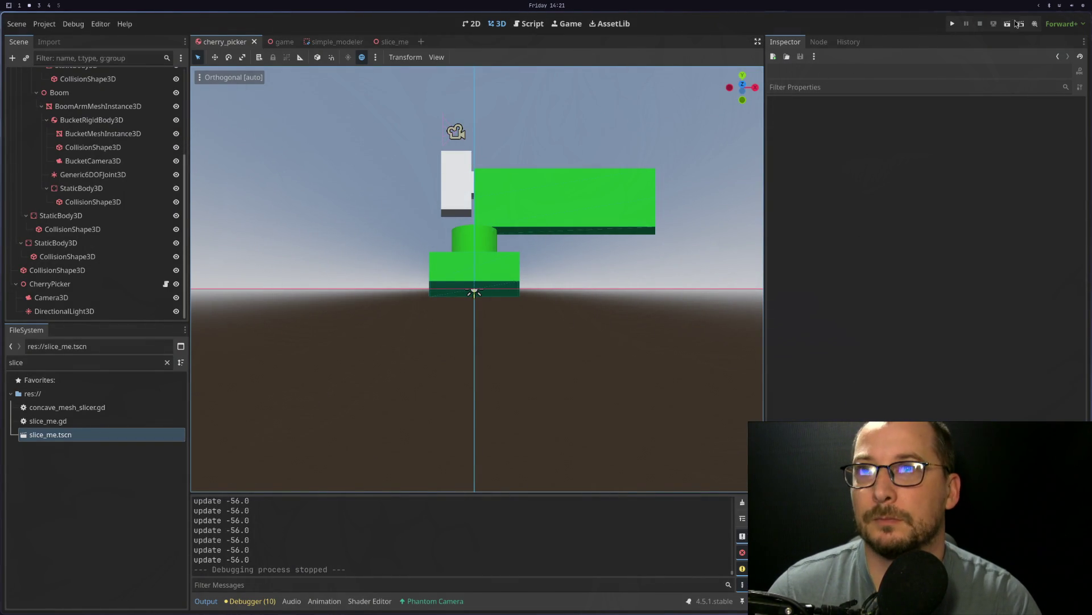
Step: Relaunch the game to check the rotate print, then return to the clockwise print line in Neovim
{"action": "left_click", "coordinate": [1017, 24]}
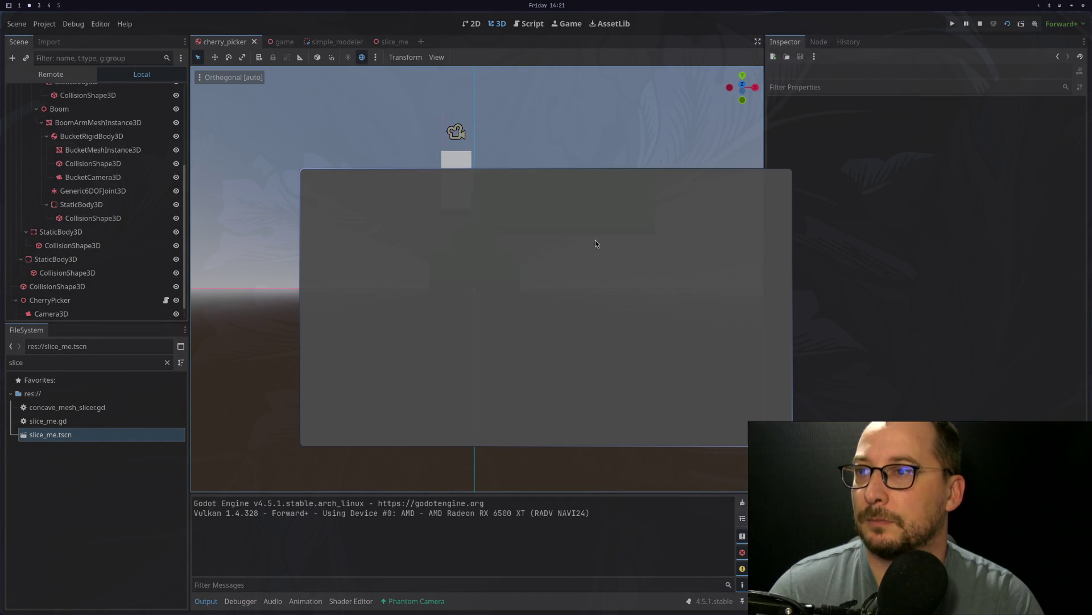
{"action": "left_click", "coordinate": [953, 29]}
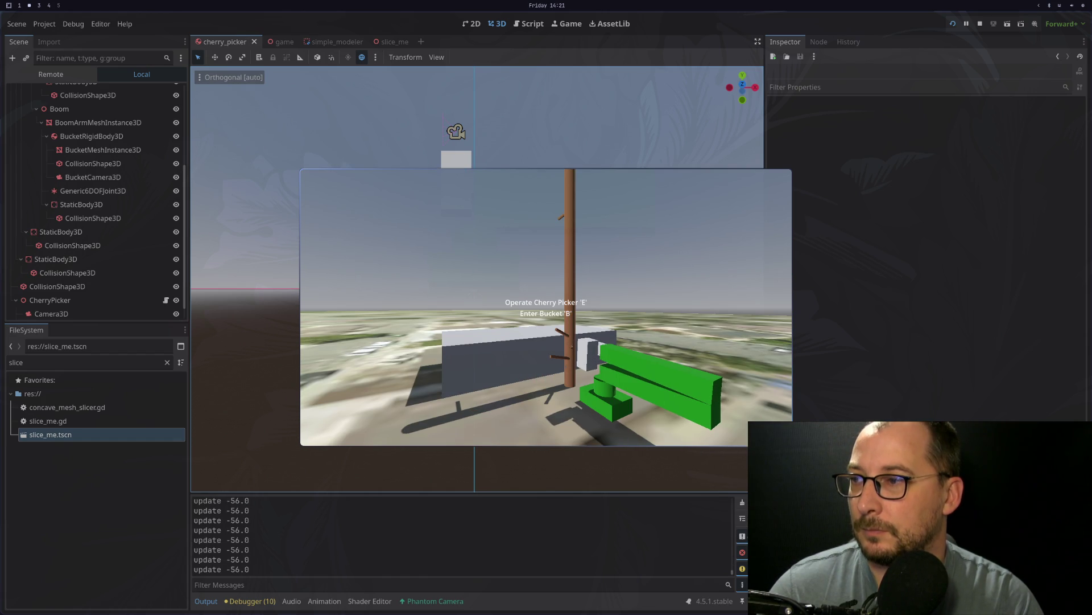
{"action": "key", "text": "super+1"}
{"action": "left_click", "coordinate": [419, 230]}
{"action": "left_click", "coordinate": [399, 248]}
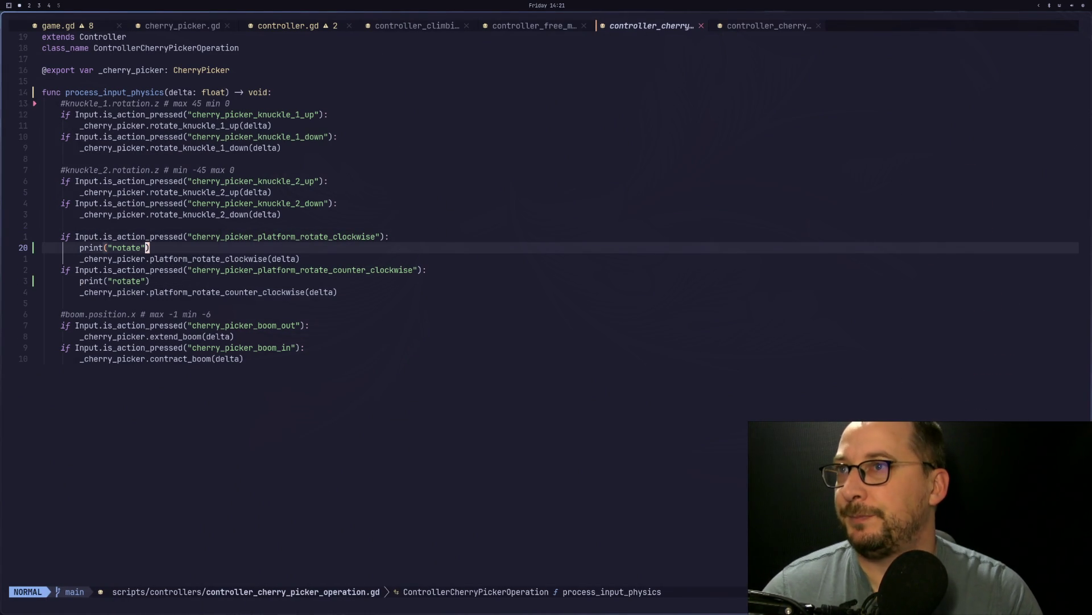
Step: Move the rotate print from the controller into platform_rotate_clockwise in cherry_picker.gd, fix indentation, save
{"action": "key", "text": "d"}
{"action": "key", "text": "d"}
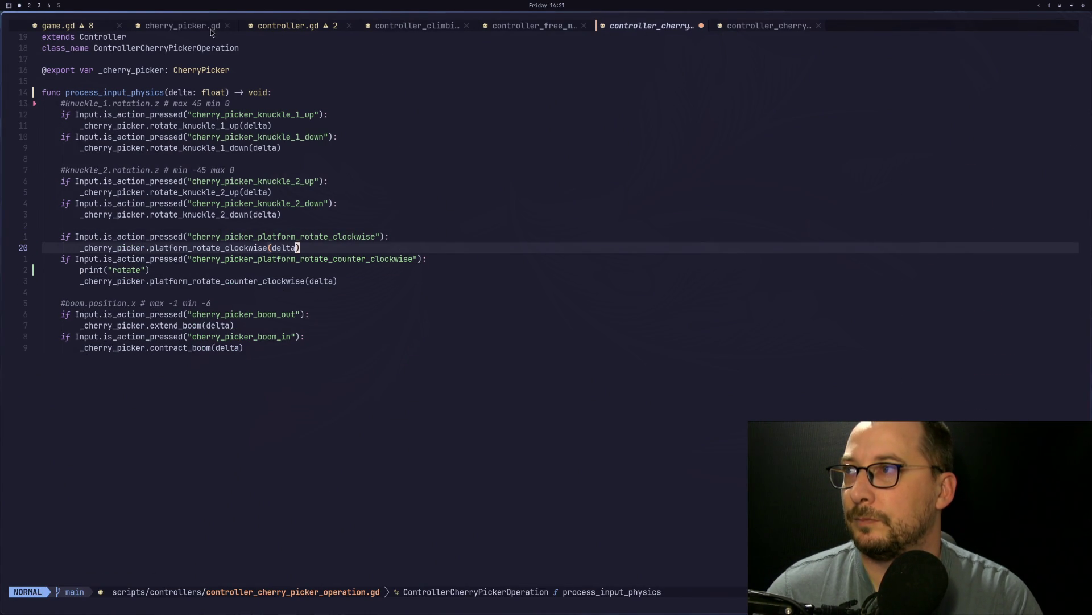
{"action": "left_click", "coordinate": [190, 32]}
{"action": "key", "text": "k"}
{"action": "key", "text": "k"}
{"action": "key", "text": "k"}
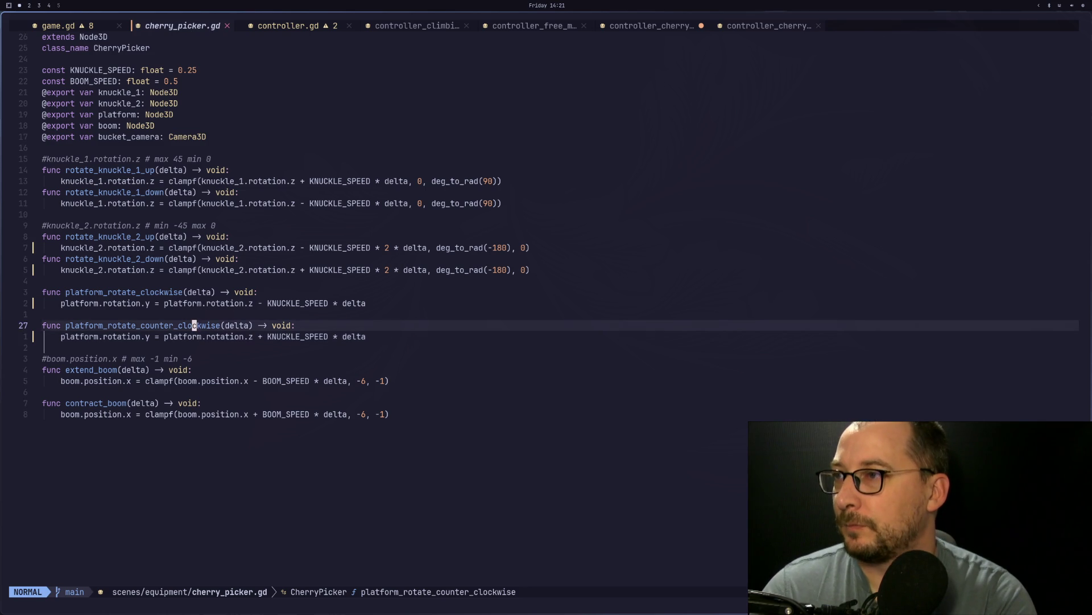
{"action": "key", "text": "p"}
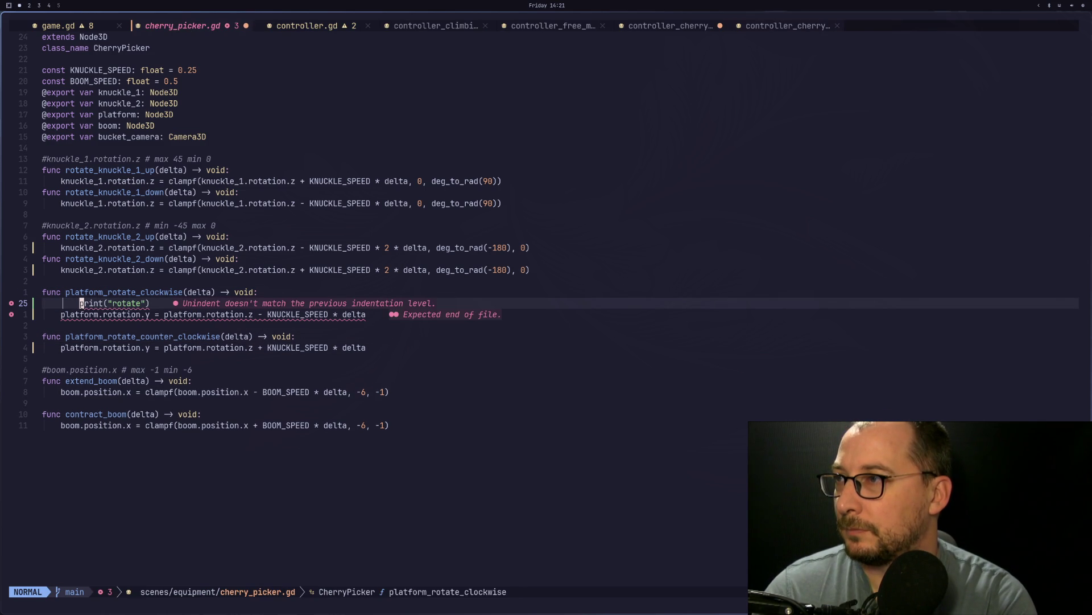
{"action": "key", "text": "i"}
{"action": "key", "text": "BackSpace"}
{"action": "key", "text": "Escape"}
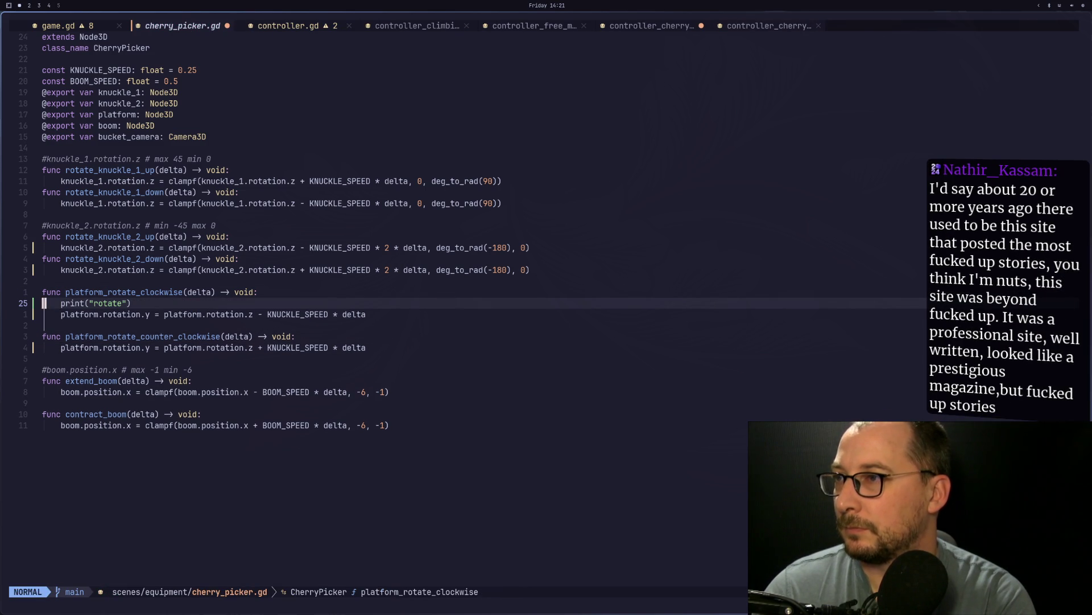
{"action": "type", "text": ":w"}
{"action": "key", "text": "Return"}
Step: Paste the rotate print into platform_rotate_counter_clockwise with correct indentation and save
{"action": "key", "text": "j"}
{"action": "key", "text": "j"}
{"action": "key", "text": "j"}
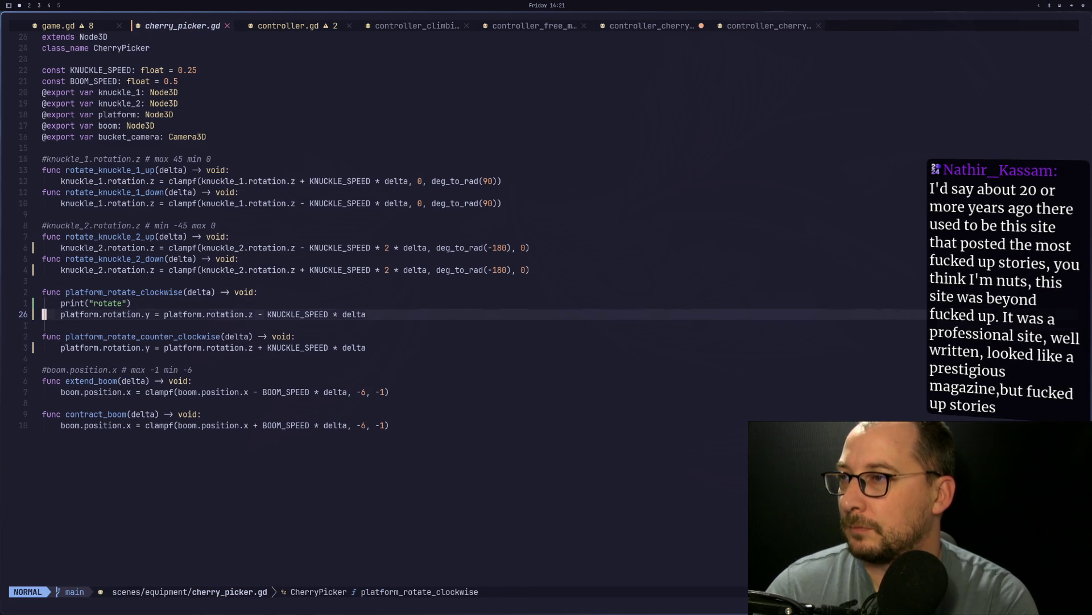
{"action": "key", "text": "p"}
{"action": "key", "text": "i"}
{"action": "key", "text": "BackSpace"}
{"action": "key", "text": "Escape"}
{"action": "type", "text": ":w"}
{"action": "key", "text": "Return"}
{"action": "key", "text": "Return"}
Step: Turn both platform.rotation.y assignments into += so rotations accumulate
{"action": "key", "text": "w"}
{"action": "key", "text": "w"}
{"action": "key", "text": "w"}
{"action": "key", "text": "k"}
{"action": "key", "text": "k"}
{"action": "key", "text": "k"}
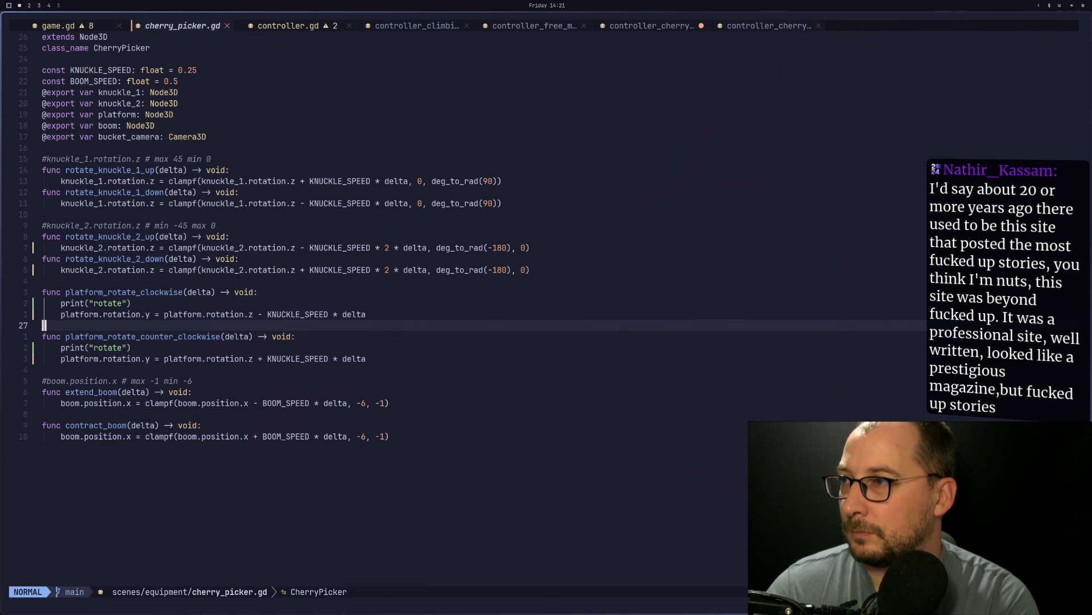
{"action": "type", "text": "i+"}
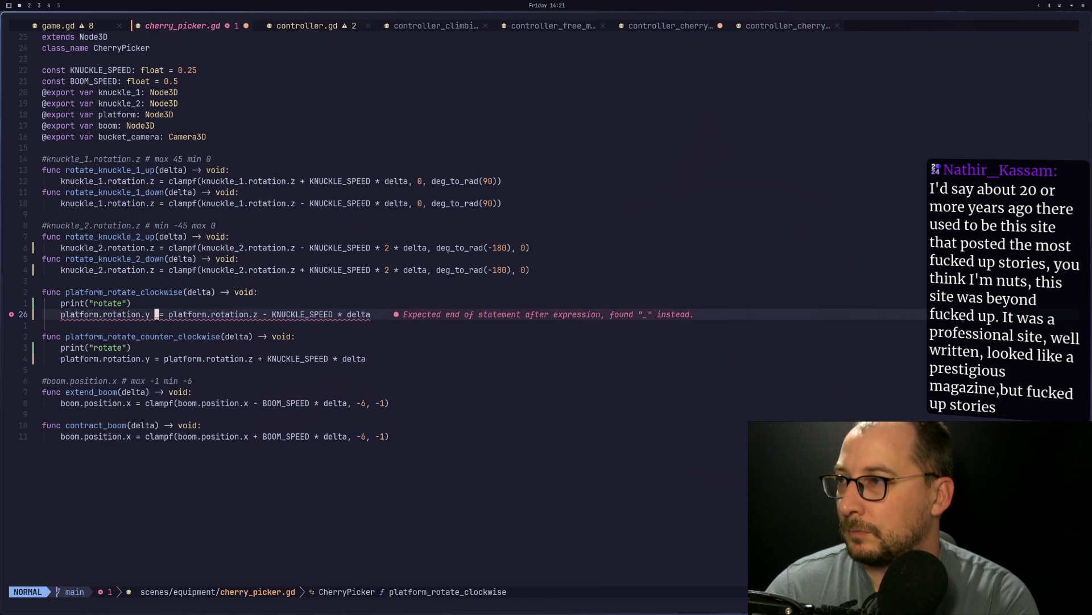
{"action": "key", "text": "Escape"}
{"action": "key", "text": "j"}
{"action": "key", "text": "j"}
{"action": "key", "text": "j"}
{"action": "type", "text": "i+"}
{"action": "key", "text": "Escape"}
Step: Delete the platform.rotation.z + term so counter-clockwise adds only KNUCKLE_SPEED * delta
{"action": "key", "text": "w"}
{"action": "key", "text": "d"}
{"action": "key", "text": "w"}
{"action": "key", "text": "d"}
{"action": "key", "text": "w"}
{"action": "key", "text": "d"}
{"action": "key", "text": "w"}
{"action": "key", "text": "d"}
{"action": "key", "text": "w"}
{"action": "key", "text": "d"}
{"action": "key", "text": "w"}
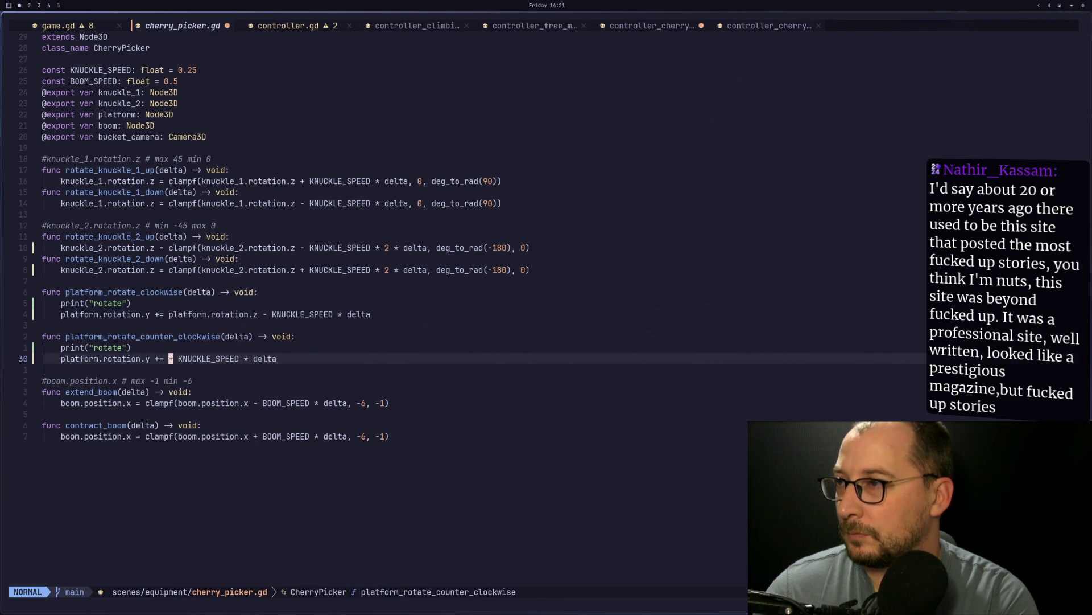
Step: Remove the platform.rotation.z term from the clockwise line, then press Left in the game to test
{"action": "key", "text": "d"}
{"action": "key", "text": "w"}
{"action": "key", "text": "k"}
{"action": "key", "text": "k"}
{"action": "key", "text": "k"}
{"action": "key", "text": "k"}
{"action": "key", "text": "k"}
{"action": "key", "text": "j"}
{"action": "key", "text": "d"}
{"action": "key", "text": "w"}
{"action": "key", "text": "d"}
{"action": "key", "text": "w"}
{"action": "key", "text": "d"}
{"action": "key", "text": "w"}
{"action": "key", "text": "d"}
{"action": "key", "text": "f"}
{"action": "key", "text": "minus"}
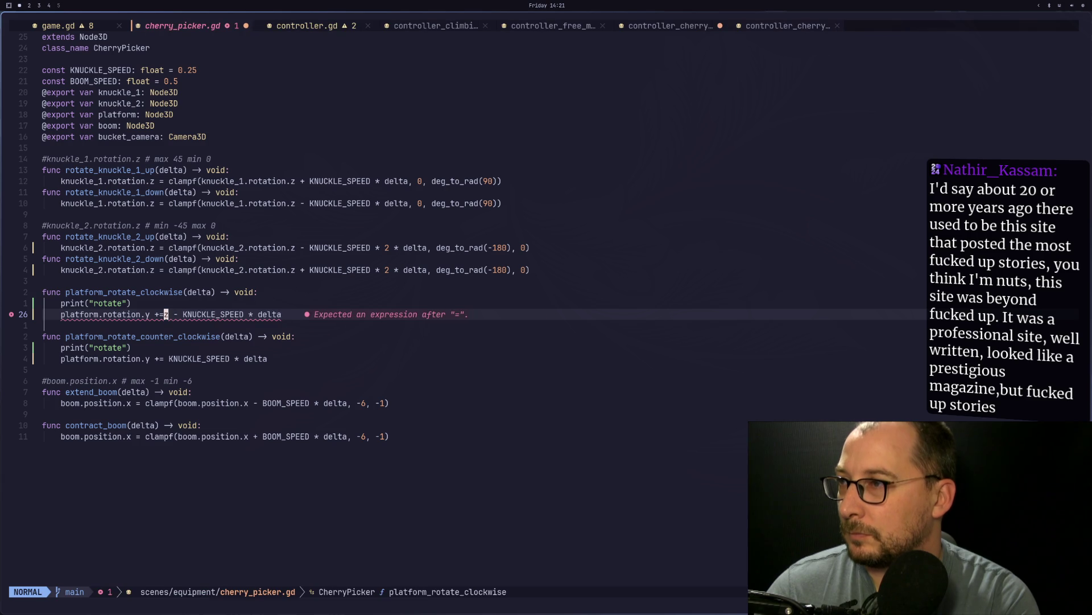
{"action": "key", "text": "i"}
{"action": "key", "text": "Escape"}
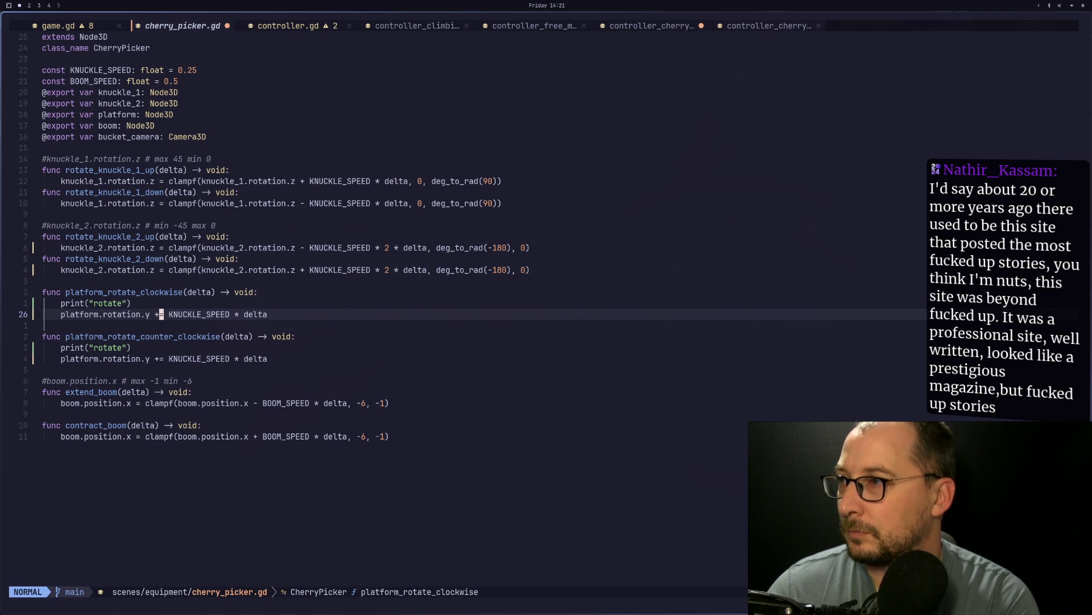
{"action": "key", "text": "super+2"}
{"action": "key", "text": "Left"}
{"action": "key", "text": "Left"}
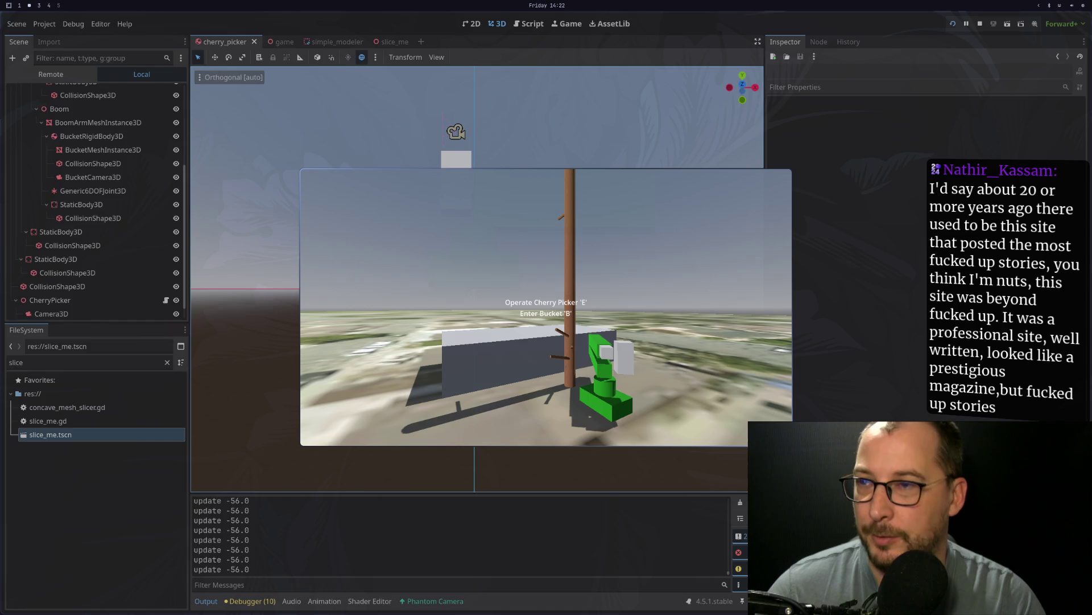
Step: Inspect the counter-clockwise rotation line, then press A in the running game to check direction
{"action": "key", "text": "super+1"}
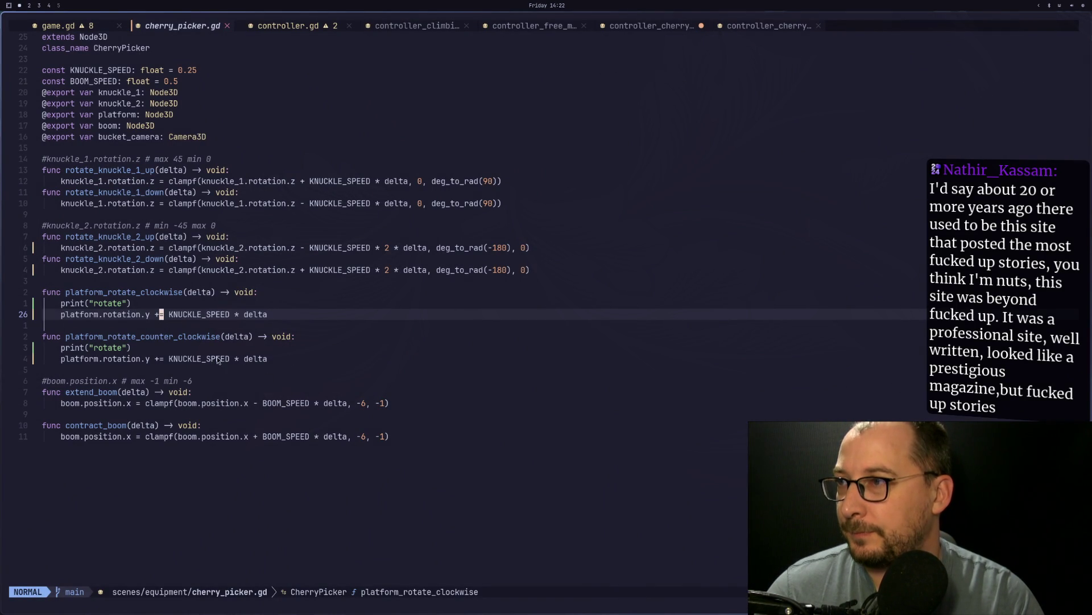
{"action": "left_click", "coordinate": [239, 358]}
{"action": "key", "text": "h"}
{"action": "key", "text": "h"}
{"action": "key", "text": "h"}
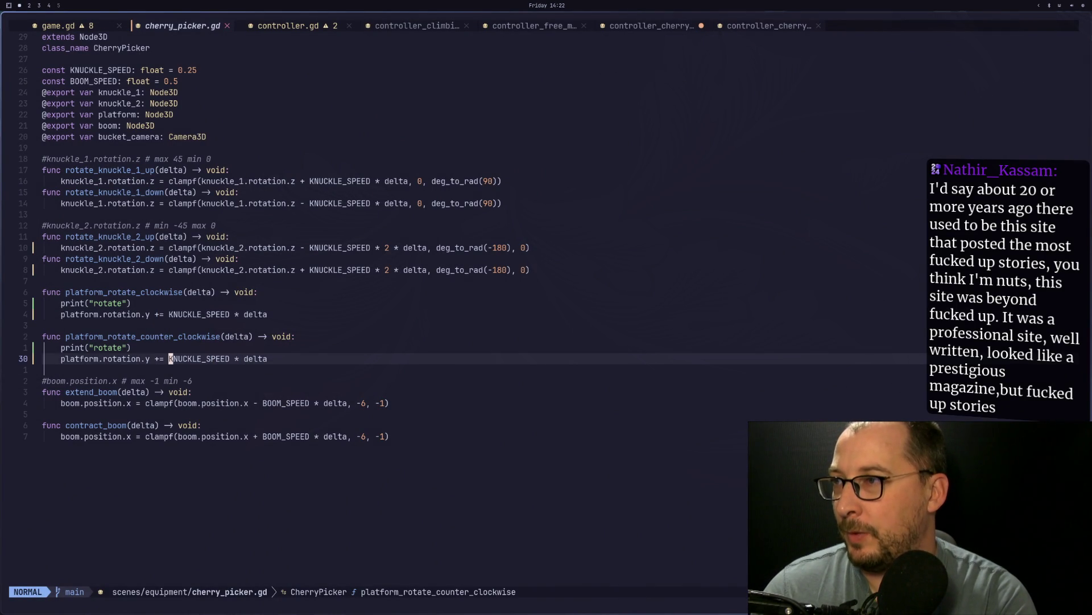
{"action": "key", "text": "super+2"}
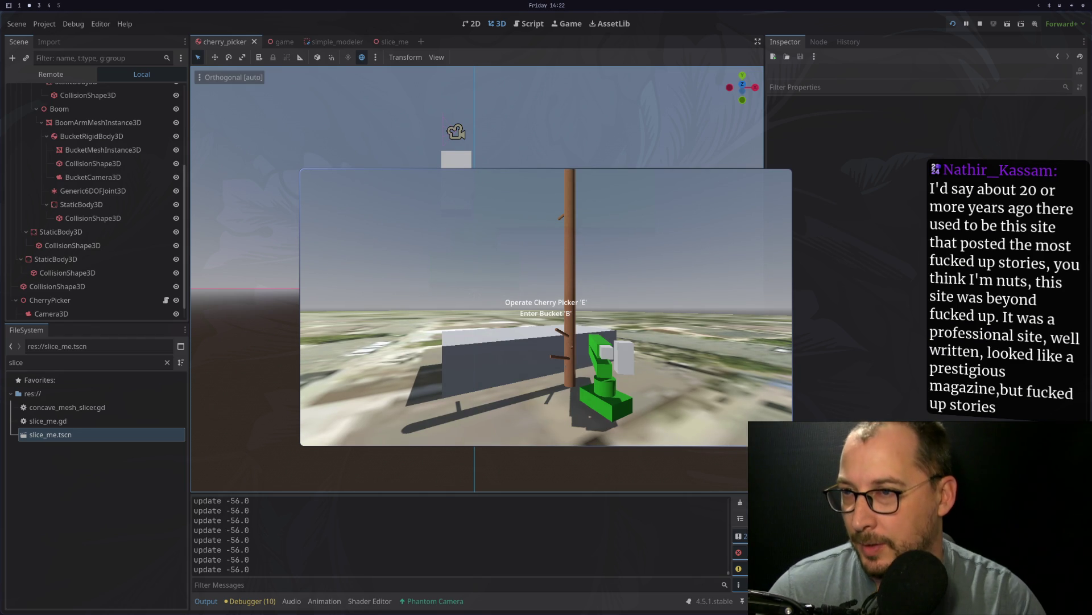
{"action": "key", "text": "a"}
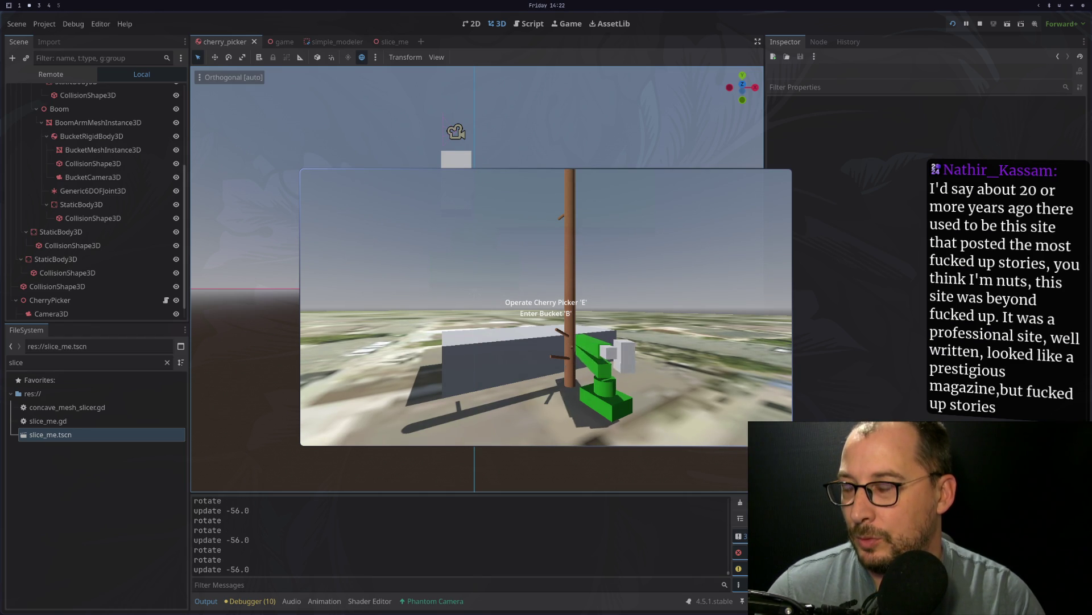
{"action": "key", "text": "super+1"}
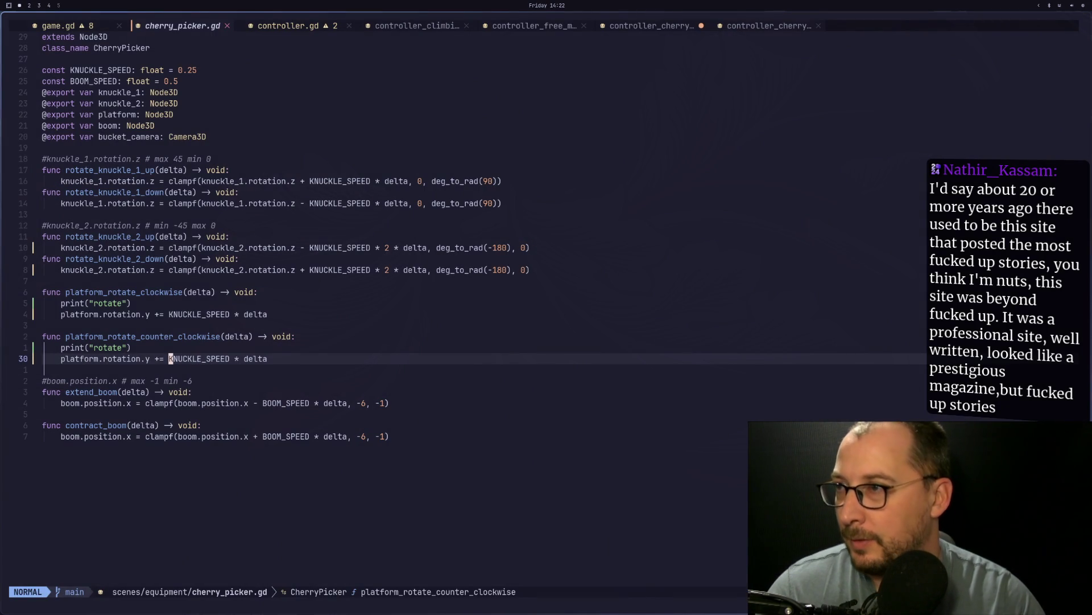
Step: Try negating the clockwise rotation speed by inserting a minus sign on that line
{"action": "key", "text": "k"}
{"action": "key", "text": "k"}
{"action": "key", "text": "k"}
{"action": "type", "text": "i-"}
{"action": "key", "text": "Escape"}
{"action": "key", "text": "k"}
{"action": "key", "text": "d"}
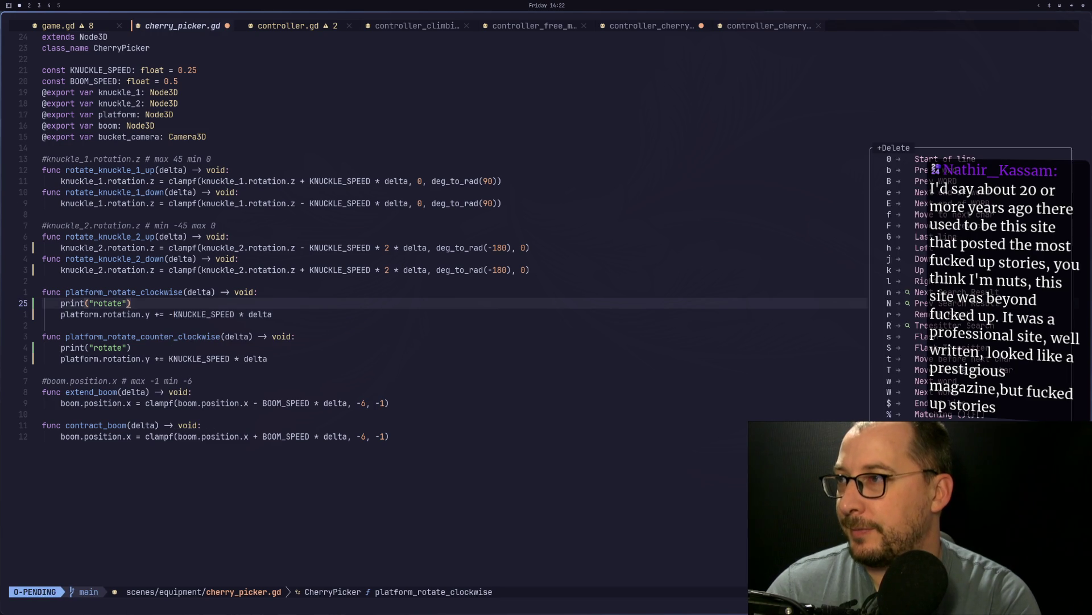
{"action": "key", "text": "Escape"}
{"action": "key", "text": "super+2"}
{"action": "key", "text": "super+1"}
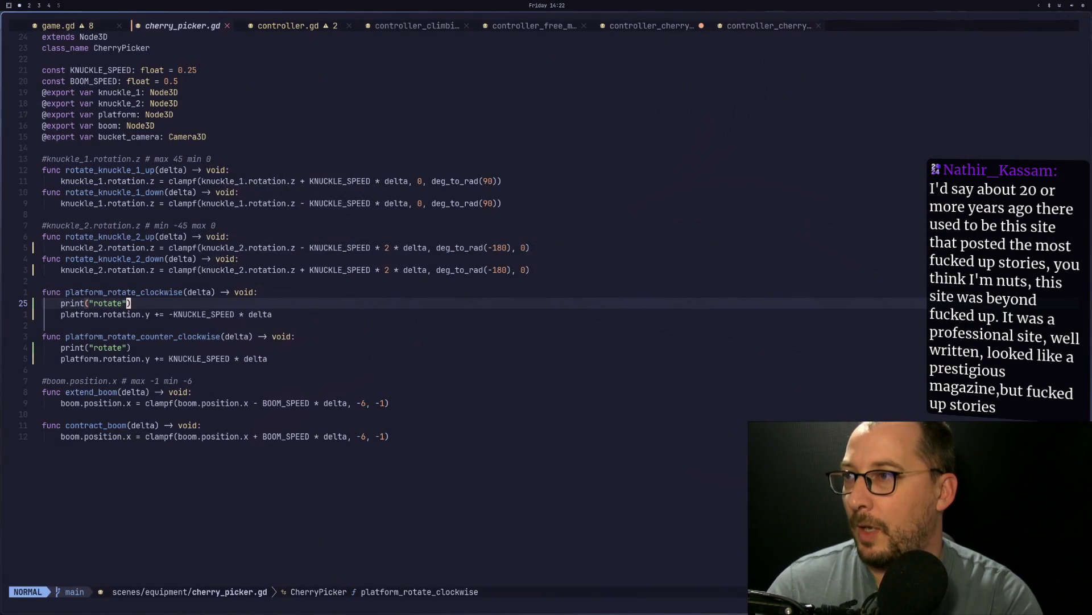
Step: Change the clockwise line to platform.rotation.y -= KNUCKLE_SPEED * delta, save, and test with Left in the game
{"action": "key", "text": "j"}
{"action": "key", "text": "x"}
{"action": "key", "text": "i"}
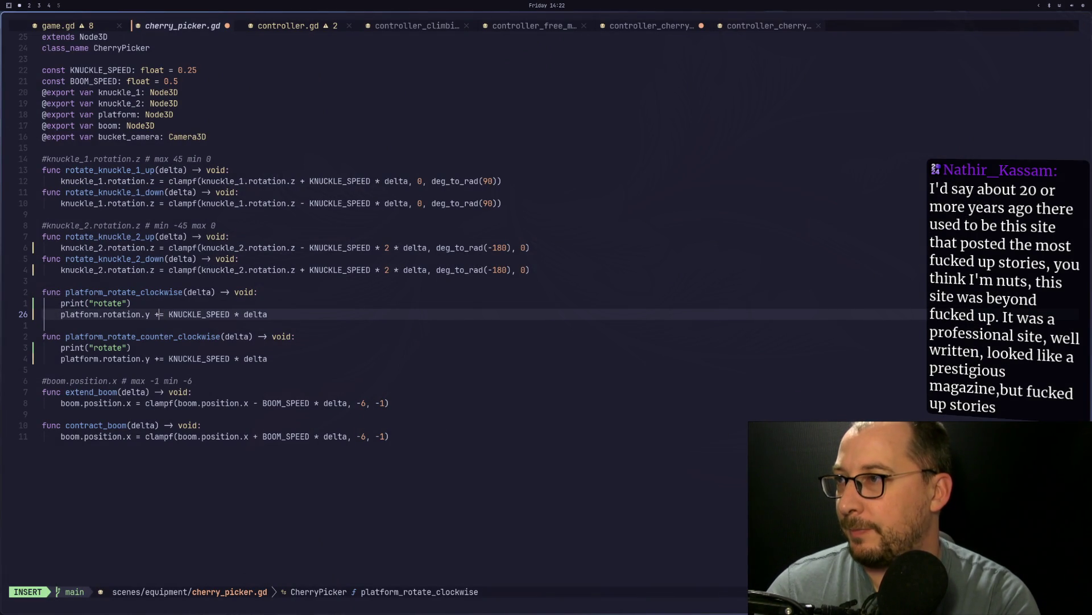
{"action": "key", "text": "BackSpace"}
{"action": "type", "text": "-"}
{"action": "key", "text": "Escape"}
{"action": "key", "text": "shift+semicolon"}
{"action": "type", "text": "w"}
{"action": "key", "text": "Return"}
{"action": "key", "text": "super+2"}
{"action": "key", "text": "Left"}
{"action": "key", "text": "Left"}
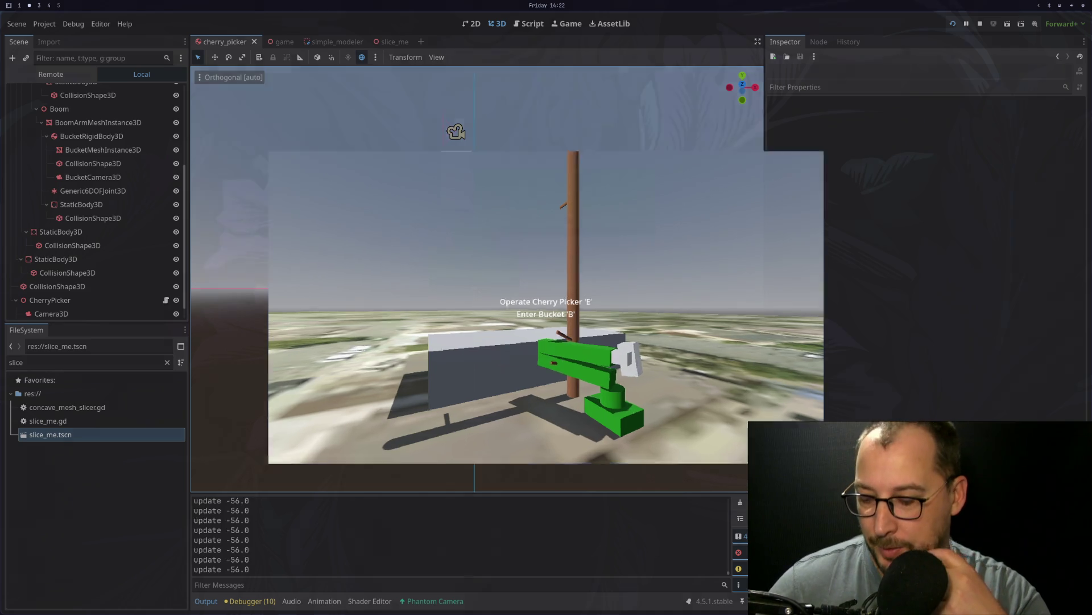
Step: Swing the boom left past the pole, raise it fully upright with Up presses, then stop with F8
{"action": "key", "text": "Left"}
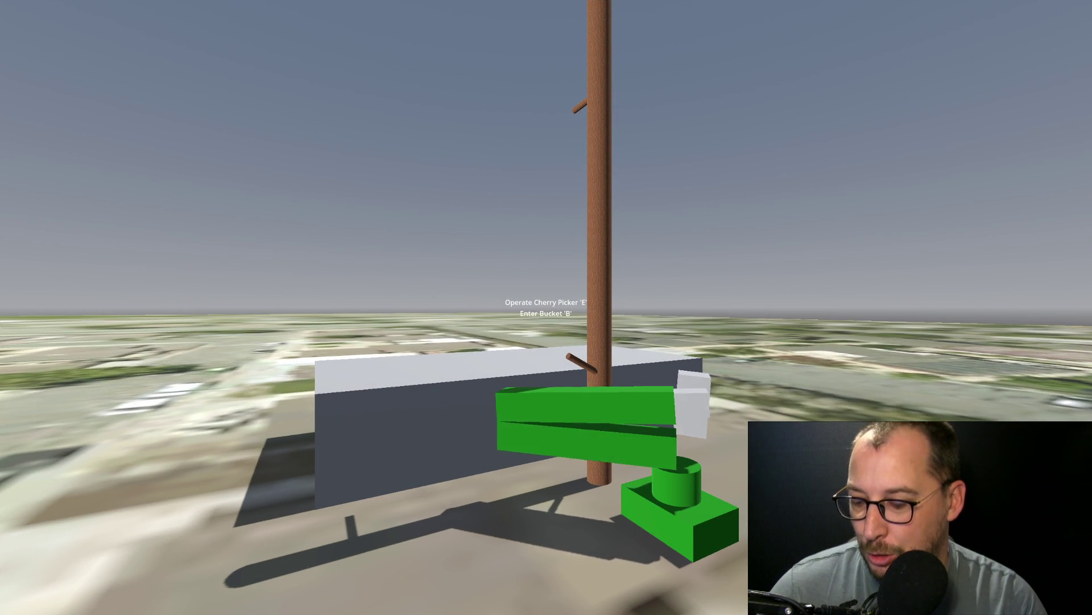
{"action": "key", "text": "Up"}
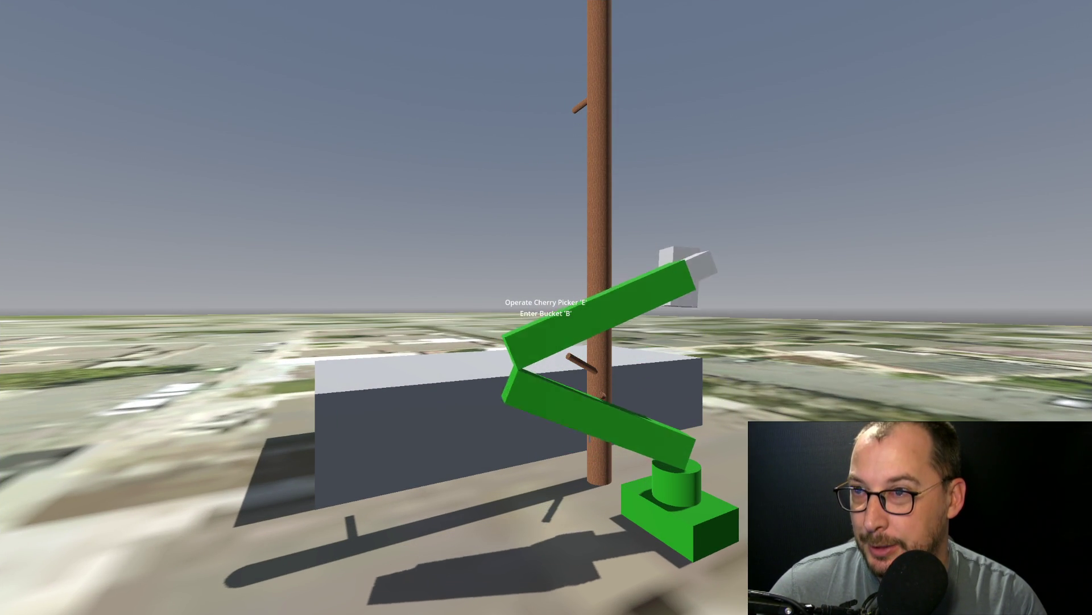
{"action": "key", "text": "Up"}
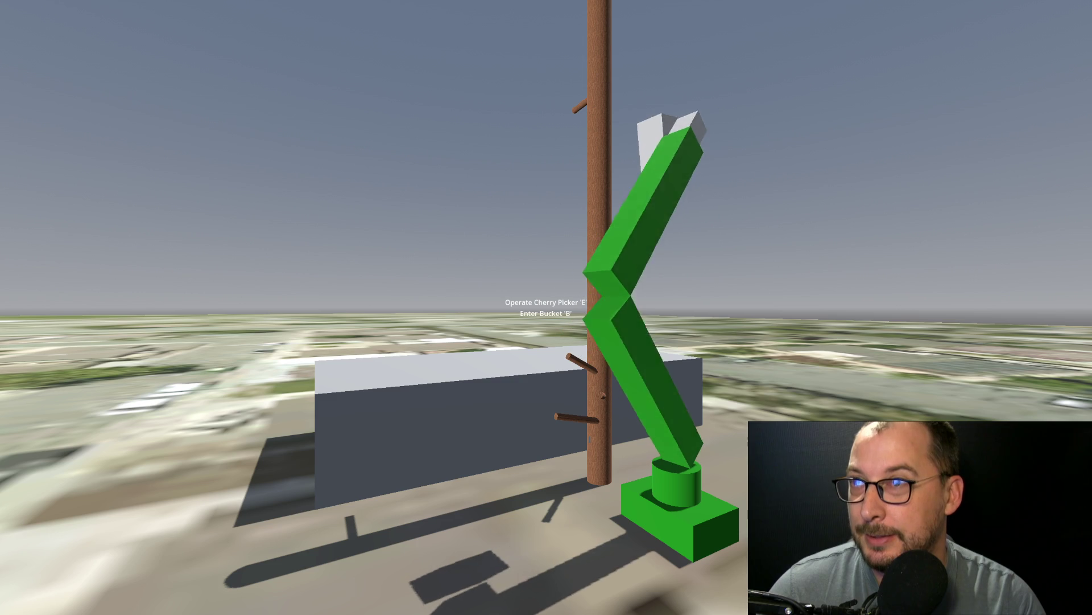
{"action": "key", "text": "Up"}
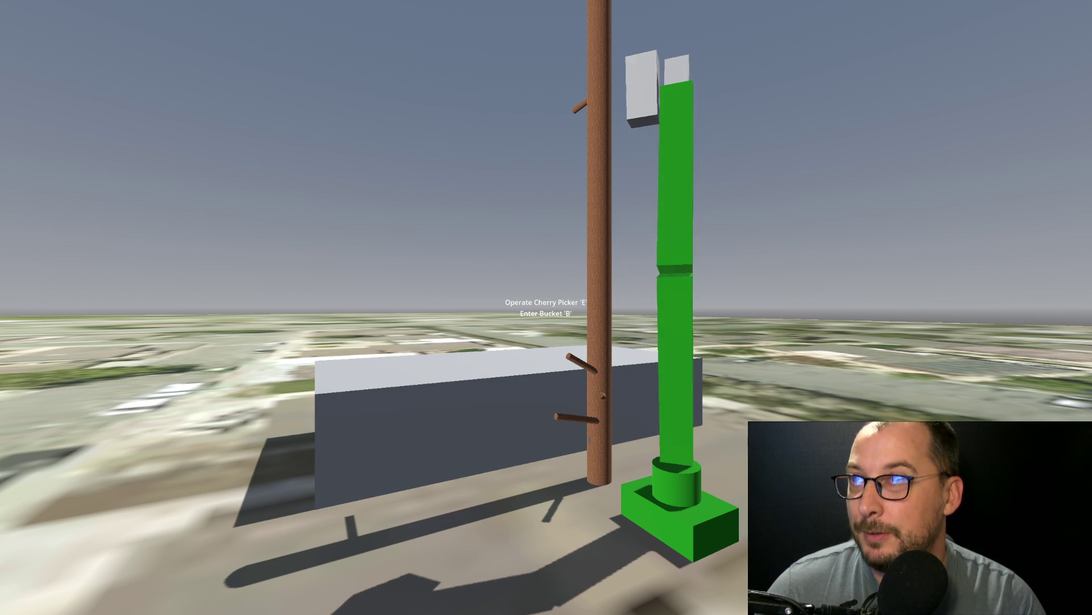
{"action": "key", "text": "Up"}
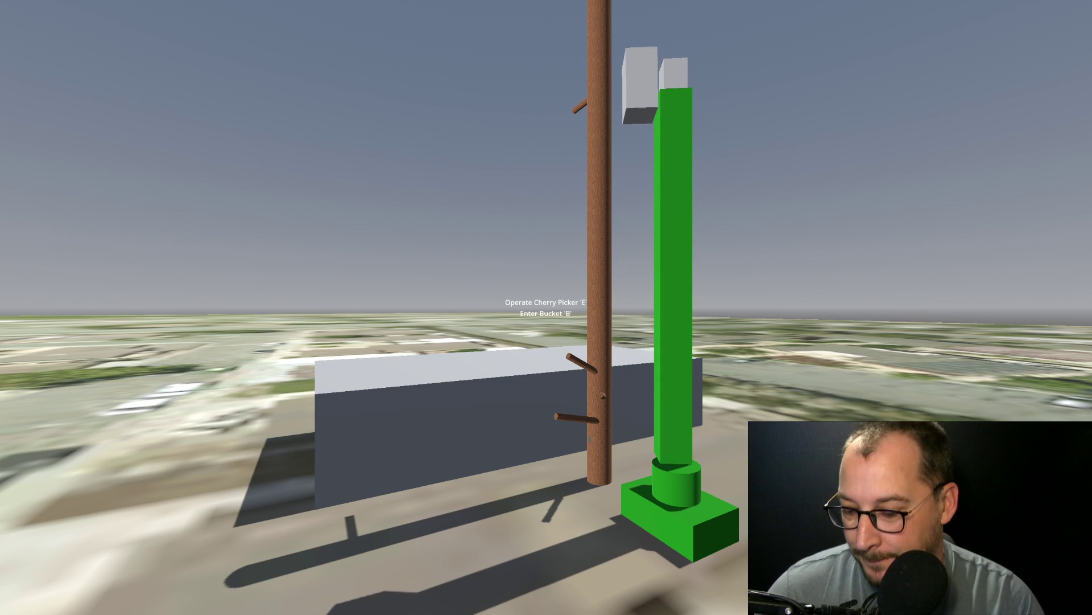
{"action": "key", "text": "Up"}
{"action": "key", "text": "Up"}
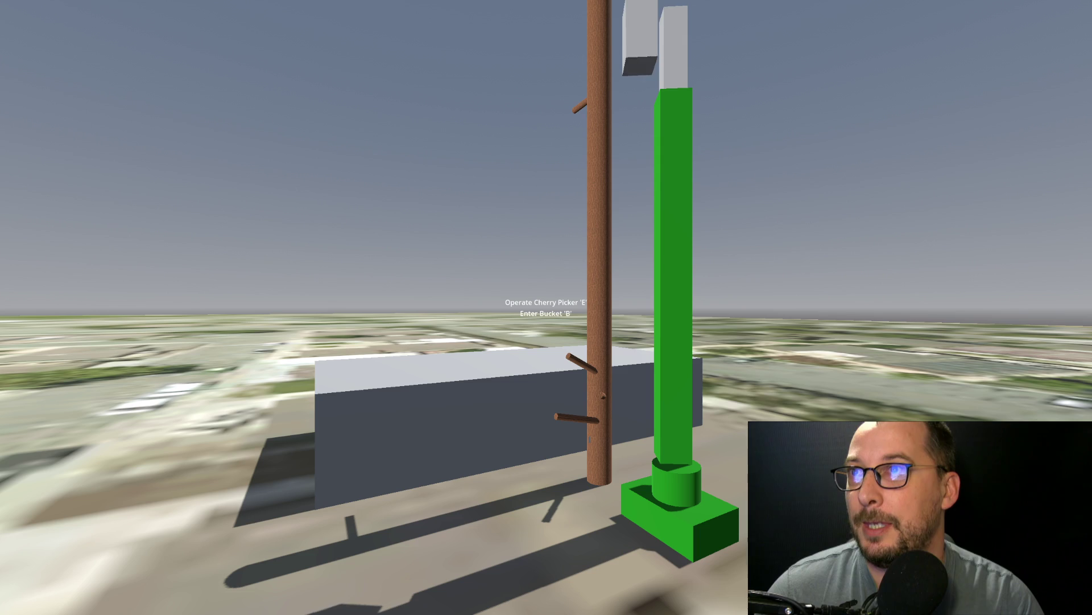
{"action": "key", "text": "F8"}
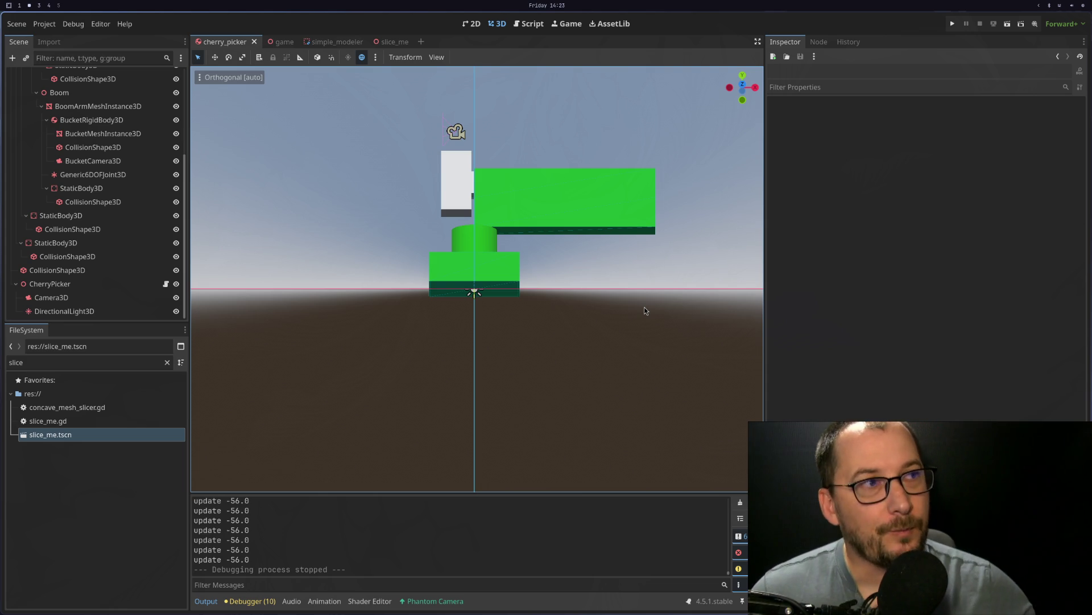
{"action": "key", "text": "super+4"}
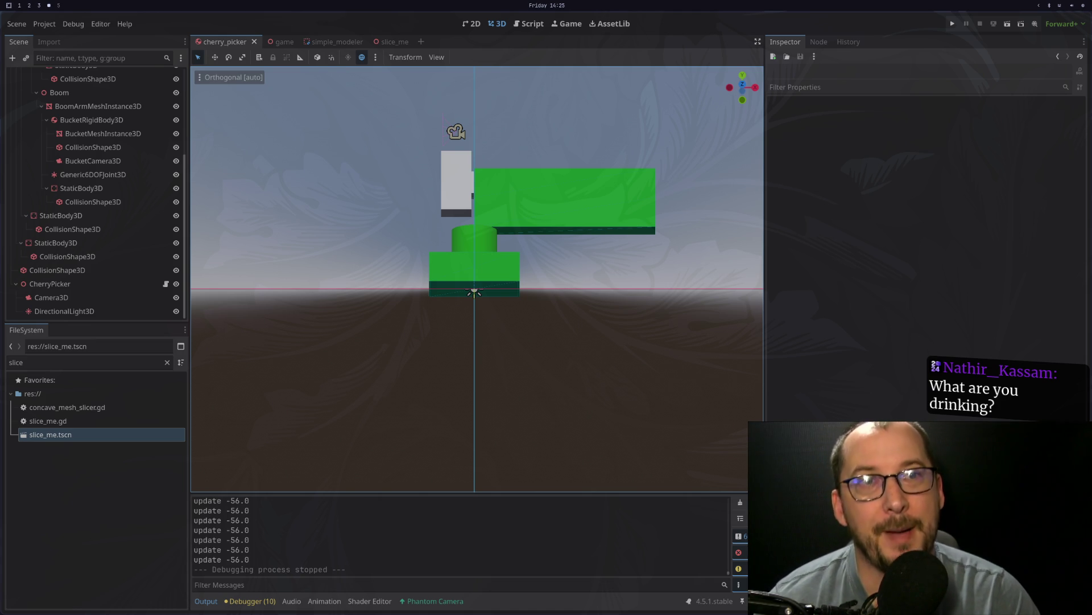
{"action": "key", "text": "super+1"}
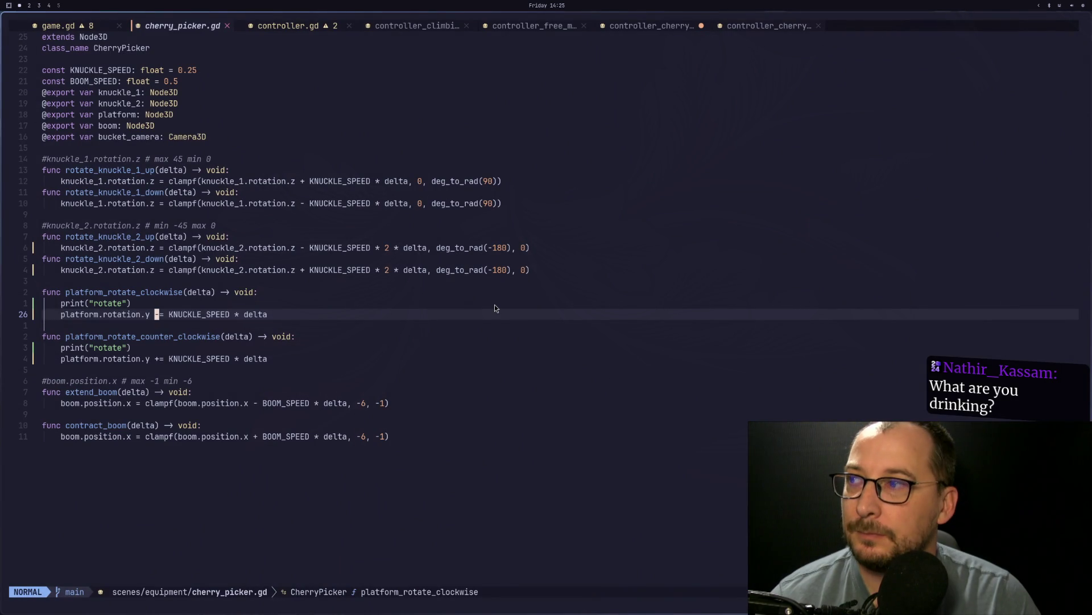
Step: Delete both print("rotate") lines in cherry_picker.gd, save, and switch to controller_cherry_picker_operation.gd
{"action": "left_click", "coordinate": [264, 293]}
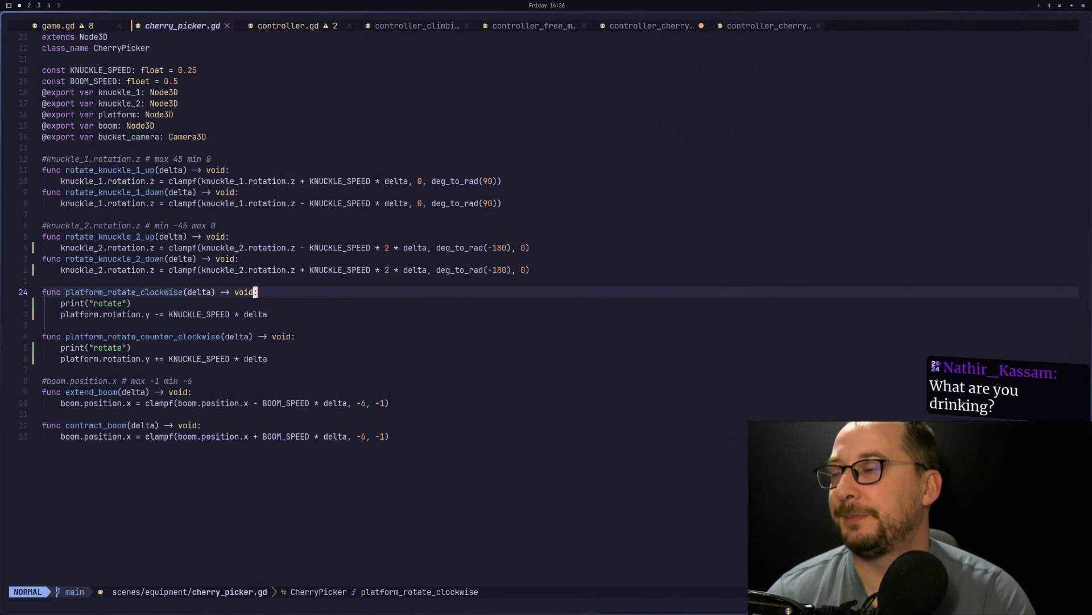
{"action": "key", "text": "j"}
{"action": "key", "text": "d"}
{"action": "key", "text": "d"}
{"action": "key", "text": "j"}
{"action": "key", "text": "j"}
{"action": "key", "text": "d"}
{"action": "key", "text": "d"}
{"action": "type", "text": ":w"}
{"action": "key", "text": "Return"}
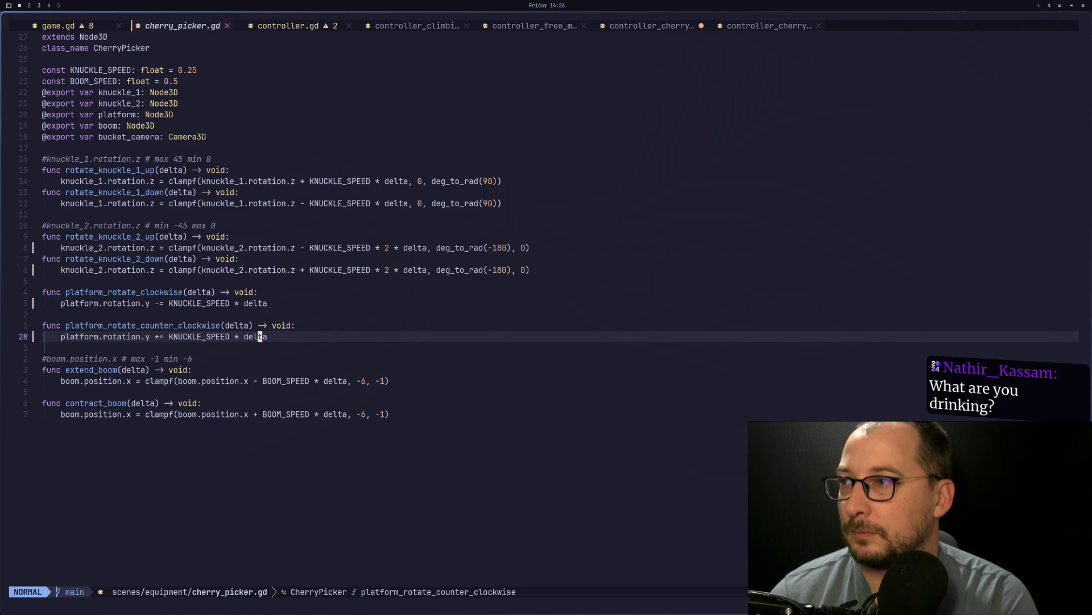
{"action": "key", "text": "k"}
{"action": "key", "text": "k"}
{"action": "key", "text": "k"}
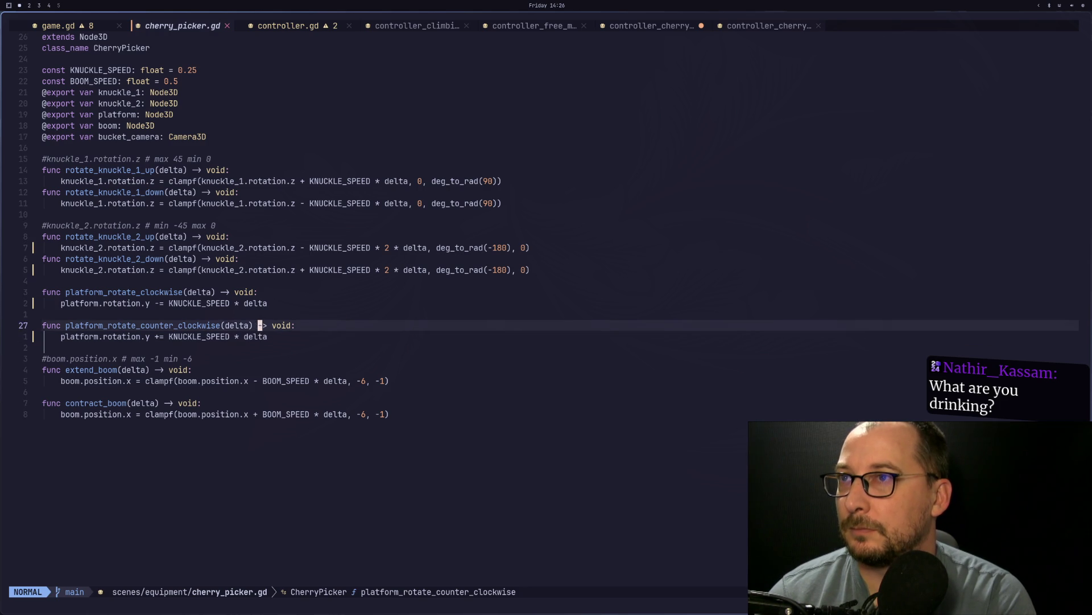
{"action": "key", "text": "ctrl+o"}
{"action": "key", "text": "ctrl+o"}
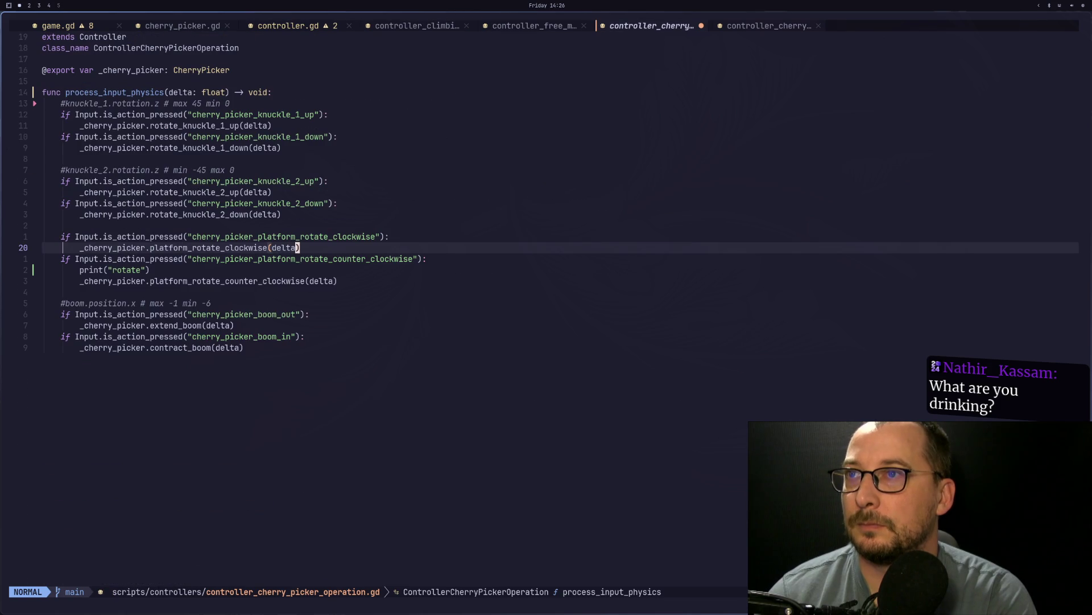
Step: Save the operation controller and delete the #knuckle_1 and #knuckle_2 comment lines
{"action": "type", "text": ":w"}
{"action": "key", "text": "Return"}
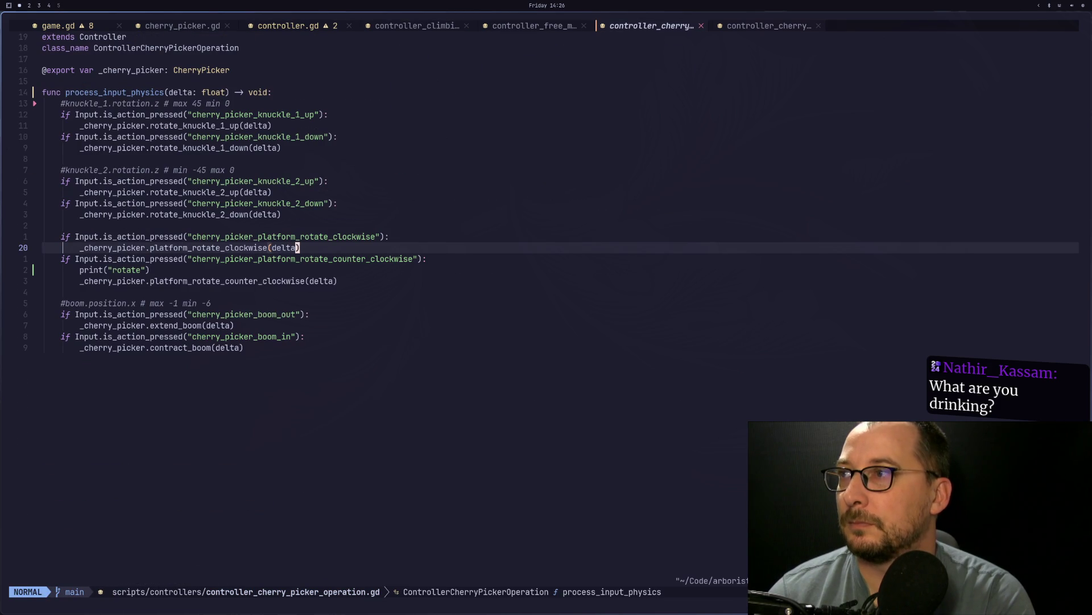
{"action": "key", "text": "braceleft"}
{"action": "key", "text": "braceleft"}
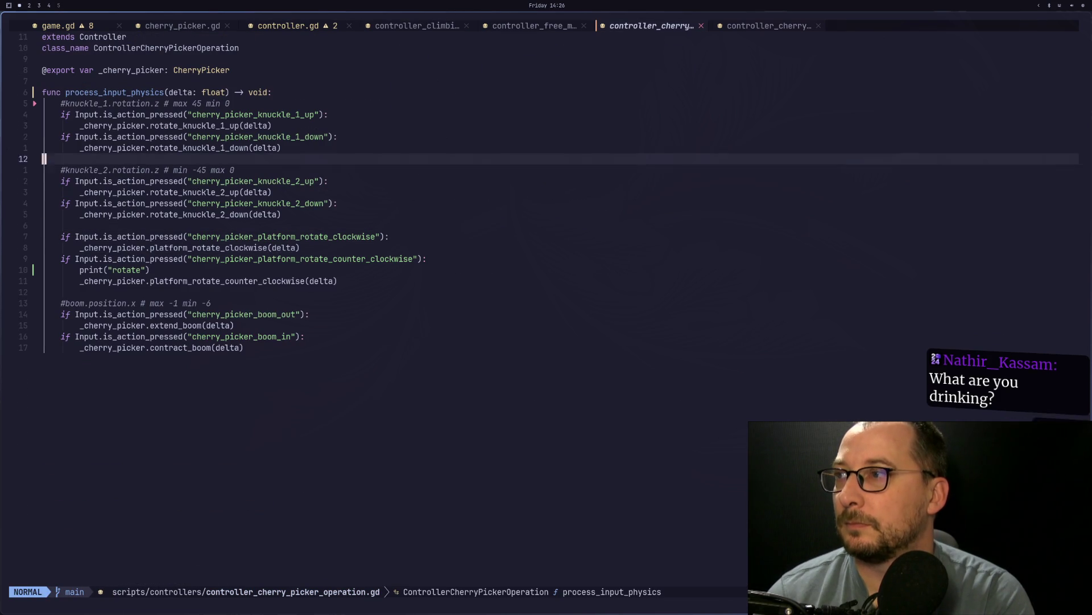
{"action": "key", "text": "k"}
{"action": "key", "text": "j"}
{"action": "key", "text": "j"}
{"action": "key", "text": "y"}
{"action": "key", "text": "d"}
{"action": "key", "text": "k"}
{"action": "key", "text": "k"}
{"action": "key", "text": "k"}
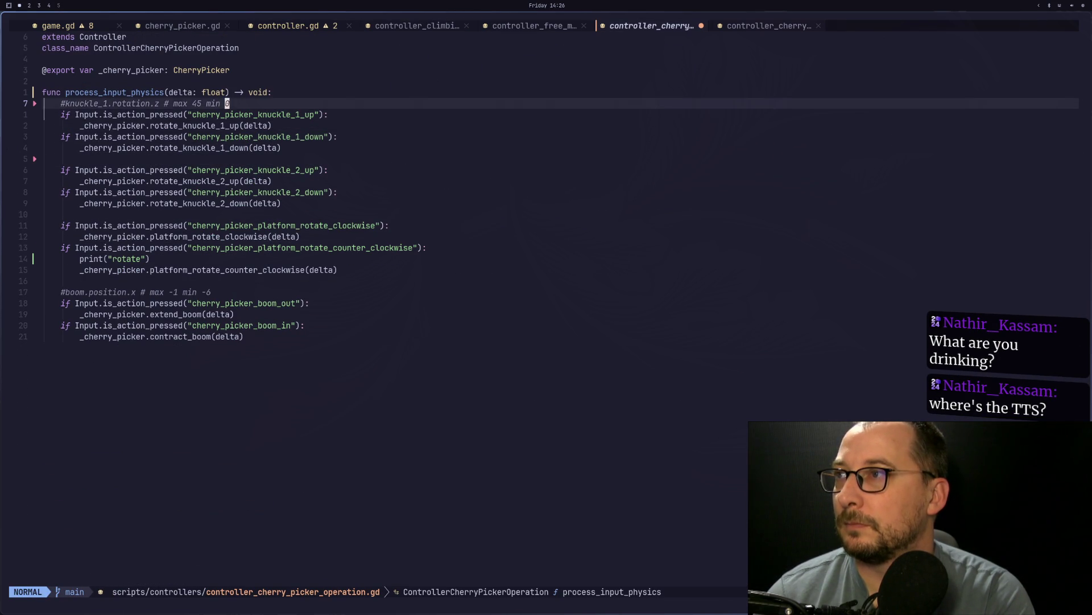
{"action": "key", "text": "d"}
{"action": "key", "text": "d"}
Step: Delete the #boom.position.x comment line and save the cleaned-up controller script
{"action": "key", "text": "1"}
{"action": "key", "text": "5"}
{"action": "key", "text": "j"}
{"action": "key", "text": "d"}
{"action": "key", "text": "d"}
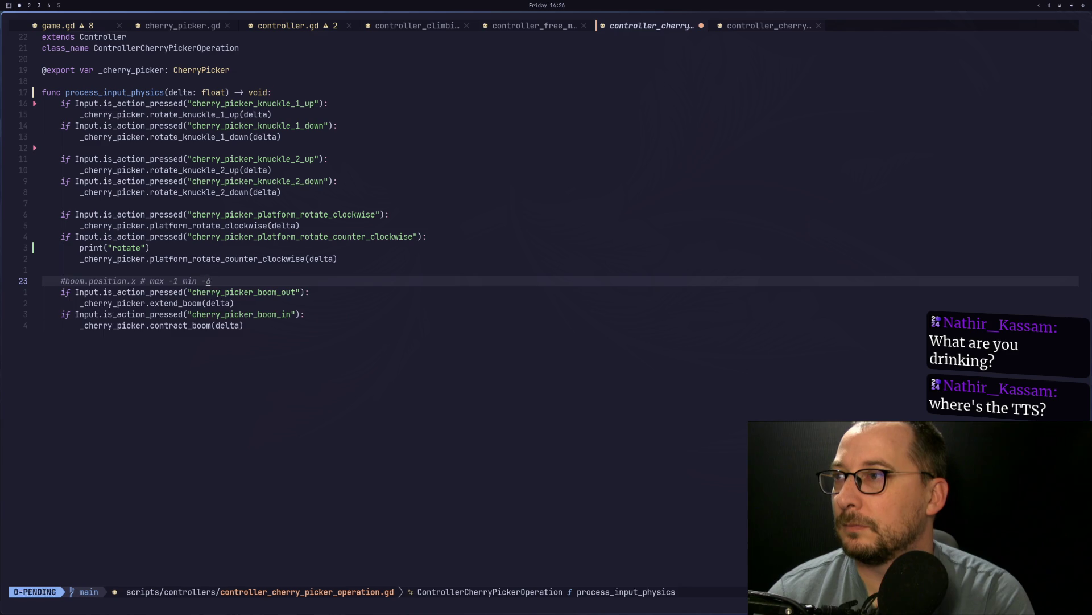
{"action": "type", "text": ":w"}
{"action": "key", "text": "Return"}
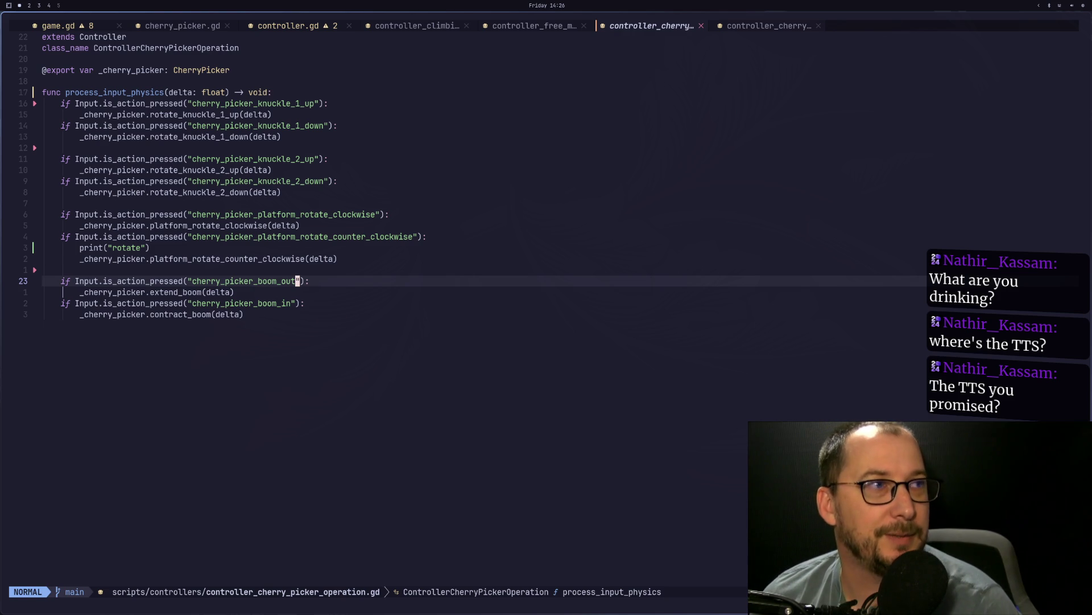
{"action": "key", "text": "super+4"}
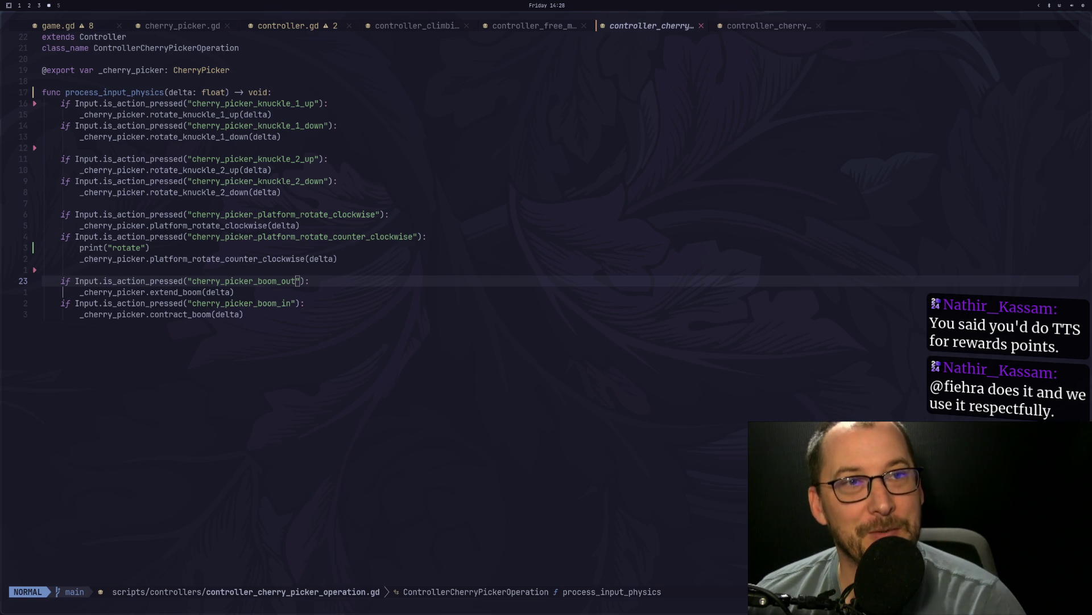
{"action": "left_click", "coordinate": [445, 367]}
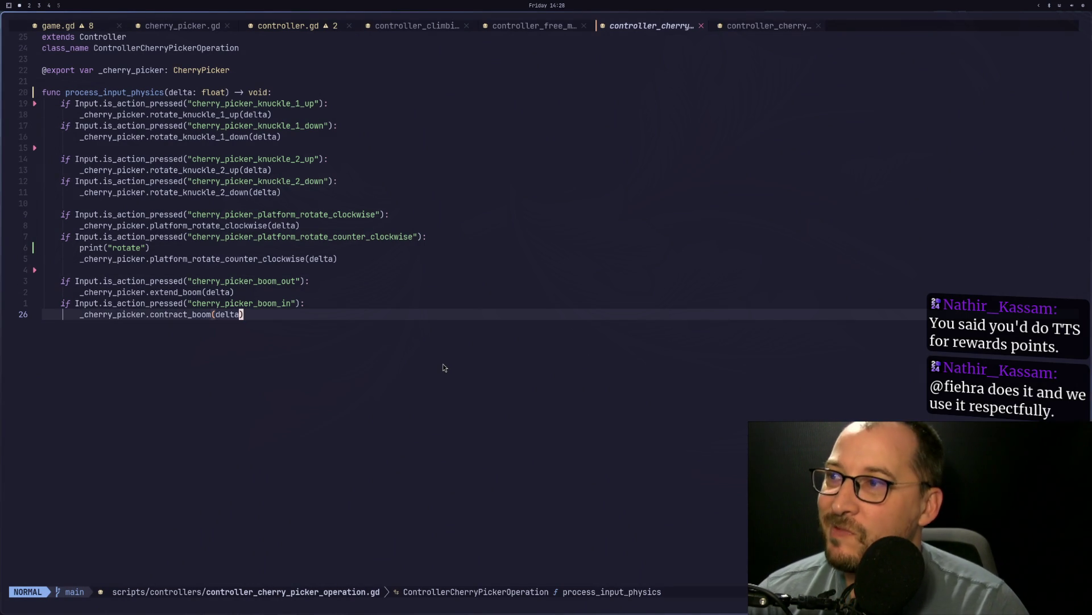
Step: Cycle through the open buffers to game.gd, dismiss the file finder, and bring up the leader hints
{"action": "key", "text": "shift+h"}
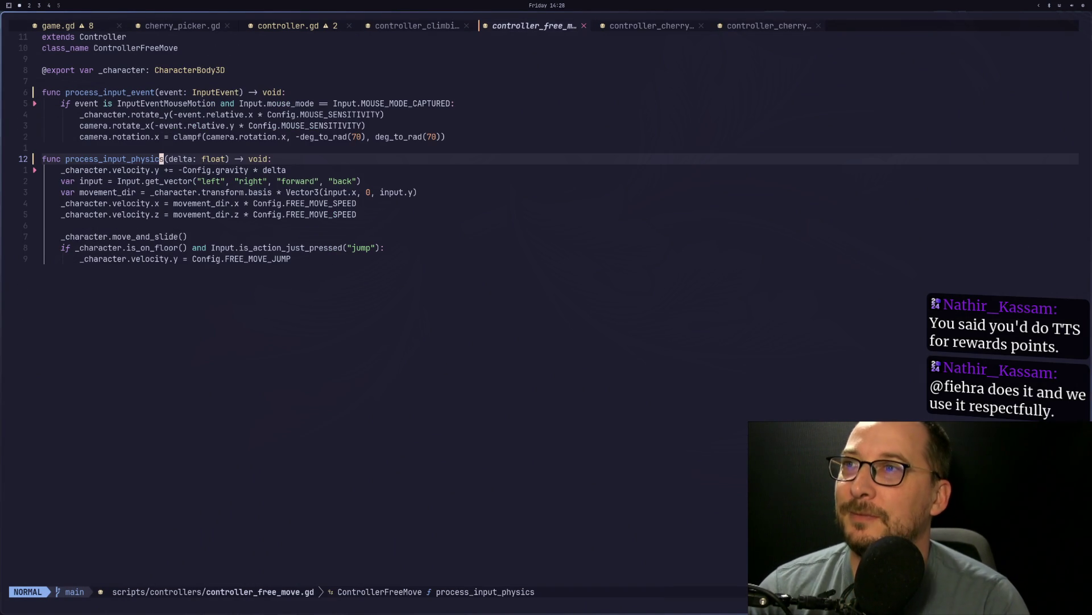
{"action": "key", "text": "shift+h"}
{"action": "key", "text": "shift+h"}
{"action": "key", "text": "shift+h"}
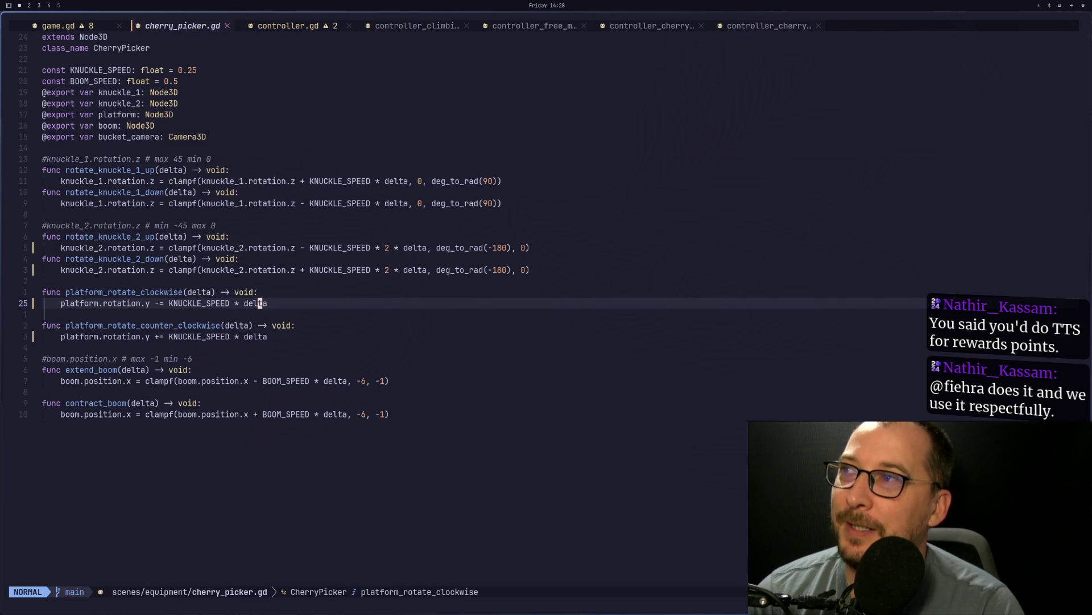
{"action": "key", "text": "shift+l"}
{"action": "key", "text": "shift+h"}
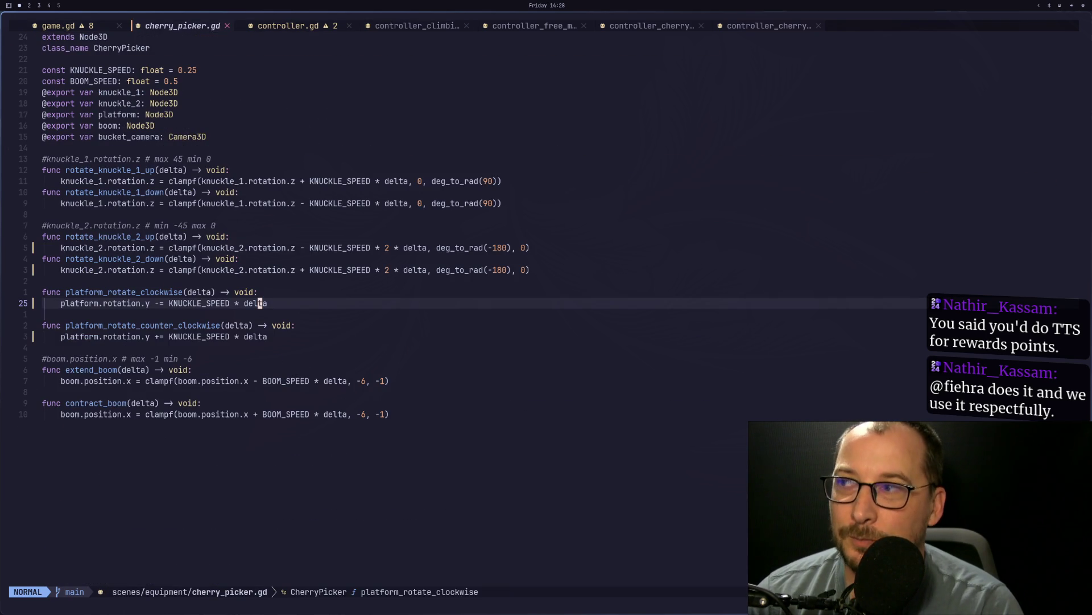
{"action": "key", "text": "shift+h"}
{"action": "key", "text": "space"}
{"action": "key", "text": "space"}
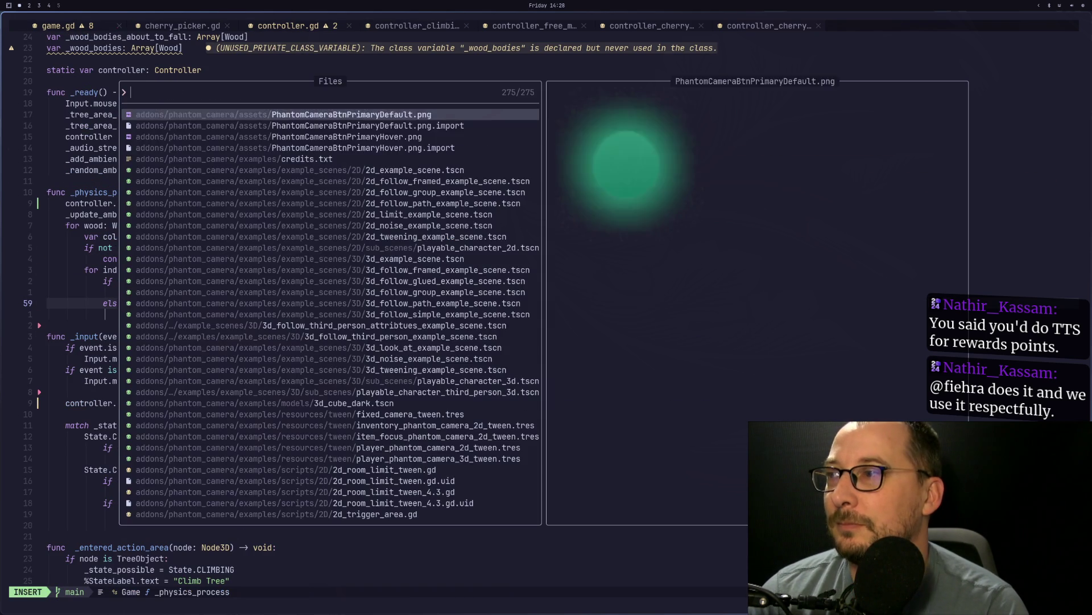
{"action": "key", "text": "Escape"}
{"action": "key", "text": "space"}
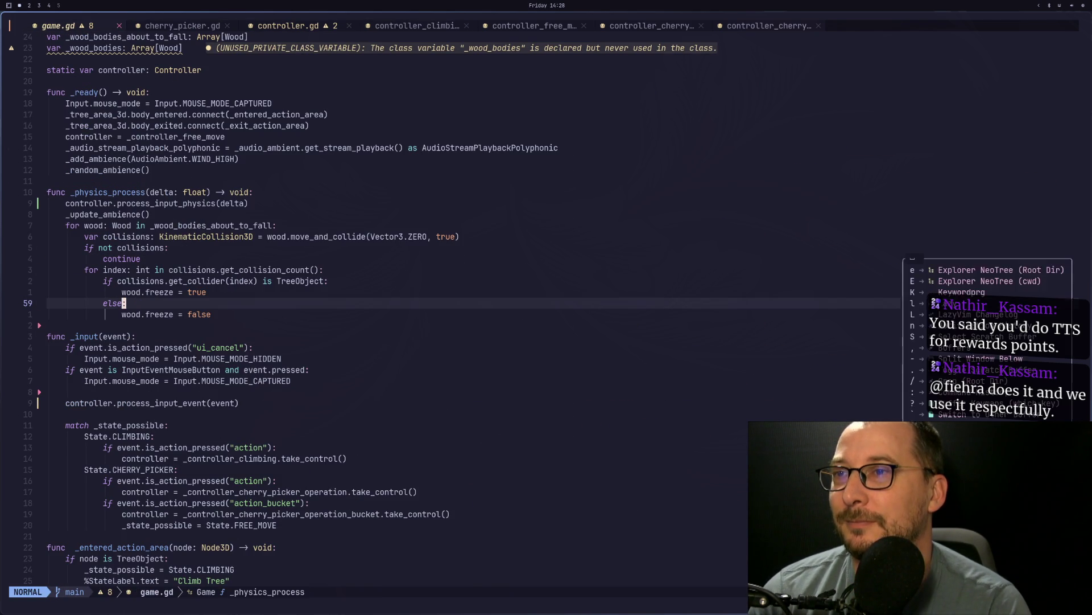
Step: Launch lazygit and review the diffs, including controller_cherry_picker_operation.gd
{"action": "key", "text": "g"}
{"action": "key", "text": "g"}
{"action": "key", "text": "j"}
{"action": "key", "text": "j"}
{"action": "key", "text": "k"}
{"action": "key", "text": "k"}
{"action": "key", "text": "j"}
{"action": "key", "text": "j"}
{"action": "key", "text": "j"}
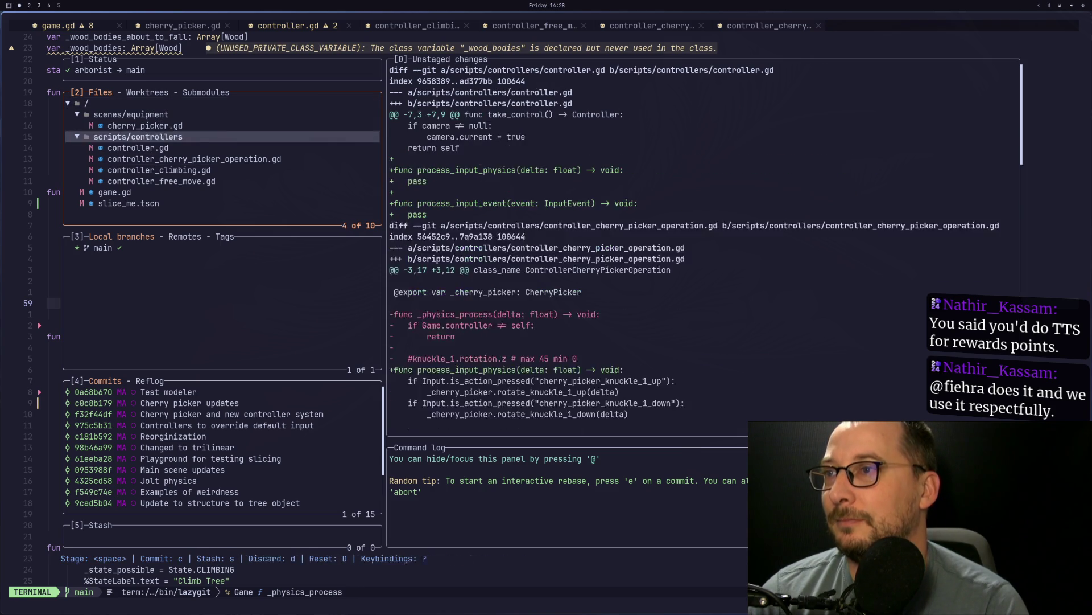
{"action": "key", "text": "k"}
{"action": "key", "text": "k"}
{"action": "key", "text": "k"}
{"action": "key", "text": "k"}
{"action": "key", "text": "k"}
{"action": "key", "text": "k"}
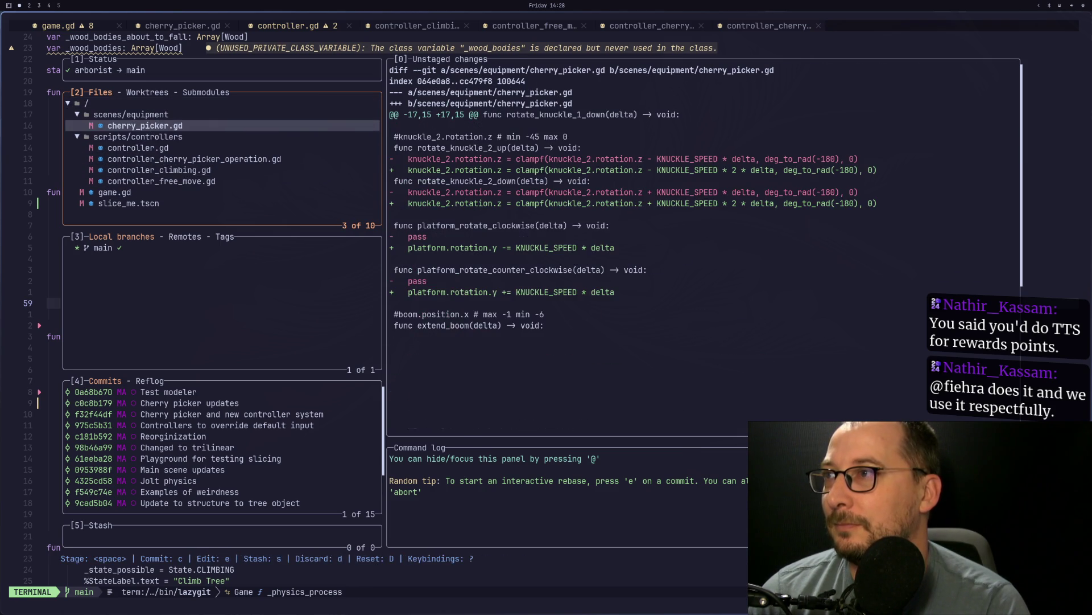
Step: Stage cherry_picker.gd, commit it as "Cherry picker movement improvements", and push to main
{"action": "key", "text": "space"}
{"action": "type", "text": "cR"}
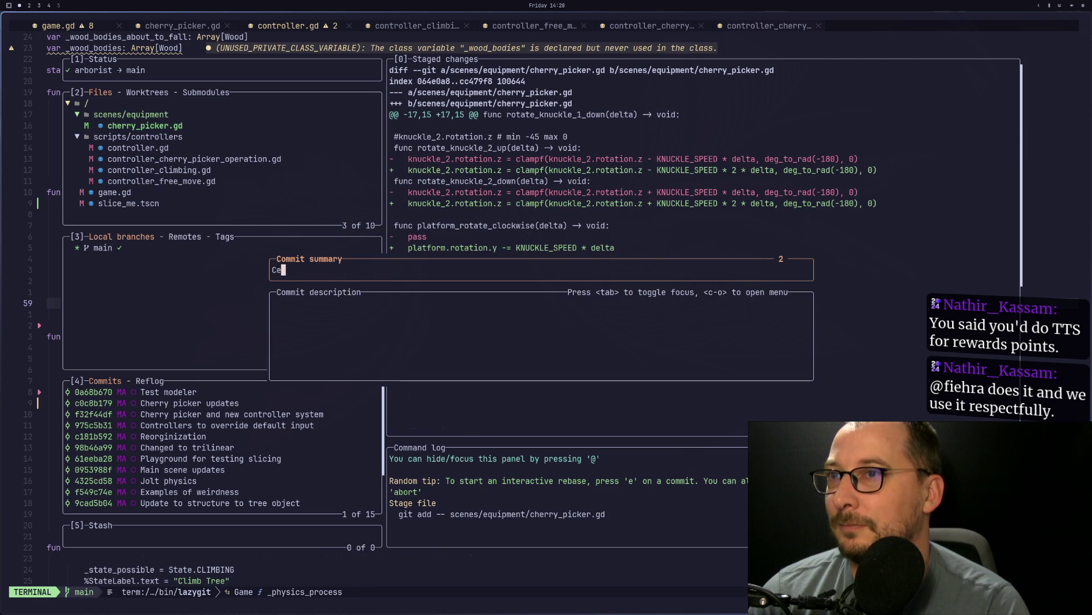
{"action": "key", "text": "BackSpace"}
{"action": "type", "text": "Fi"}
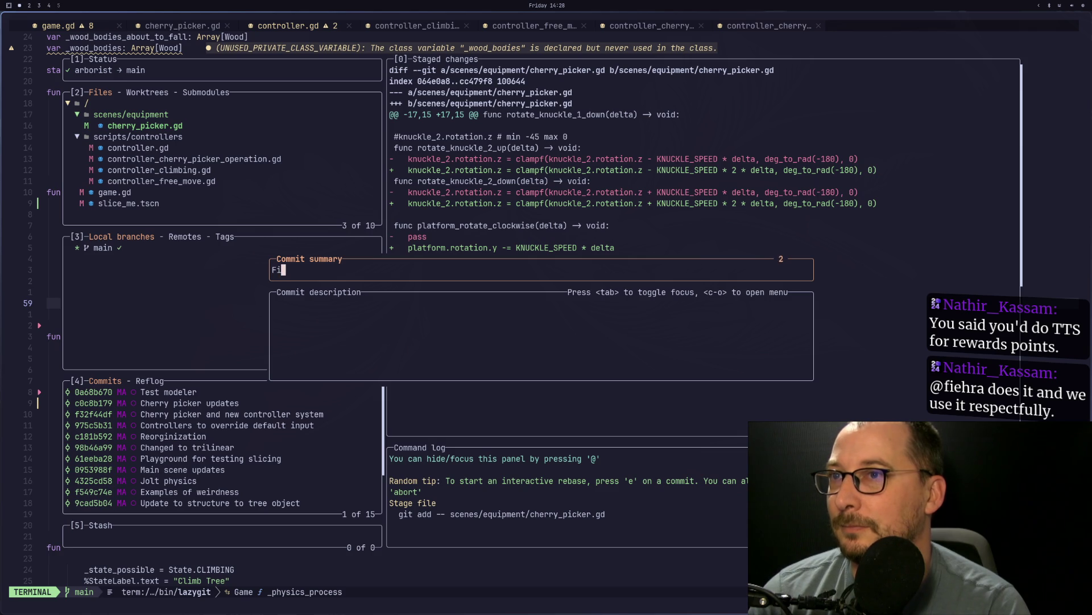
{"action": "key", "text": "BackSpace"}
{"action": "key", "text": "BackSpace"}
{"action": "type", "text": "Cherry picker movment"}
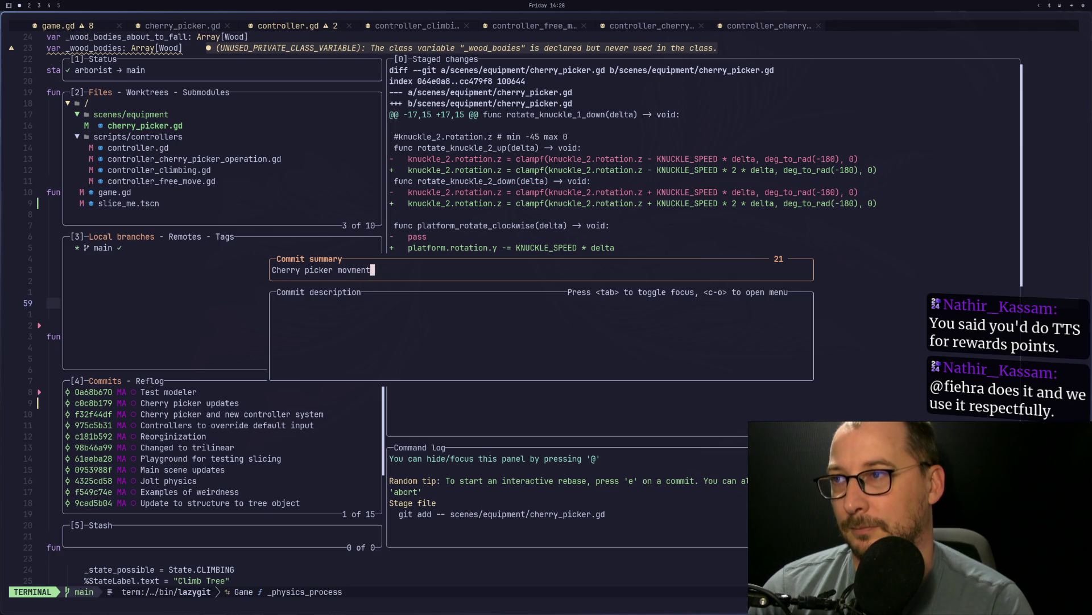
{"action": "key", "text": "BackSpace"}
{"action": "key", "text": "BackSpace"}
{"action": "type", "text": "ement in"}
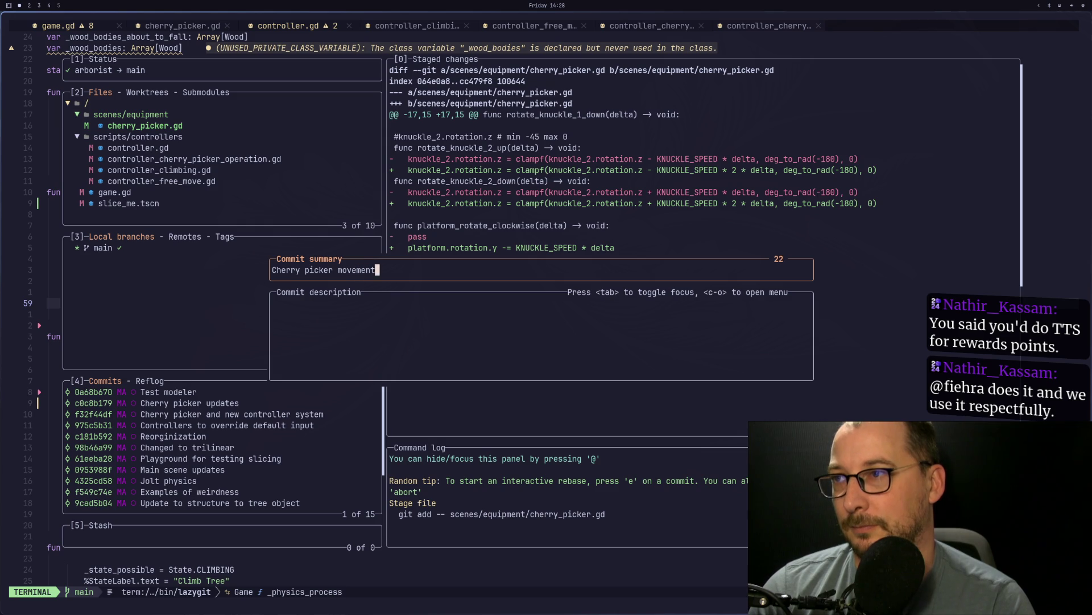
{"action": "key", "text": "BackSpace"}
{"action": "type", "text": "mprove"}
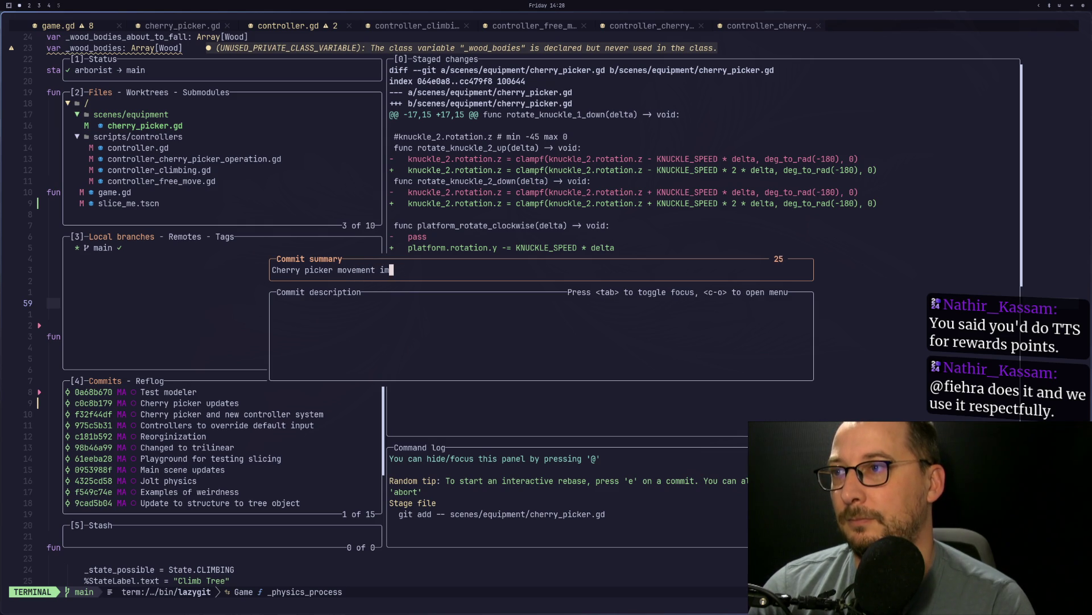
{"action": "type", "text": "s"}
{"action": "key", "text": "Return"}
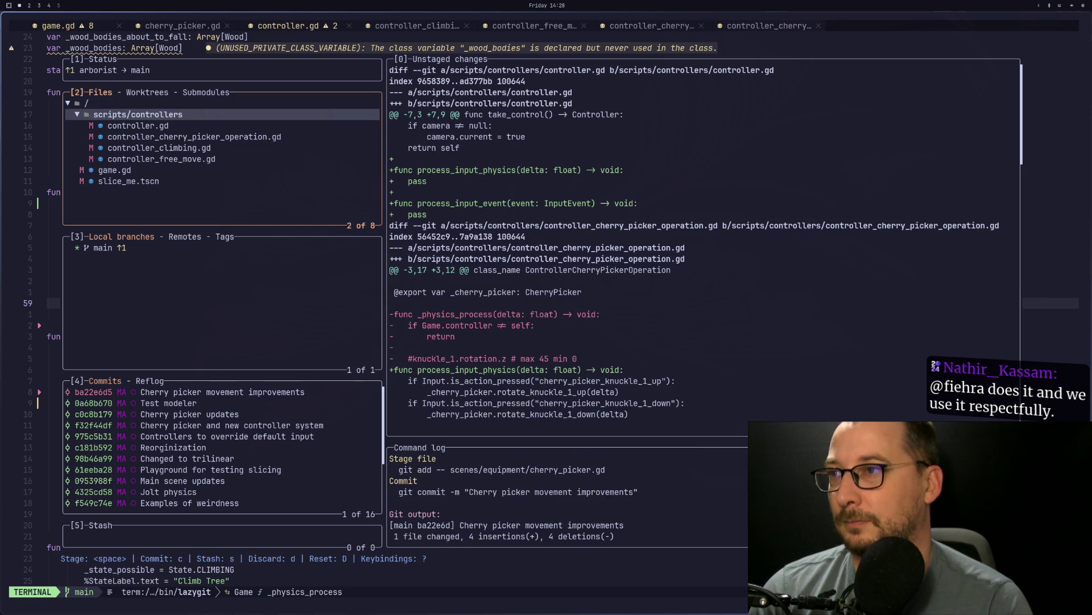
{"action": "key", "text": "shift+p"}
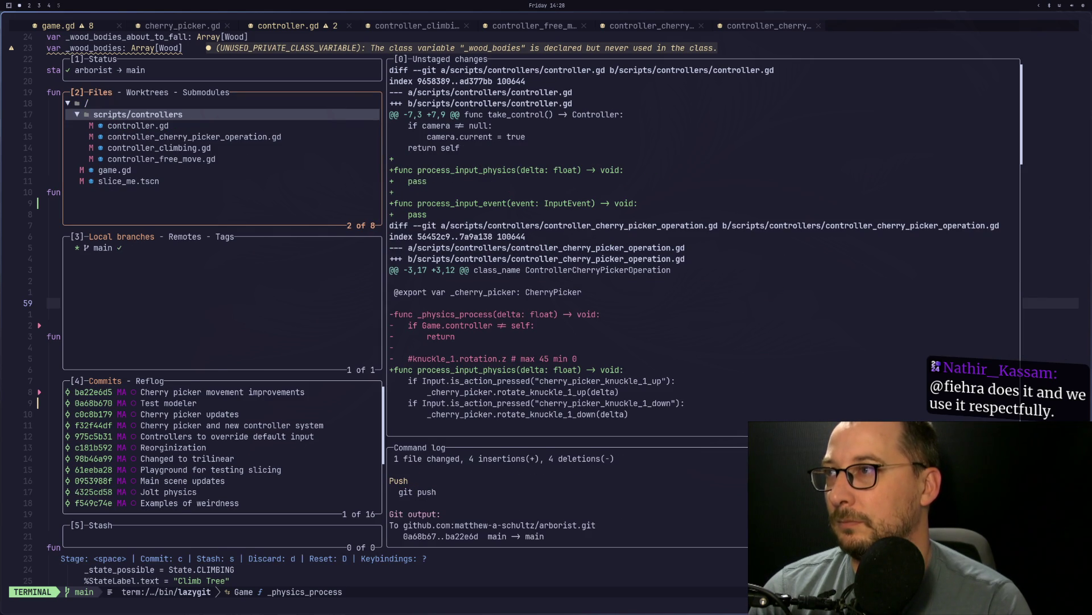
Step: Stage game.gd and the modified controller scripts, reviewing the staged game.gd and controller.gd diffs
{"action": "key", "text": "Down"}
{"action": "key", "text": "Down"}
{"action": "key", "text": "Down"}
{"action": "key", "text": "space"}
{"action": "key", "text": "Up"}
{"action": "key", "text": "Up"}
{"action": "key", "text": "Up"}
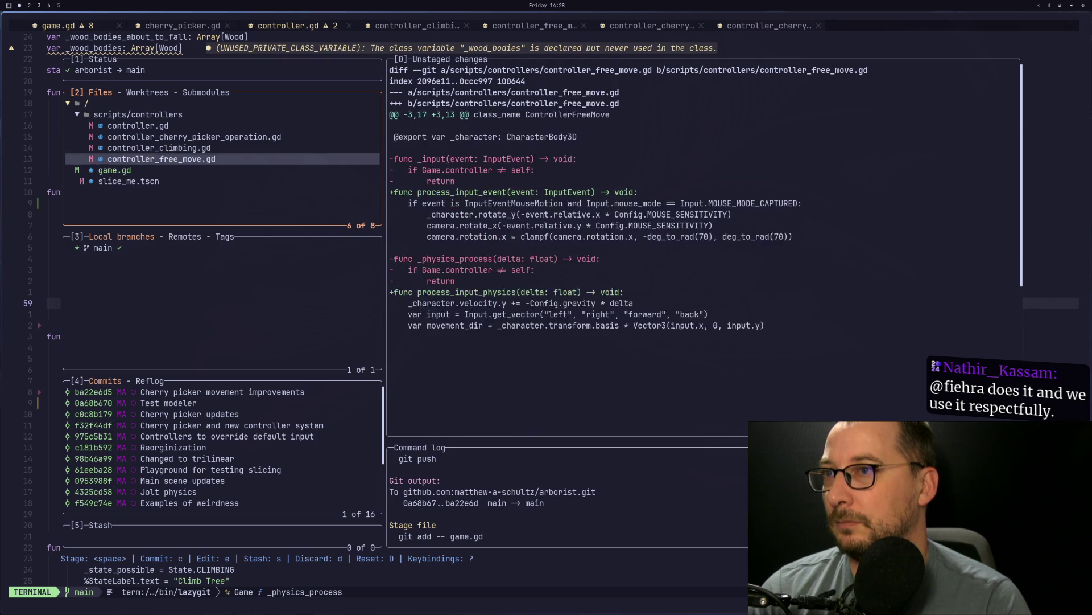
{"action": "key", "text": "space"}
{"action": "key", "text": "Down"}
{"action": "key", "text": "space"}
{"action": "key", "text": "Down"}
{"action": "key", "text": "space"}
{"action": "key", "text": "Down"}
{"action": "key", "text": "space"}
{"action": "key", "text": "Down"}
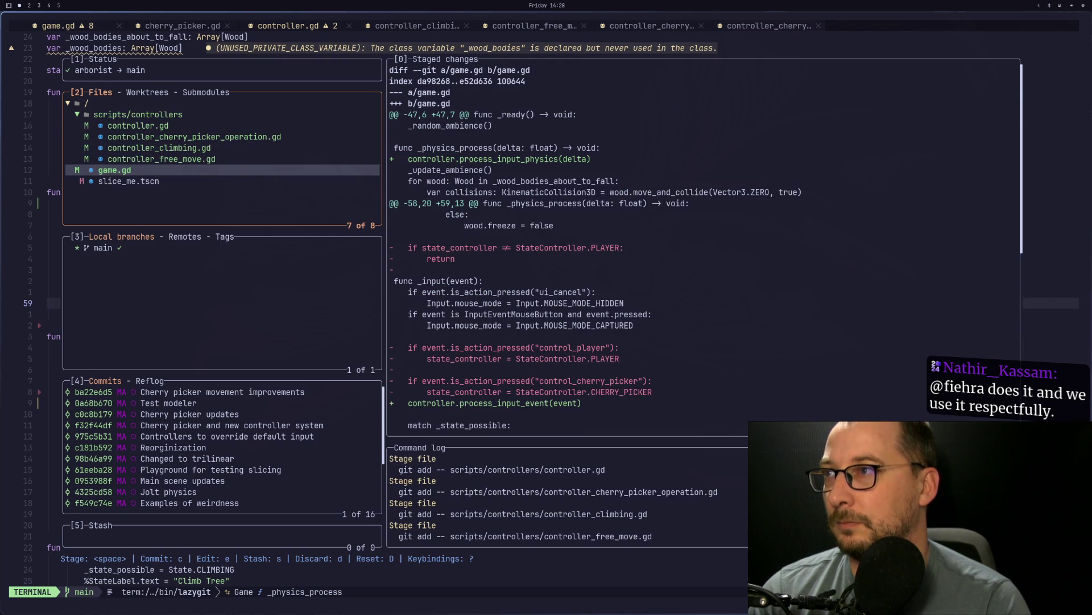
{"action": "key", "text": "Up"}
{"action": "key", "text": "Up"}
{"action": "key", "text": "Down"}
{"action": "key", "text": "Down"}
{"action": "key", "text": "Down"}
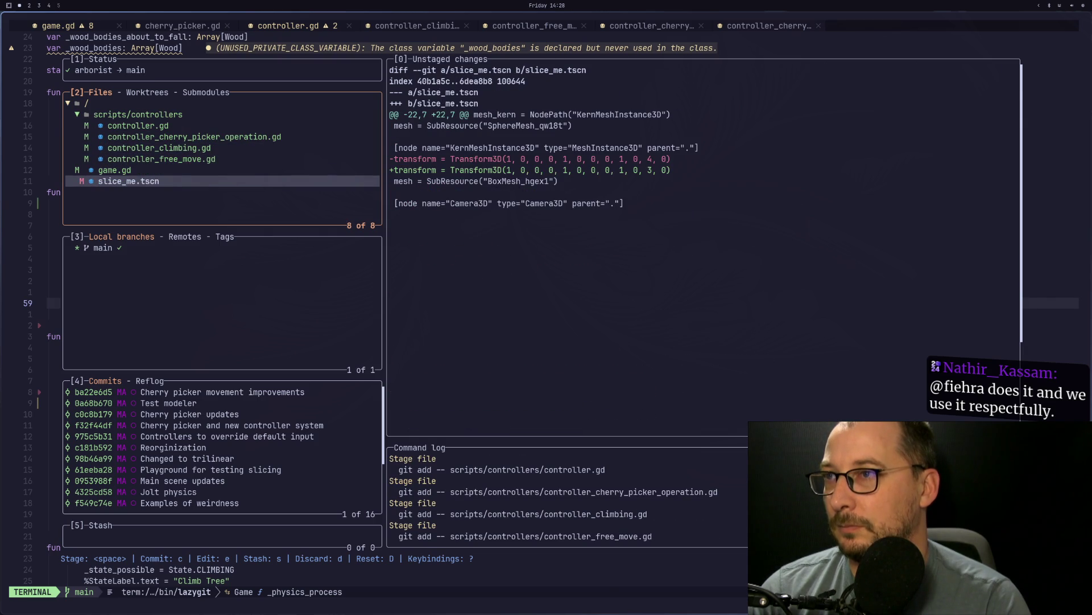
{"action": "key", "text": "Up"}
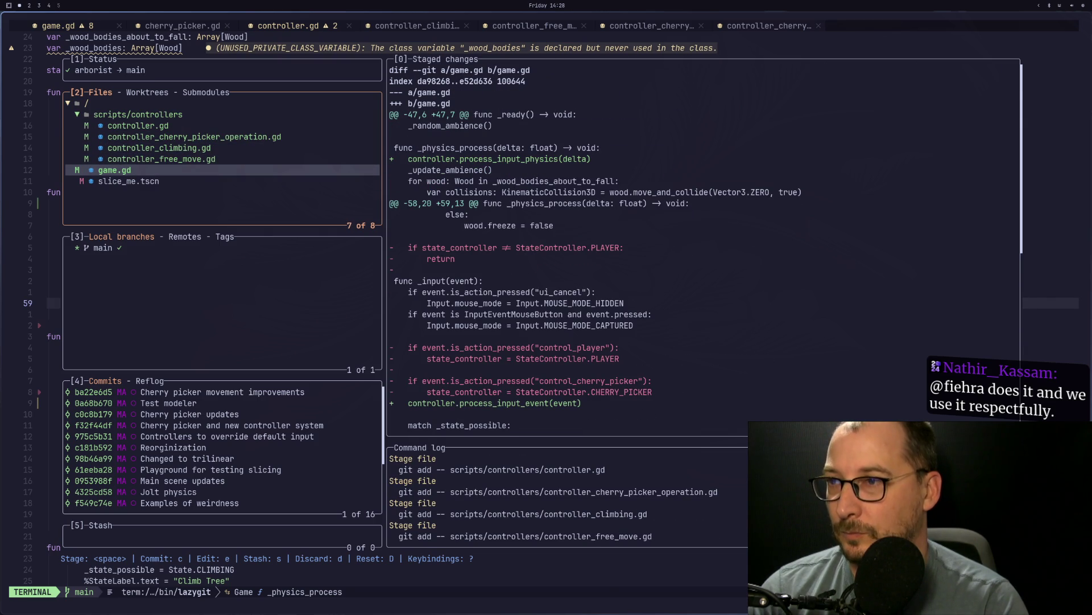
{"action": "key", "text": "Down"}
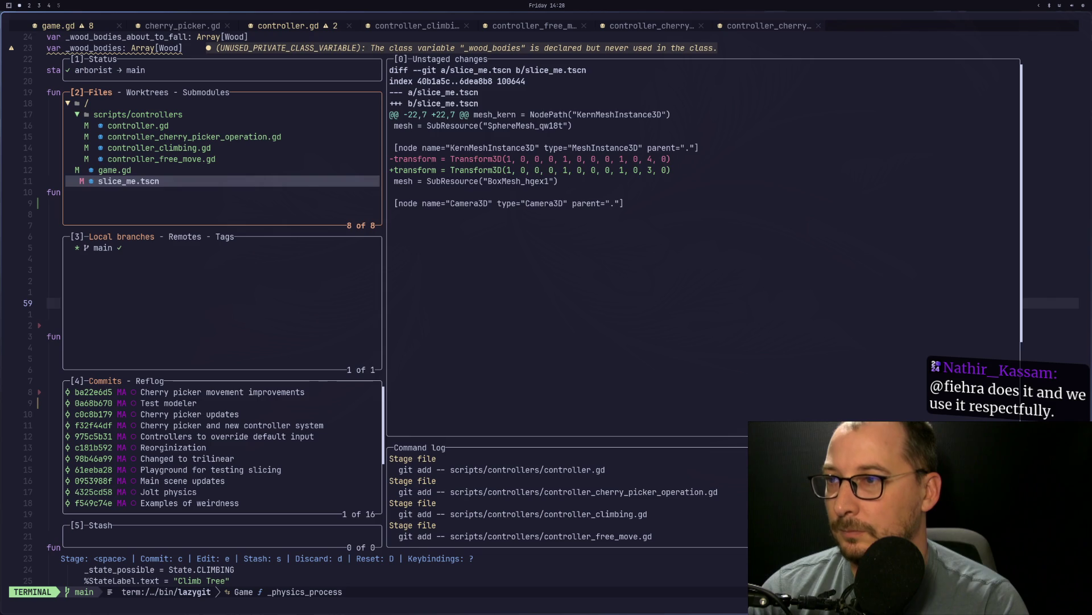
{"action": "key", "text": "Up"}
{"action": "key", "text": "Up"}
{"action": "key", "text": "Up"}
Step: Commit as "Call controller inputs on active controller", push, close lazygit, and return to Godot
{"action": "type", "text": "cCall controller inu"}
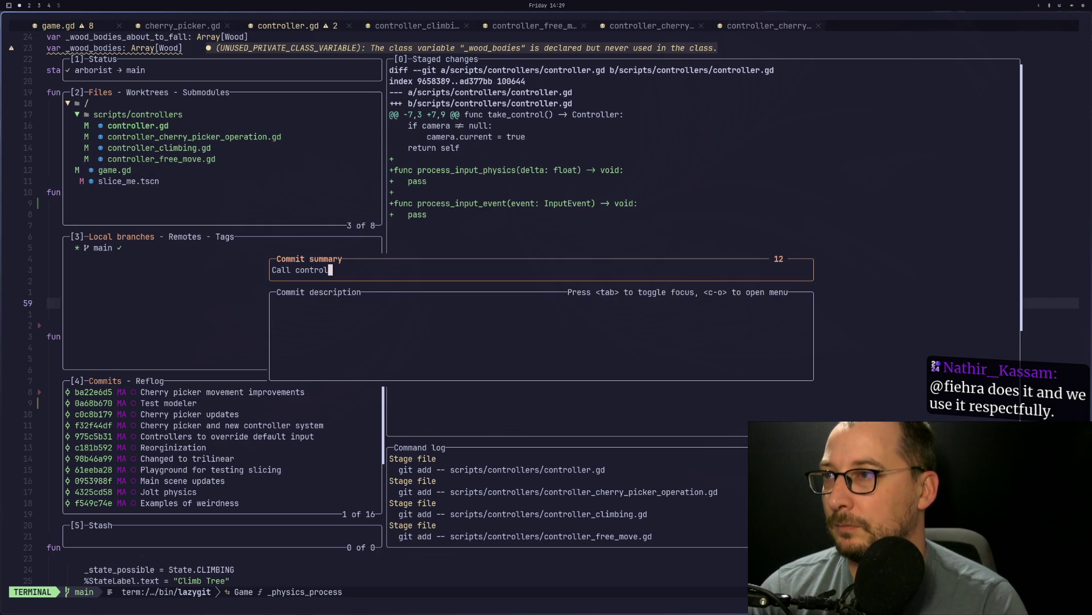
{"action": "key", "text": "BackSpace"}
{"action": "type", "text": "put"}
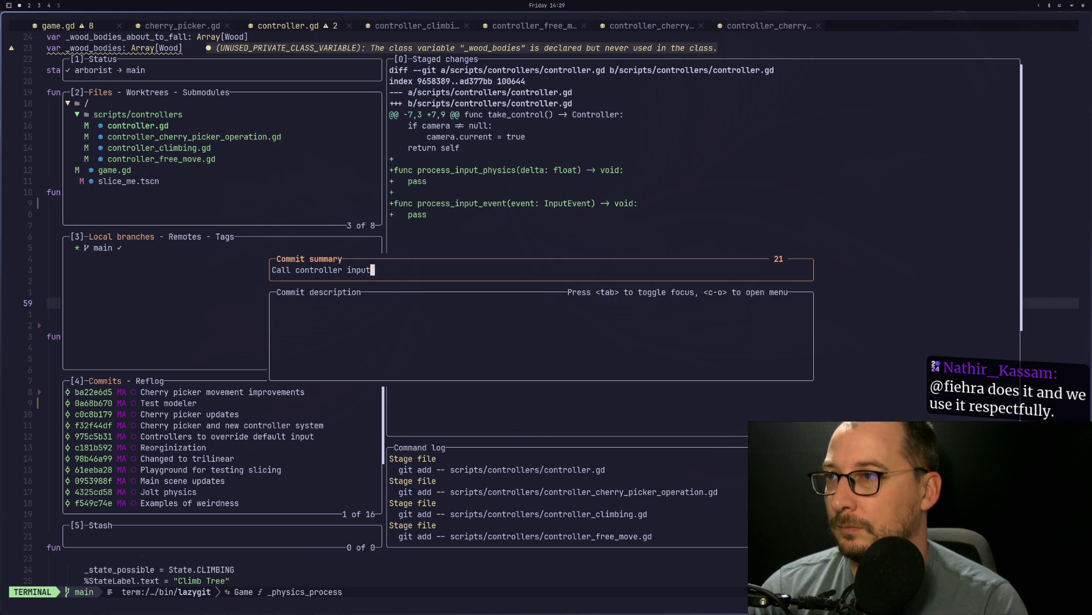
{"action": "type", "text": "s on active controller"}
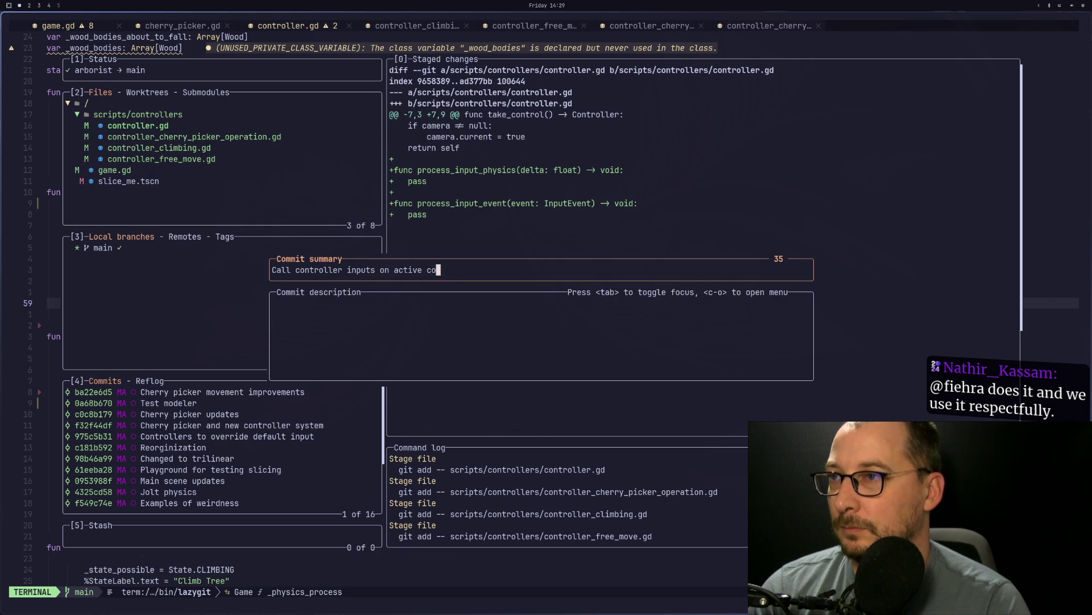
{"action": "key", "text": "Return"}
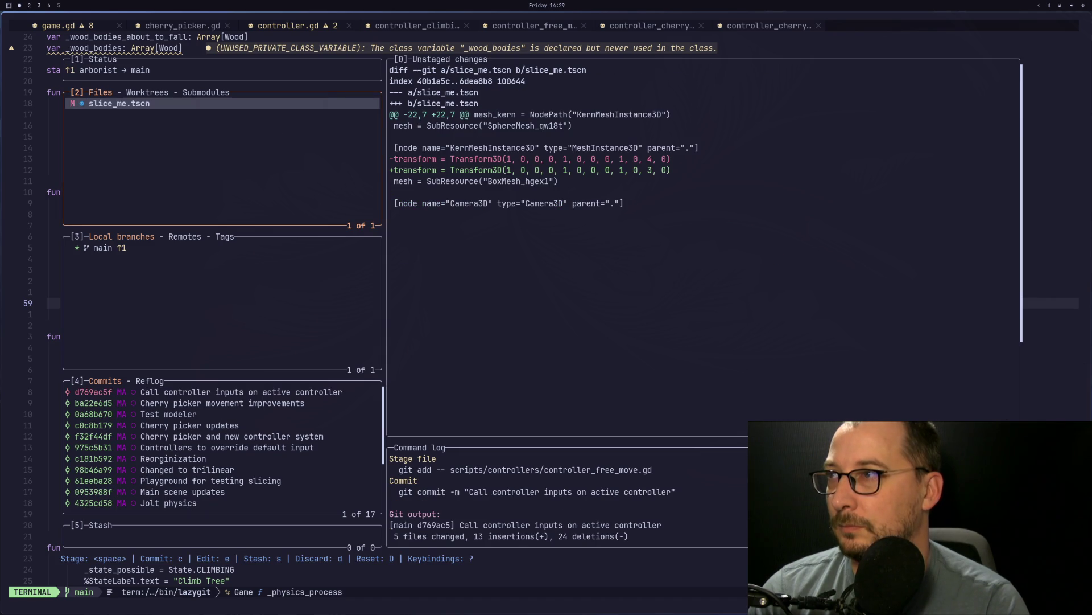
{"action": "key", "text": "P"}
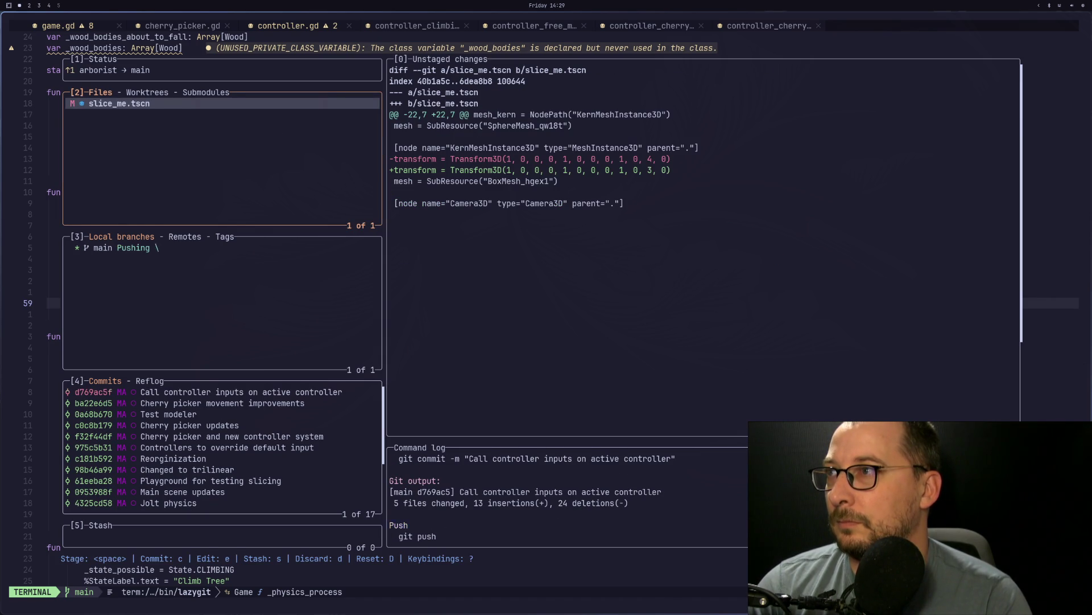
{"action": "key", "text": "q"}
{"action": "key", "text": "super+2"}
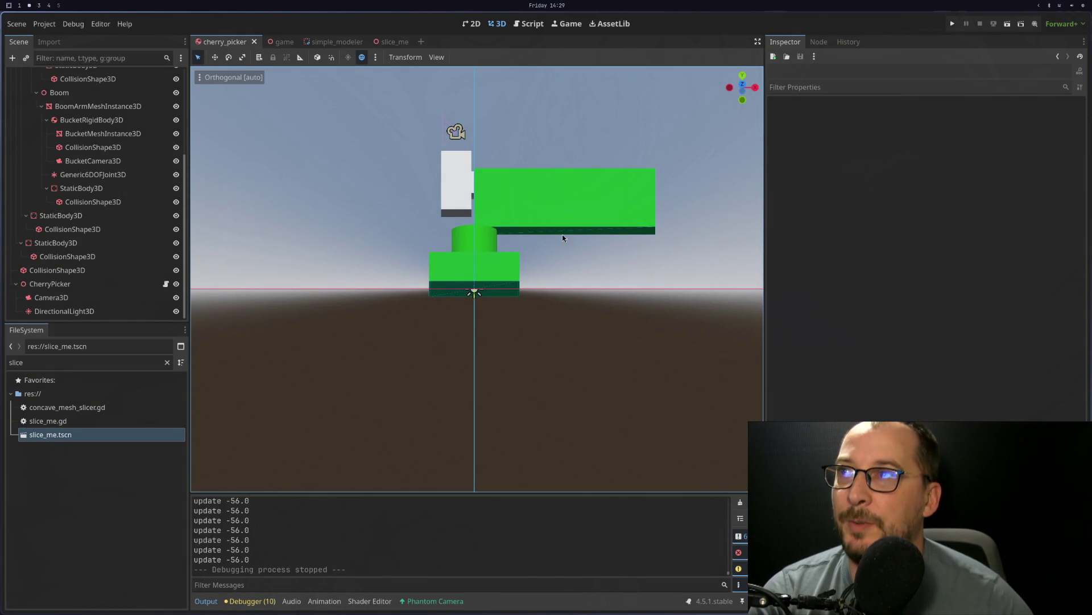
Step: Close the slice_me and simple_modeler tabs, select the log mesh by the tree, and orbit around it
{"action": "left_click", "coordinate": [393, 41]}
{"action": "left_click", "coordinate": [408, 42]}
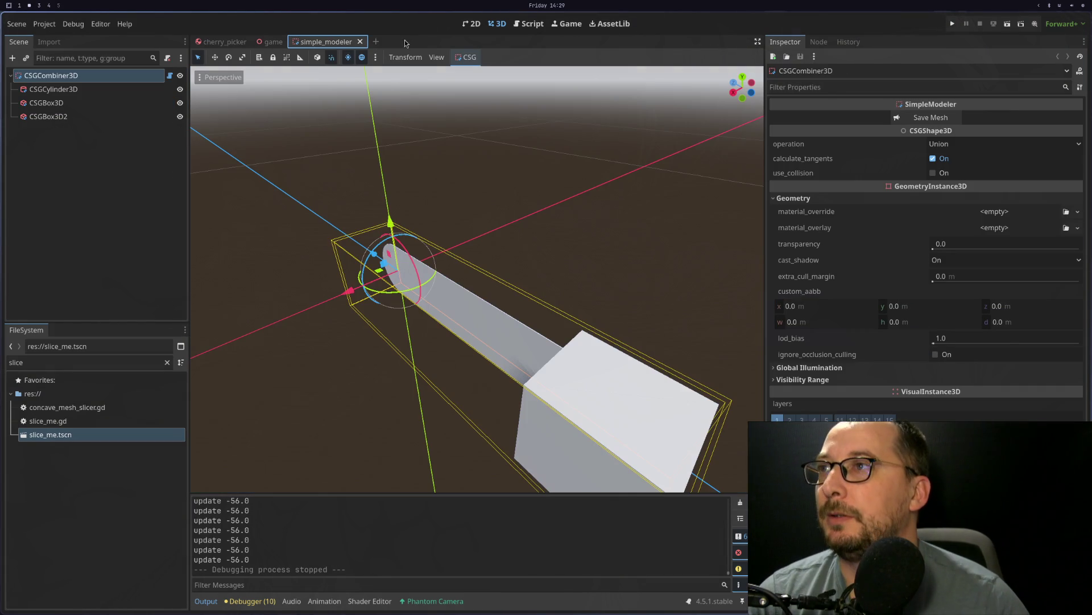
{"action": "left_click", "coordinate": [360, 42]}
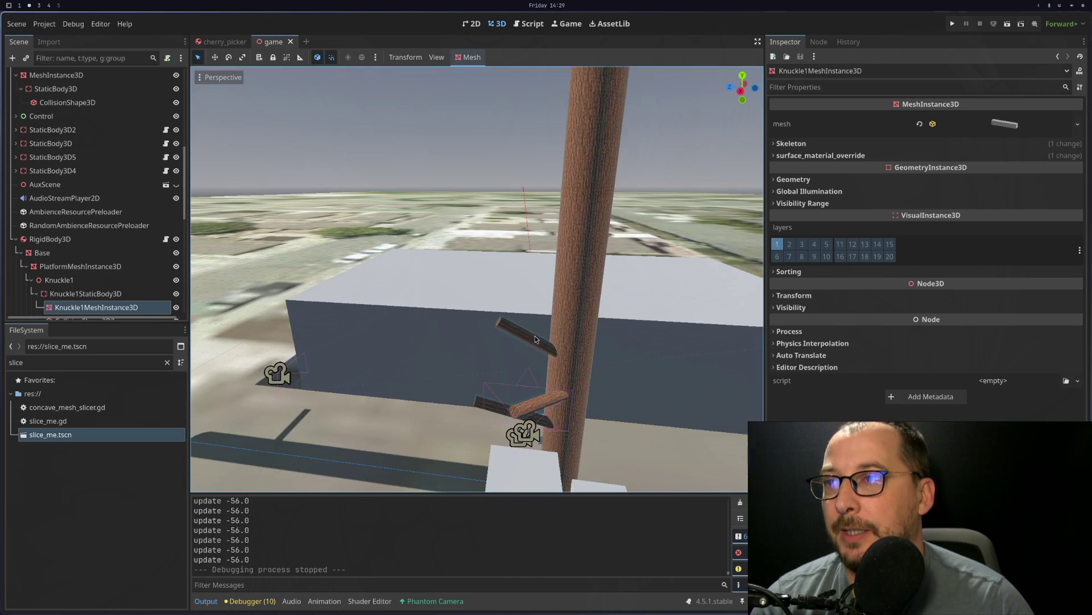
{"action": "left_click", "coordinate": [586, 348]}
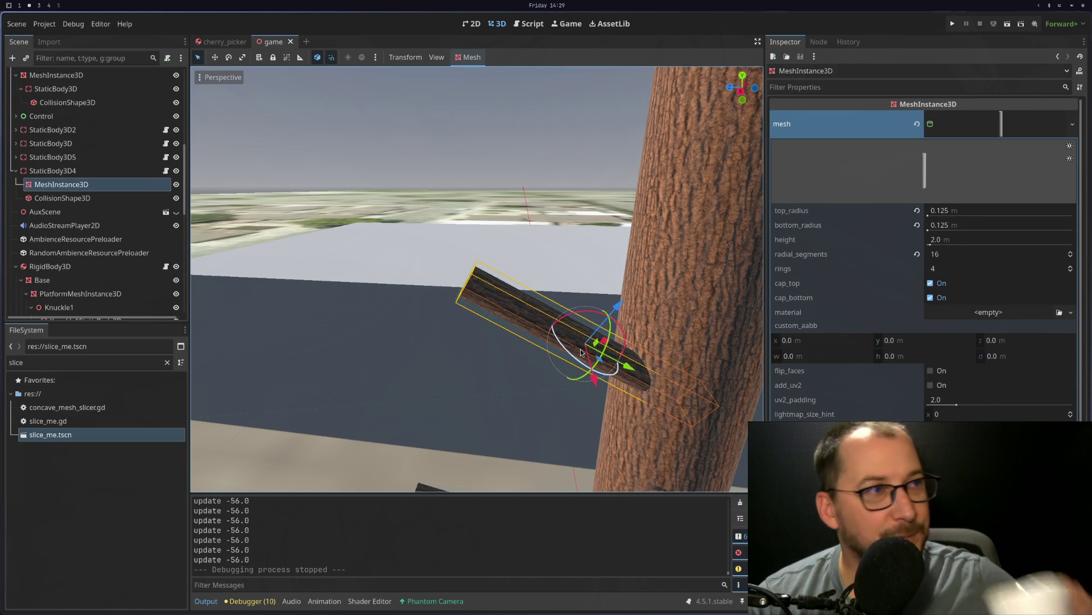
{"action": "mouse_move", "coordinate": [393, 308]}
{"action": "left_mouse_down"}
{"action": "mouse_move", "coordinate": [364, 295]}
{"action": "mouse_move", "coordinate": [454, 326]}
{"action": "left_mouse_up"}
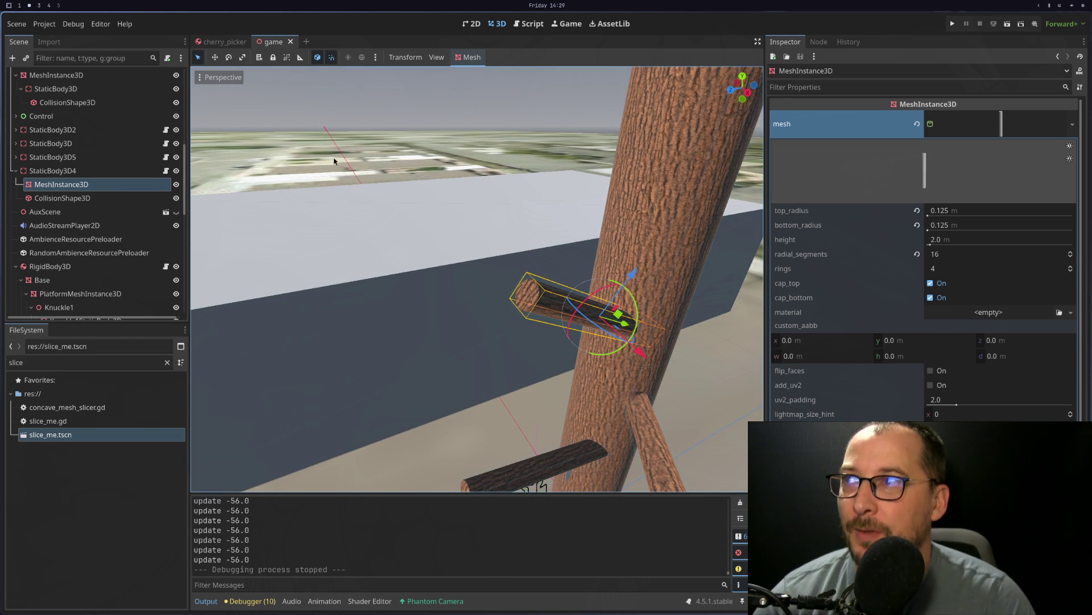
{"action": "key", "text": "super+1"}
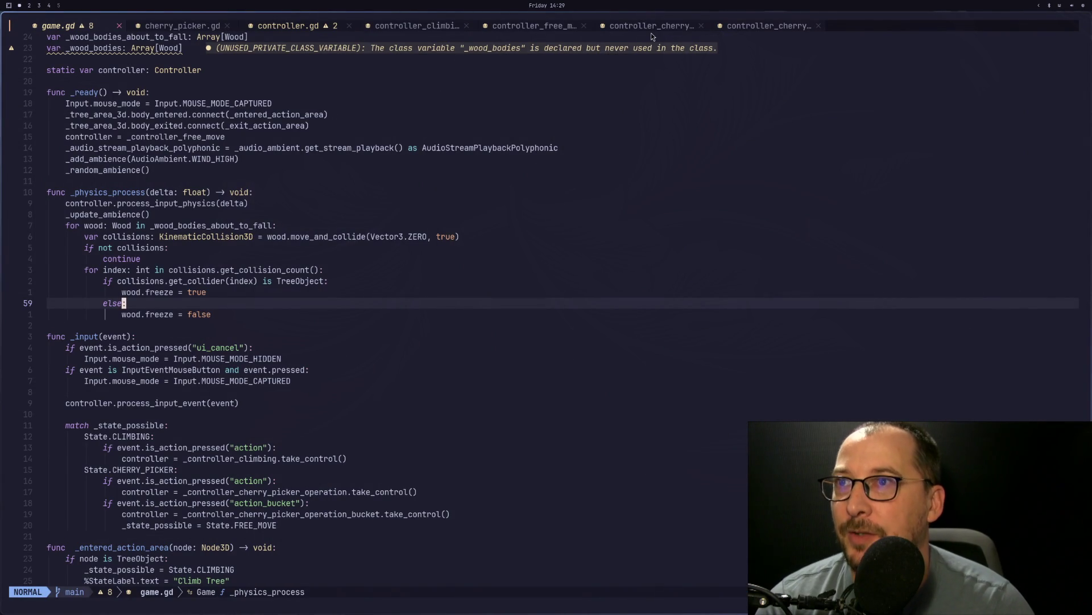
Step: View controller_cherry_picker_operation.gd and controller_free_move.gd, then bring up Godot's cherry_picker scene
{"action": "left_click", "coordinate": [751, 26]}
{"action": "left_click", "coordinate": [652, 26]}
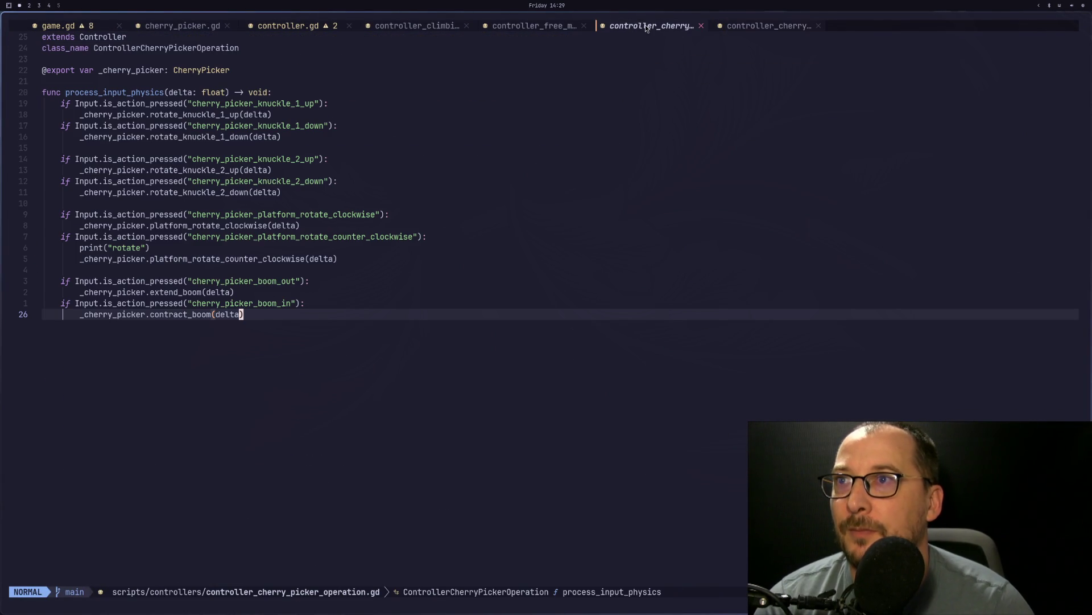
{"action": "left_click", "coordinate": [520, 27]}
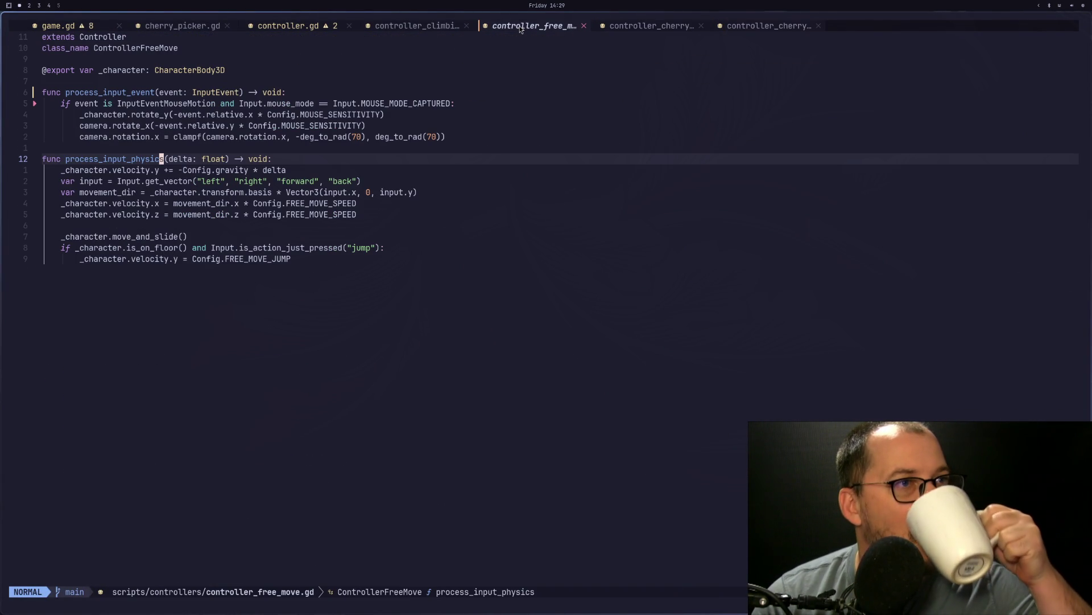
{"action": "key", "text": "super+2"}
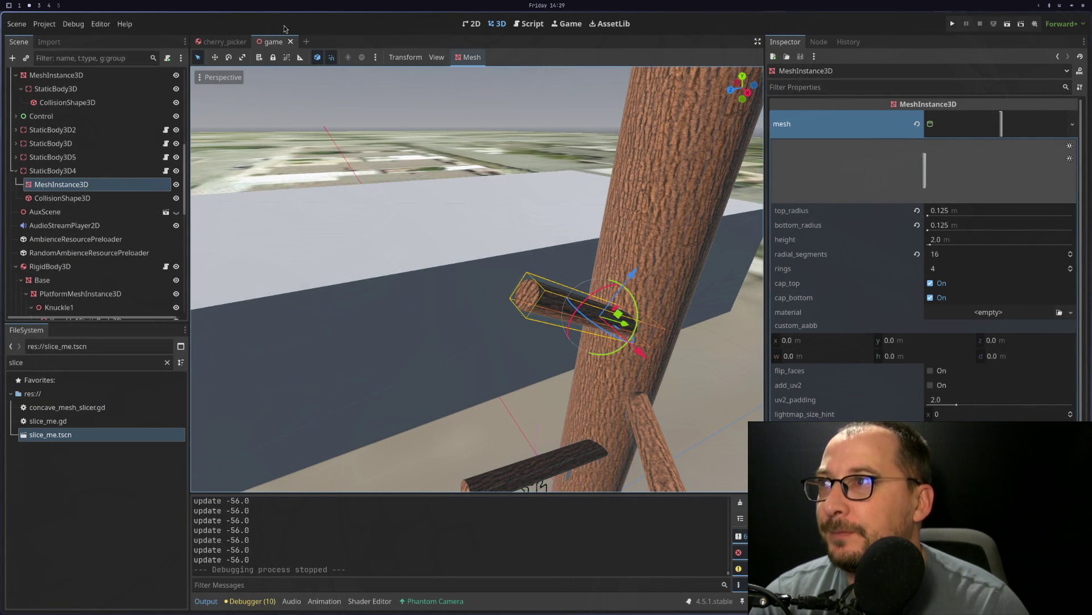
{"action": "left_click", "coordinate": [223, 42]}
Step: Open slice_me.tscn via the 'sl' file filter and set the box size to 8 m tall, 16 m deep
{"action": "double_click", "coordinate": [56, 362]}
{"action": "type", "text": "sl"}
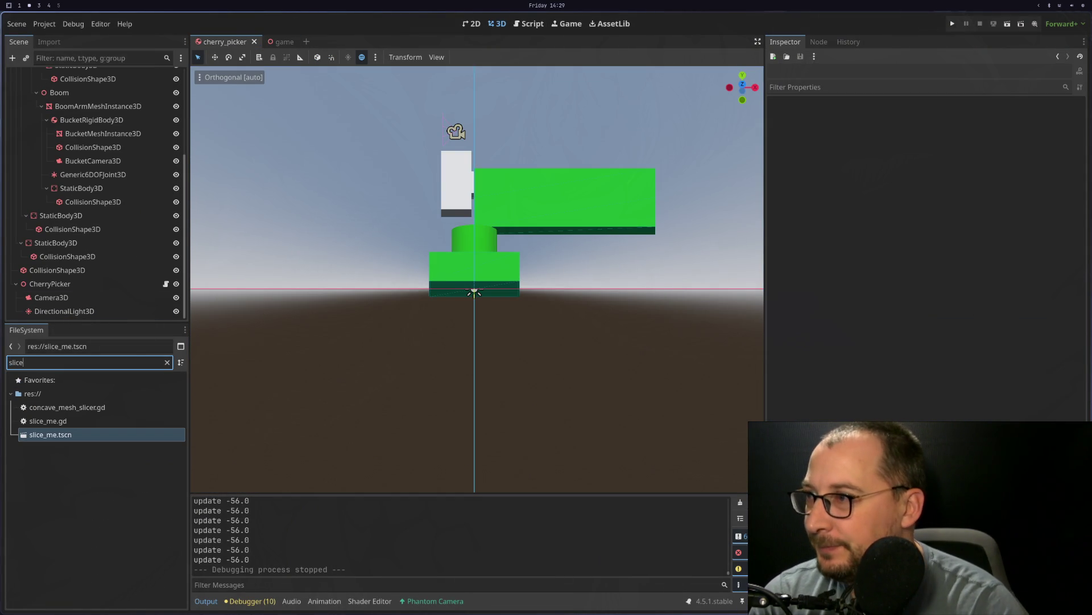
{"action": "double_click", "coordinate": [64, 435]}
{"action": "scroll", "coordinate": [365, 288], "scroll_direction": "down", "scroll_amount": 3}
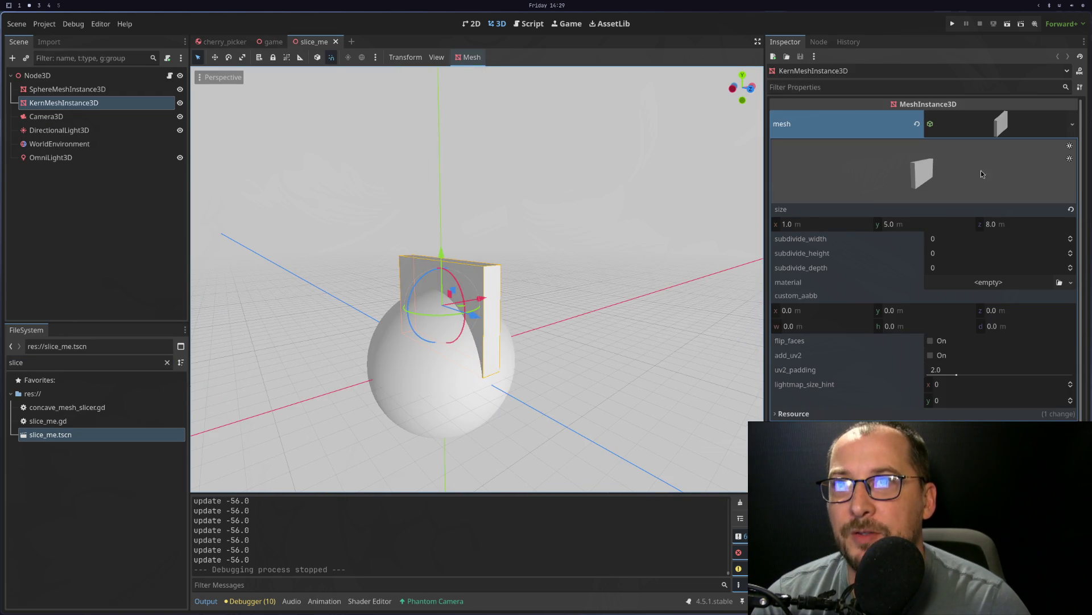
{"action": "left_click", "coordinate": [902, 227]}
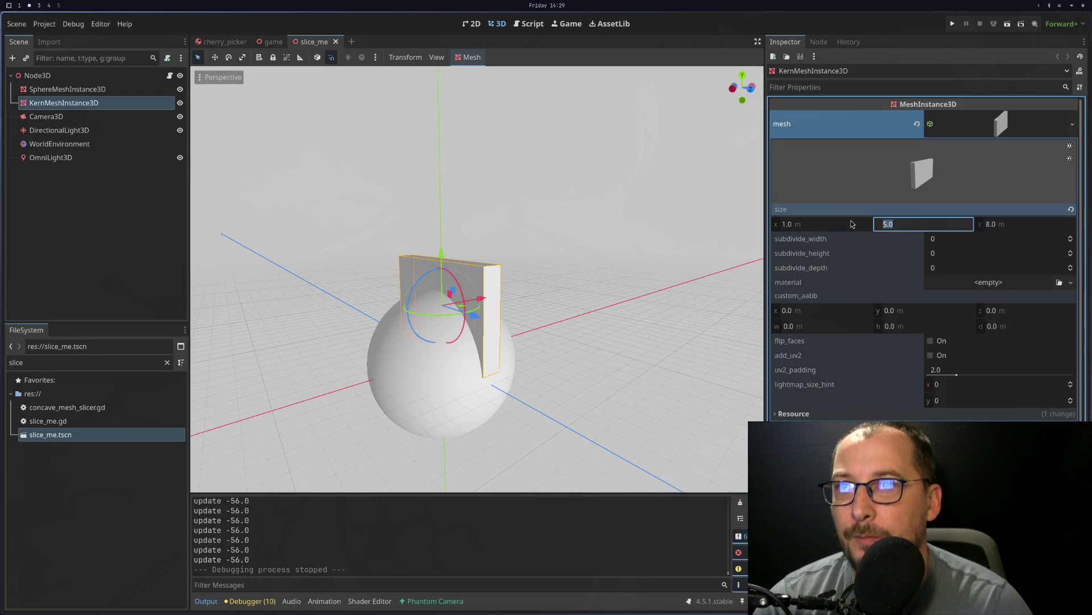
{"action": "left_click", "coordinate": [907, 224]}
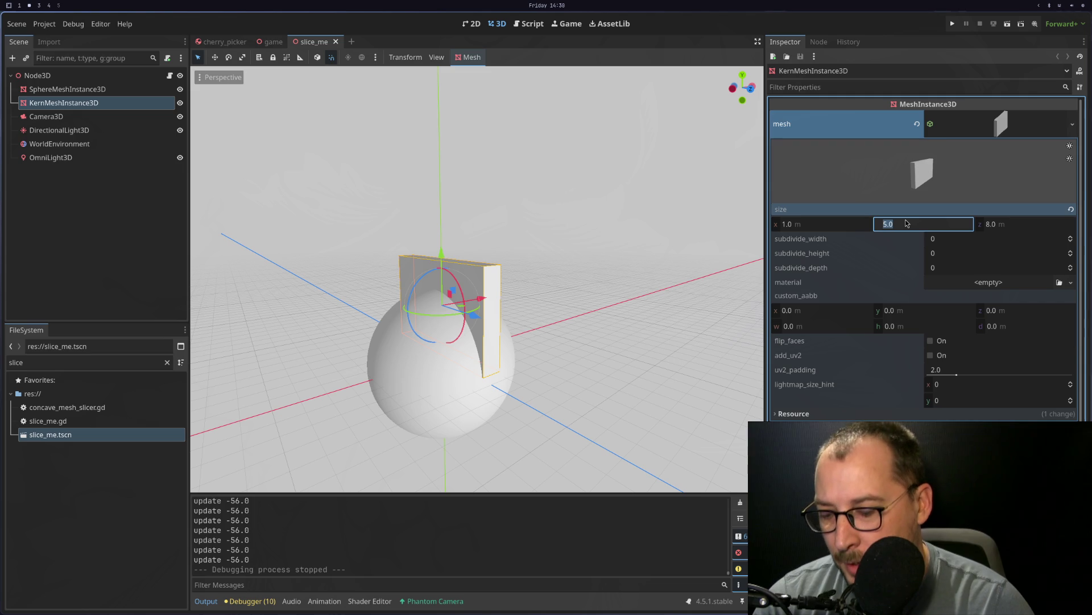
{"action": "type", "text": "8"}
{"action": "key", "text": "Tab"}
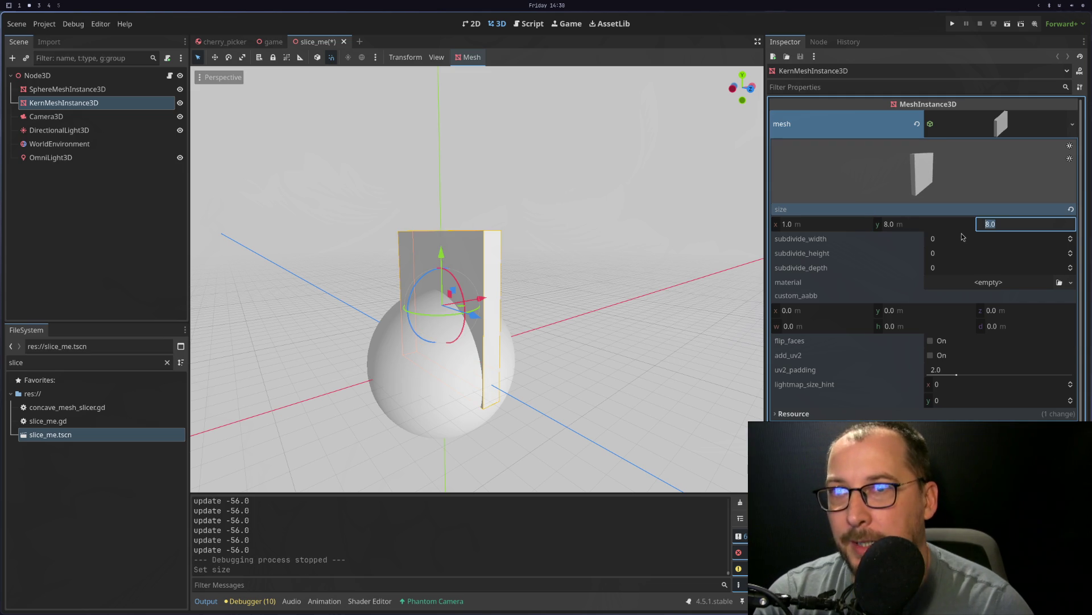
{"action": "type", "text": "16"}
{"action": "key", "text": "Tab"}
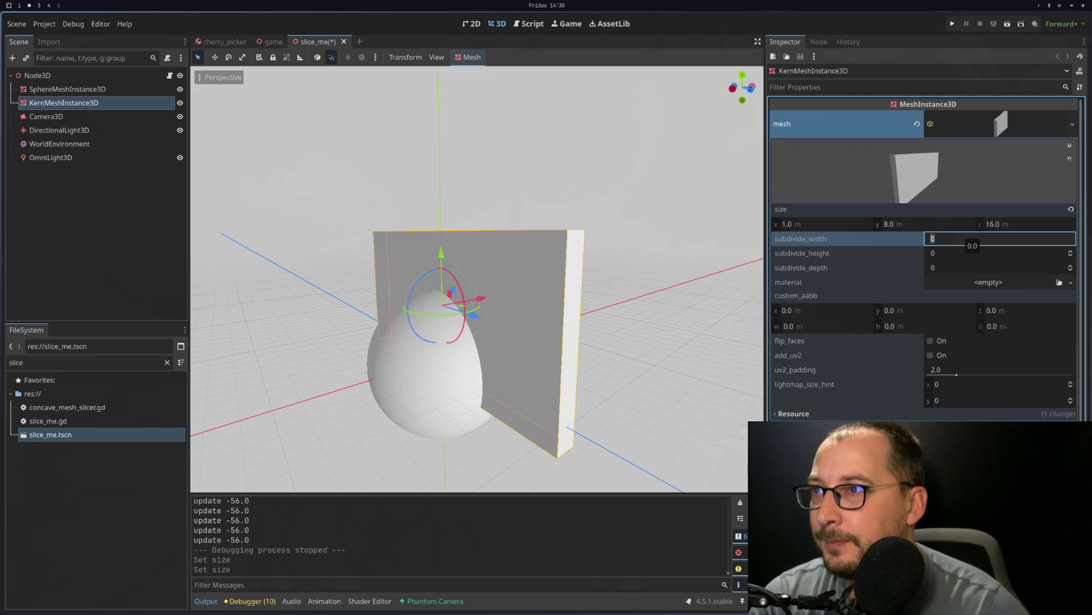
Step: Move the box down through the sphere, resize it to 10 × 10 on y and z, and run the scene
{"action": "left_click_drag", "start_coordinate": [440, 261], "coordinate": [442, 316]}
{"action": "mouse_move", "coordinate": [530, 277]}
{"action": "left_mouse_down"}
{"action": "mouse_move", "coordinate": [532, 382]}
{"action": "mouse_move", "coordinate": [666, 292]}
{"action": "mouse_move", "coordinate": [671, 277]}
{"action": "mouse_move", "coordinate": [753, 316]}
{"action": "left_mouse_up"}
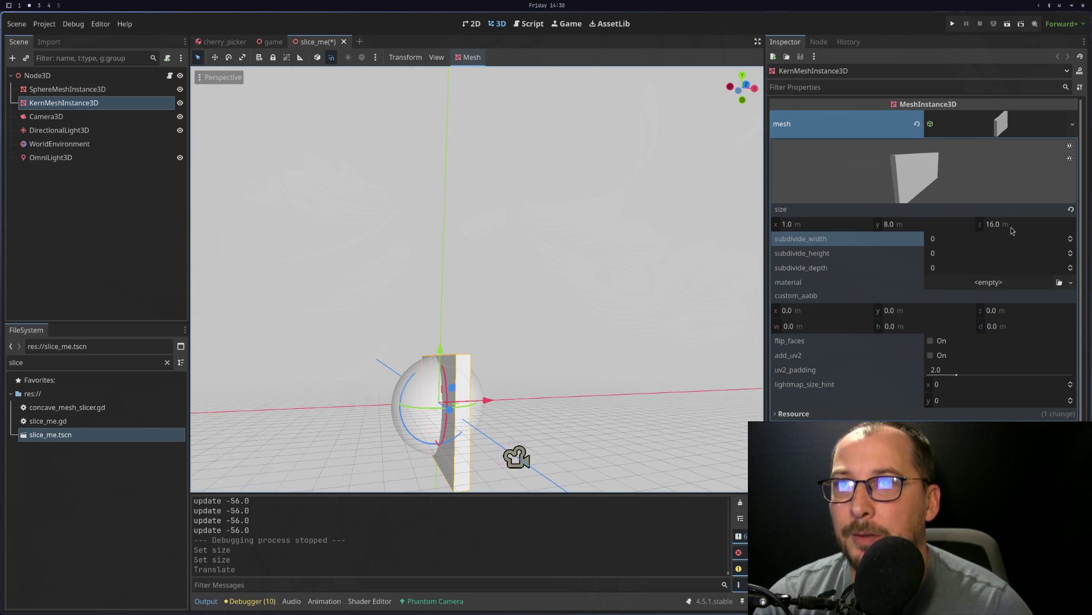
{"action": "left_click", "coordinate": [931, 226]}
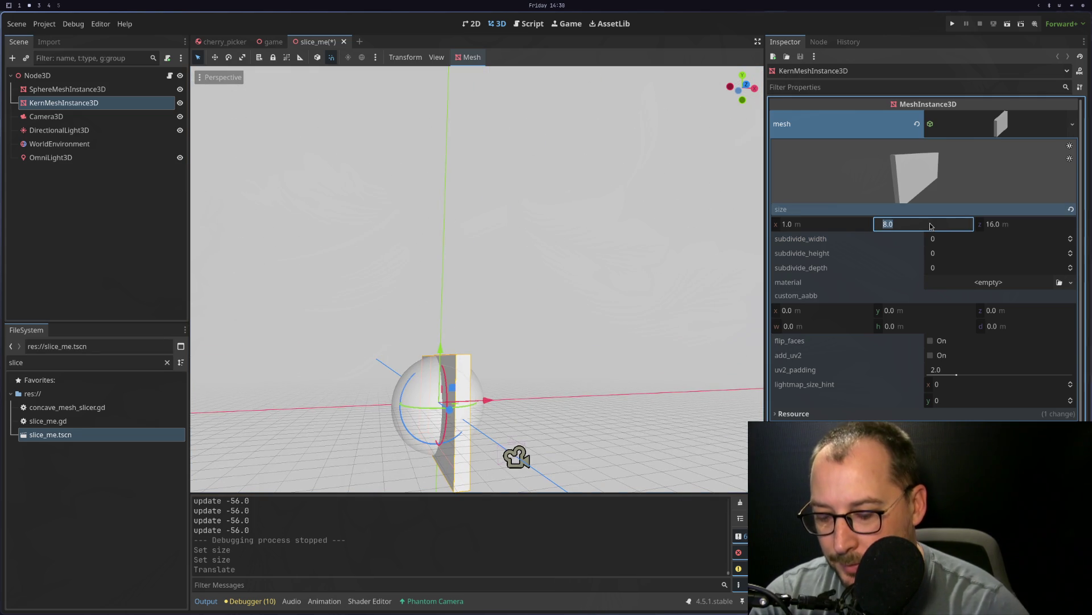
{"action": "type", "text": "10"}
{"action": "key", "text": "Tab"}
{"action": "type", "text": "10"}
{"action": "key", "text": "Tab"}
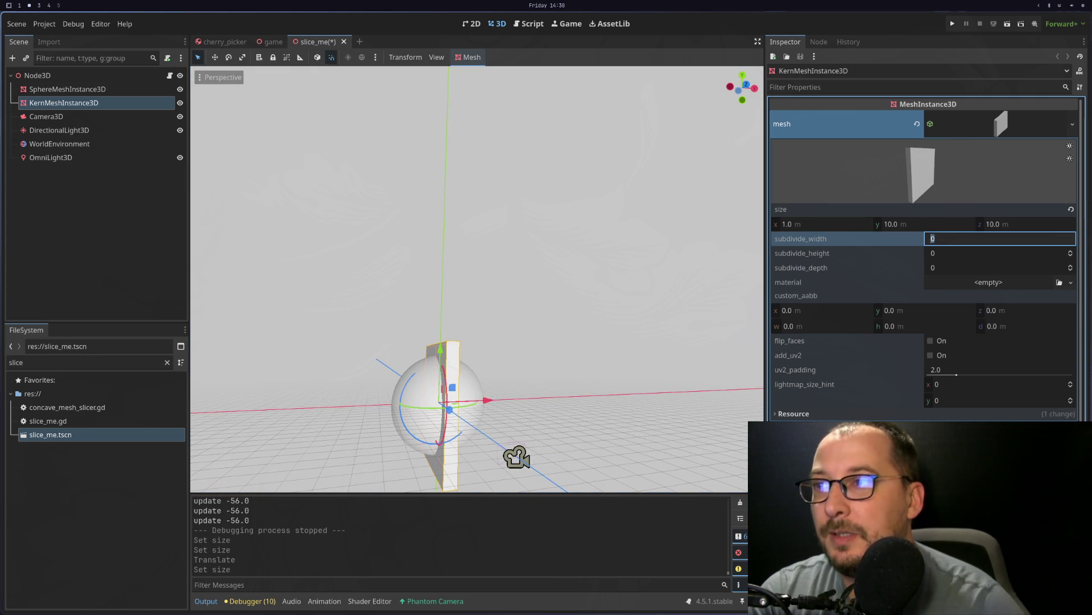
{"action": "mouse_move", "coordinate": [574, 288]}
{"action": "left_mouse_down"}
{"action": "mouse_move", "coordinate": [588, 261]}
{"action": "mouse_move", "coordinate": [510, 325]}
{"action": "mouse_move", "coordinate": [410, 476]}
{"action": "mouse_move", "coordinate": [495, 460]}
{"action": "left_mouse_up"}
{"action": "scroll", "coordinate": [510, 325], "scroll_direction": "down", "scroll_amount": 5}
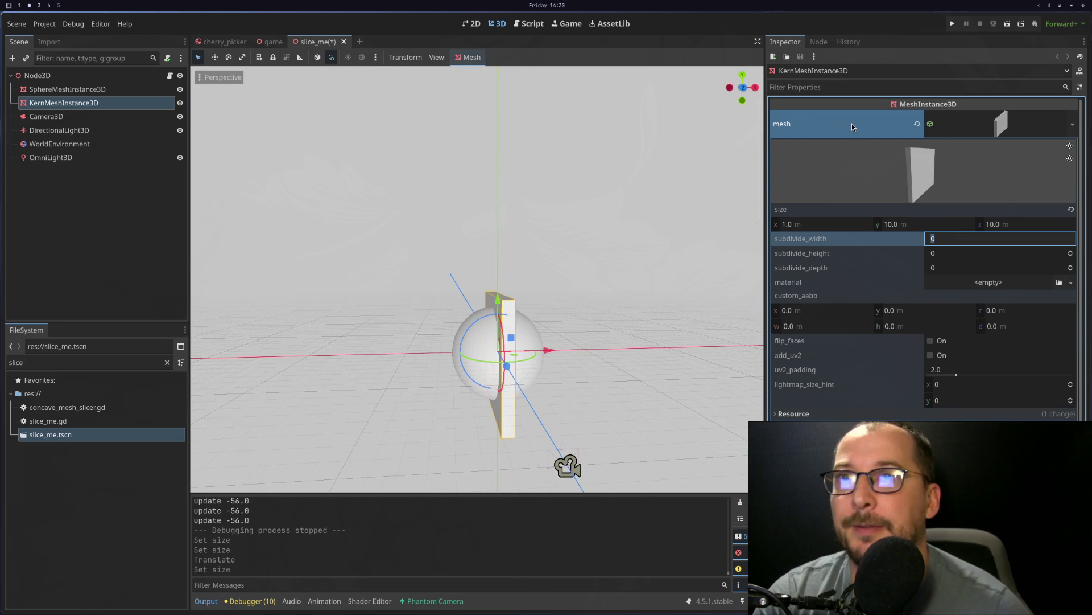
{"action": "left_click", "coordinate": [1006, 24]}
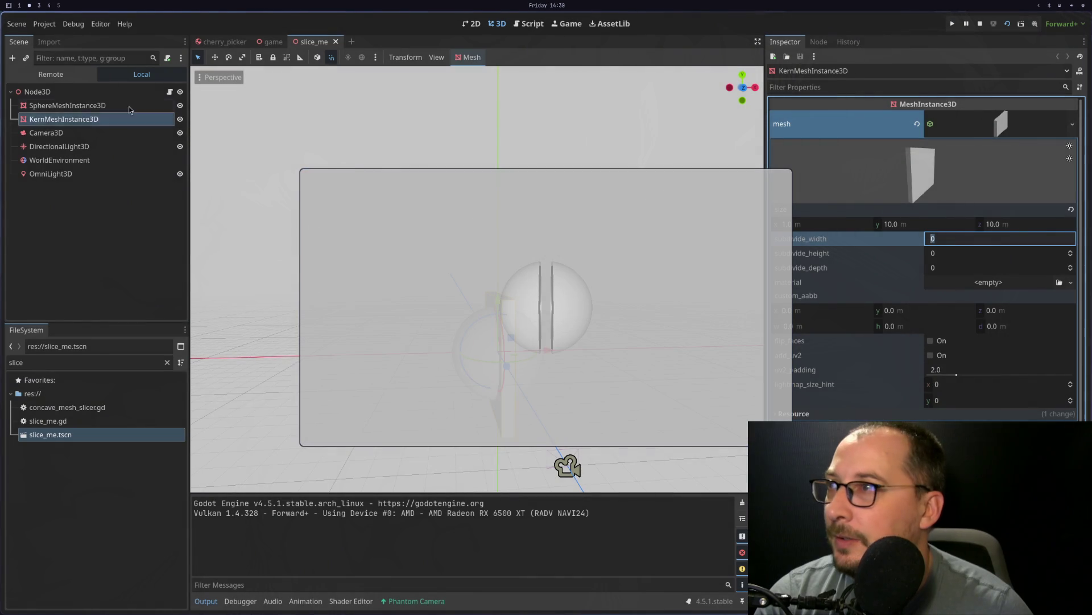
Step: Show the live Remote tree, expand Node3D, and toggle the sphere and Kern slab visibility
{"action": "left_click", "coordinate": [50, 74]}
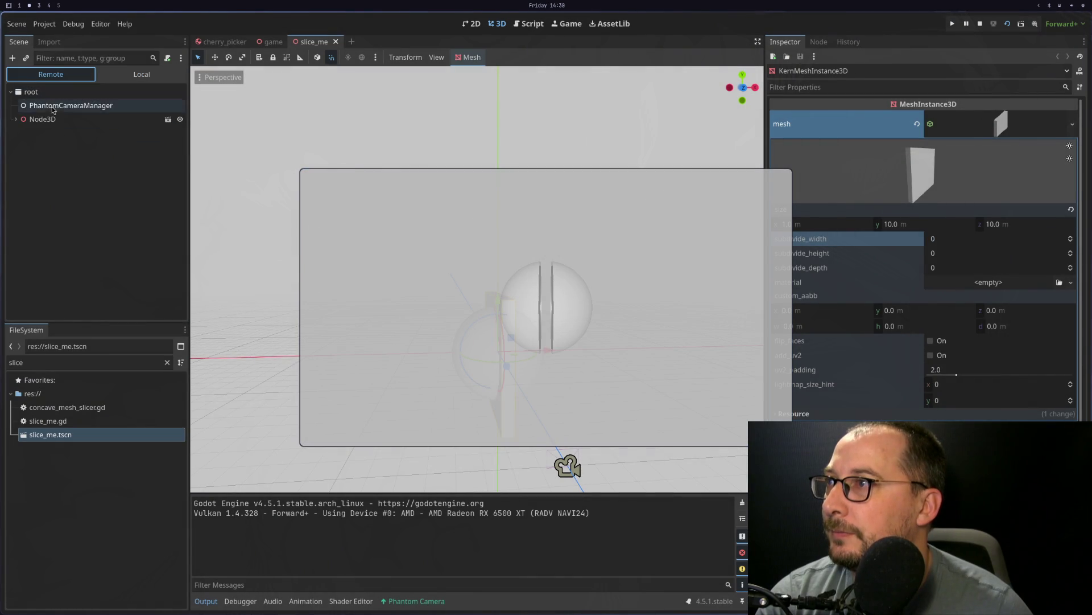
{"action": "left_click", "coordinate": [16, 119]}
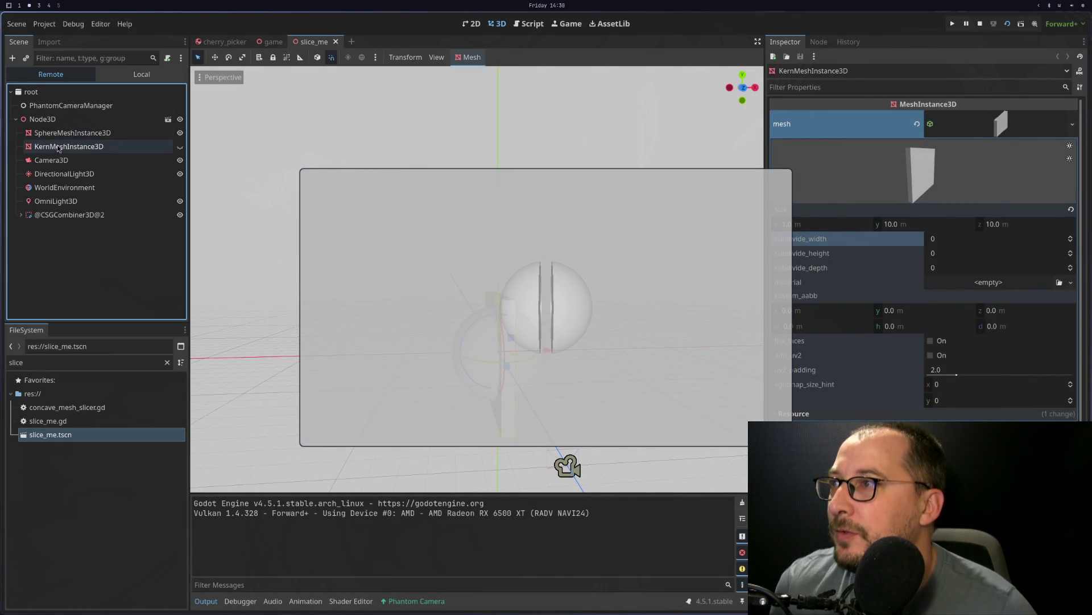
{"action": "left_click", "coordinate": [63, 132]}
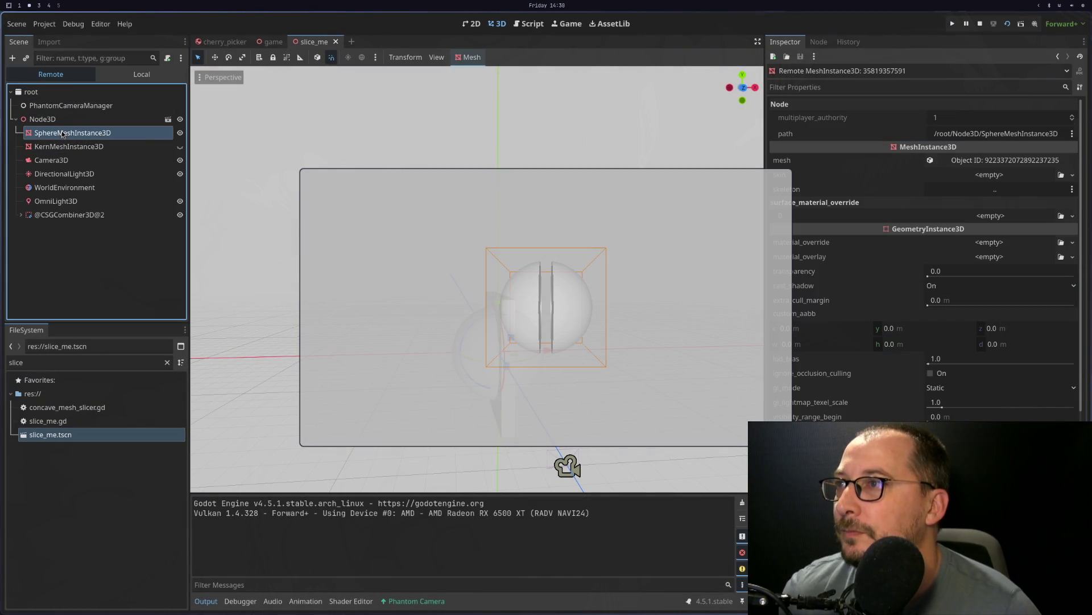
{"action": "left_click", "coordinate": [181, 133]}
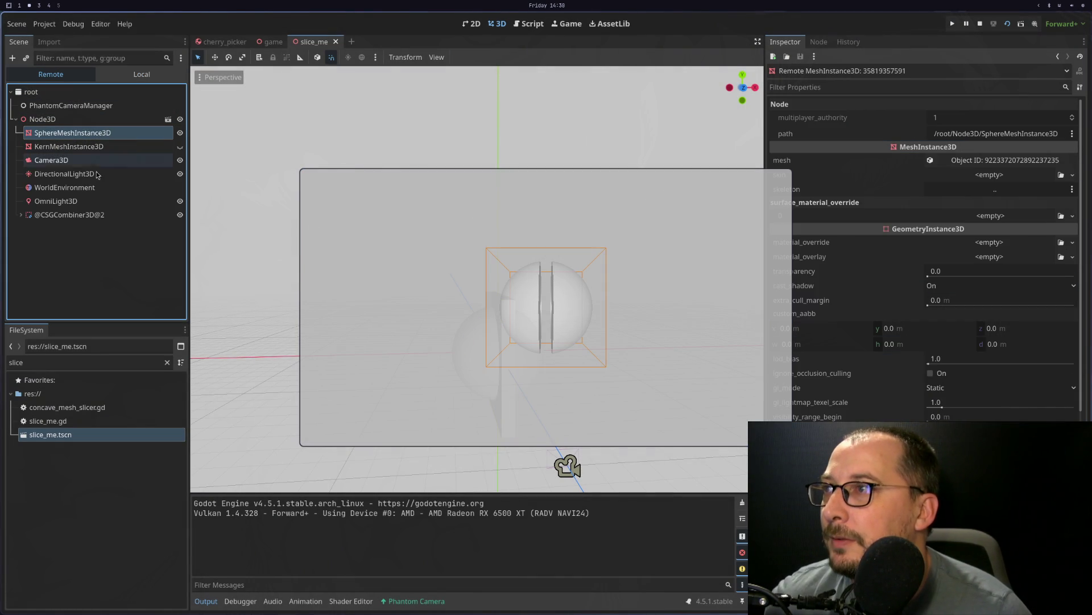
{"action": "left_click", "coordinate": [180, 147]}
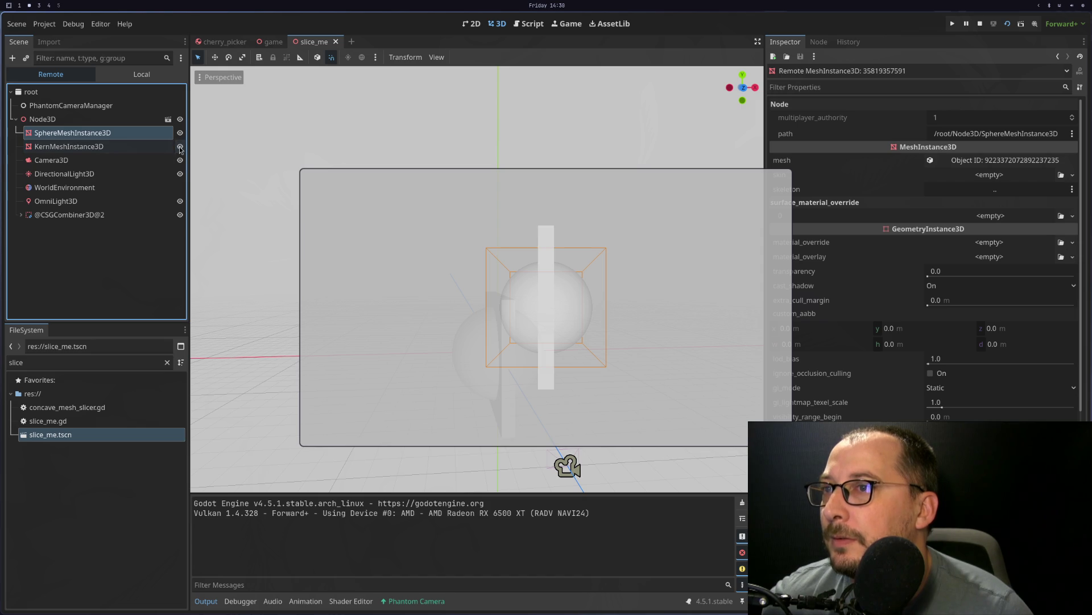
{"action": "left_click", "coordinate": [179, 147]}
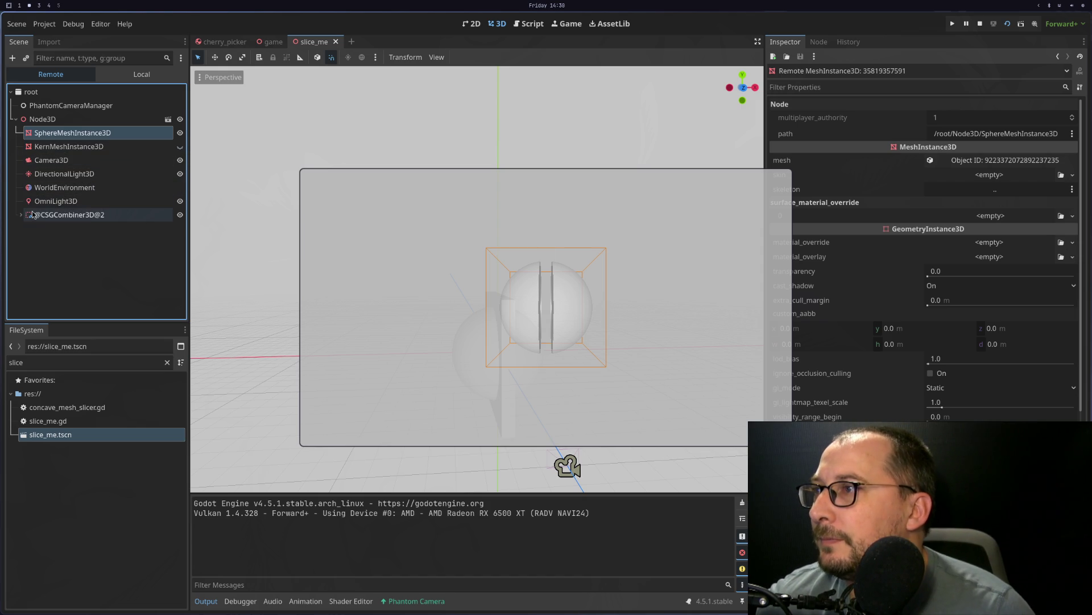
{"action": "left_click", "coordinate": [21, 215]}
{"action": "left_click", "coordinate": [179, 132]}
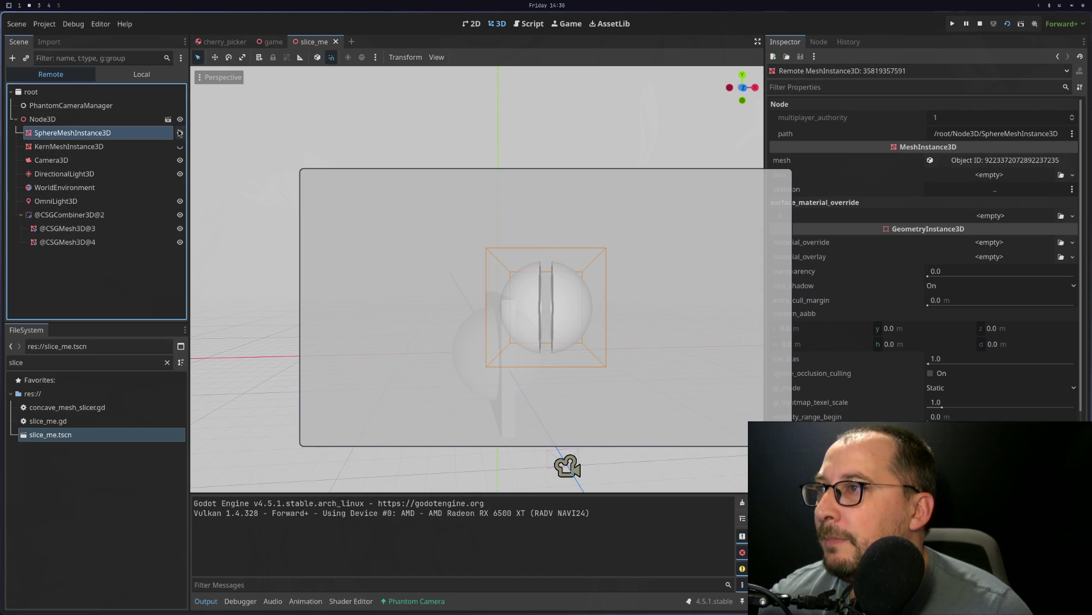
{"action": "left_click", "coordinate": [180, 229]}
{"action": "left_click", "coordinate": [180, 228]}
{"action": "left_click", "coordinate": [180, 242]}
{"action": "left_click", "coordinate": [180, 242]}
{"action": "left_click", "coordinate": [180, 241]}
{"action": "left_click", "coordinate": [180, 241]}
{"action": "left_click", "coordinate": [154, 219]}
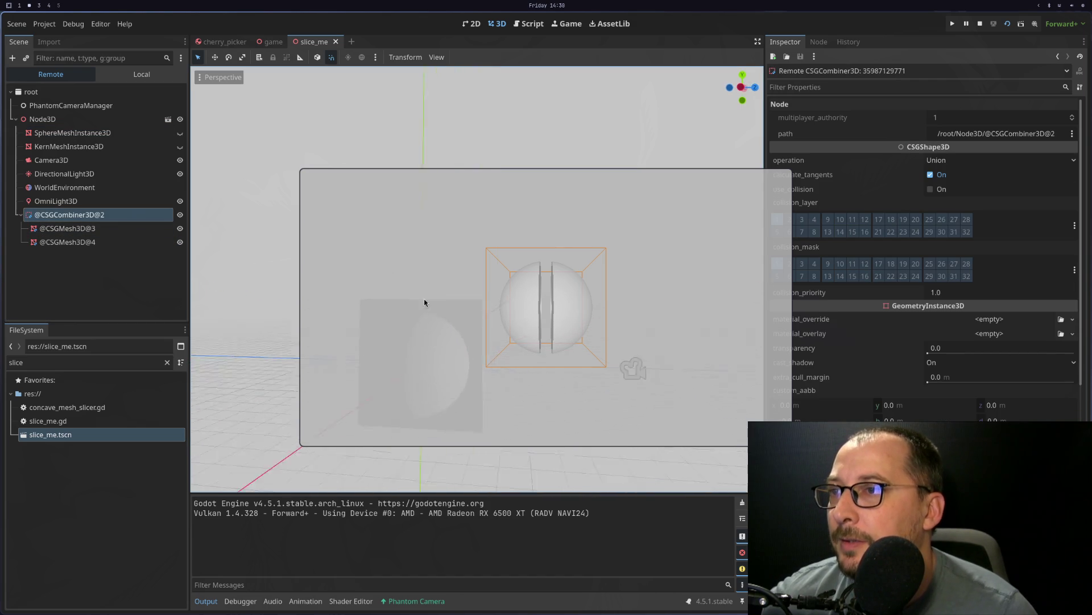
{"action": "left_click", "coordinate": [544, 330]}
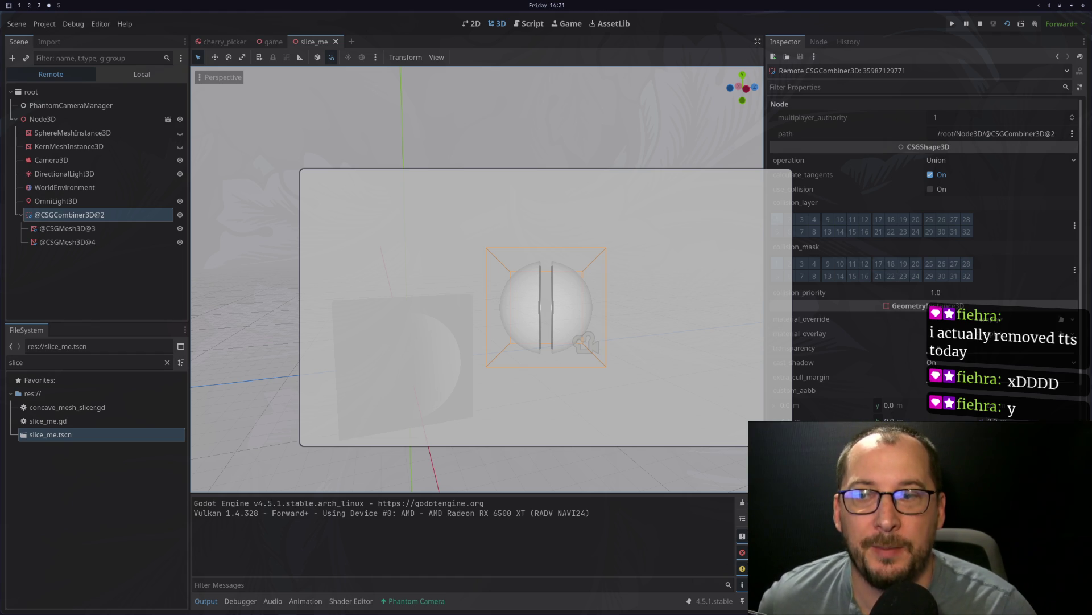
{"action": "left_click", "coordinate": [643, 430]}
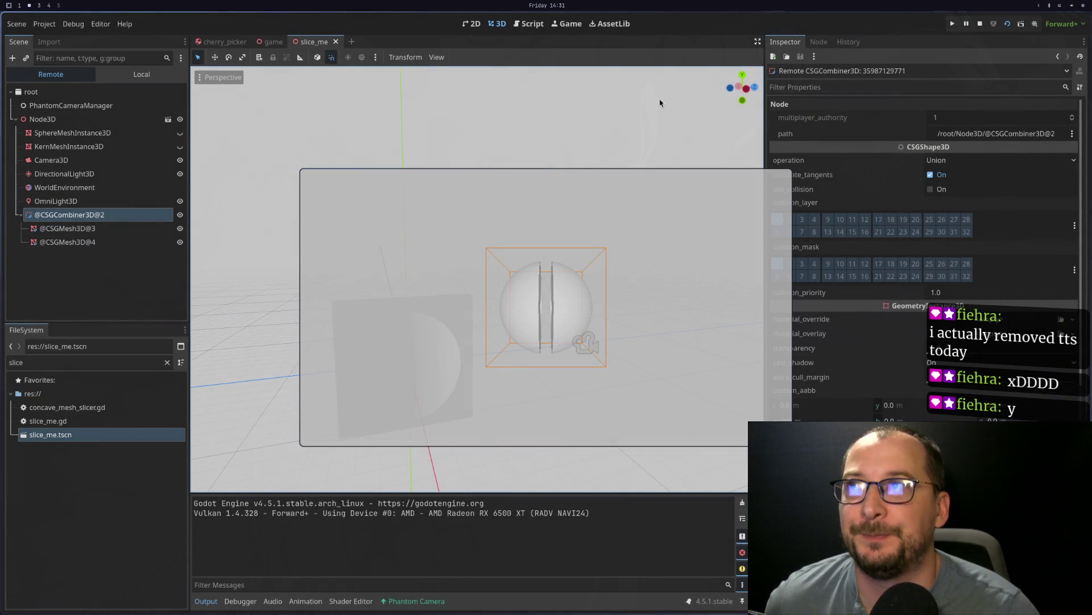
Step: Stop the game, orbit around the sliced sphere, rerun and stop it, then return to Neovim
{"action": "left_click", "coordinate": [979, 24]}
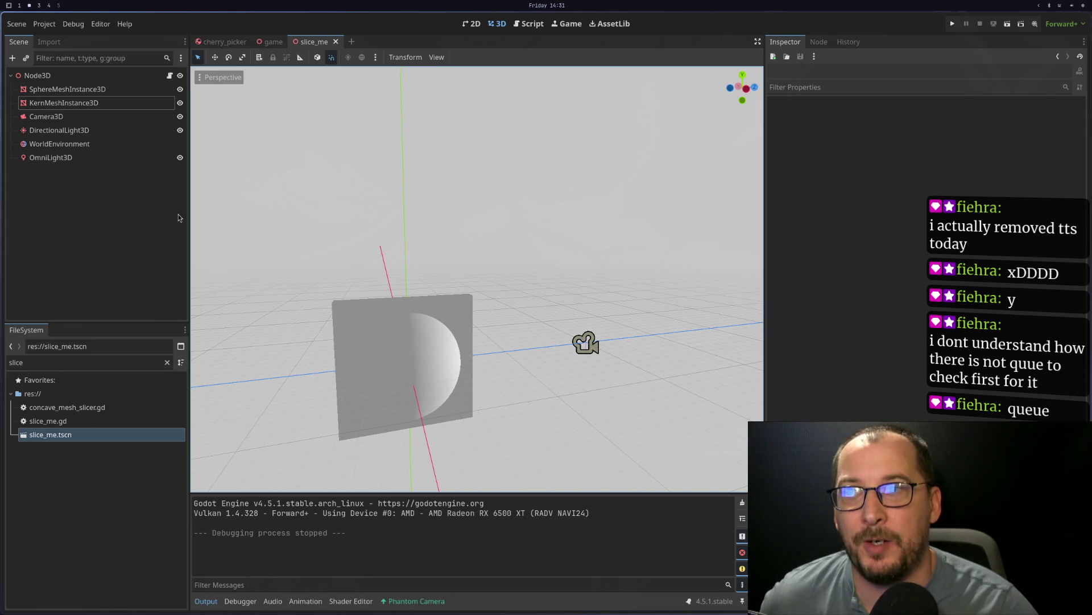
{"action": "mouse_move", "coordinate": [289, 407]}
{"action": "left_mouse_down"}
{"action": "mouse_move", "coordinate": [461, 356]}
{"action": "mouse_move", "coordinate": [324, 380]}
{"action": "mouse_move", "coordinate": [444, 374]}
{"action": "mouse_move", "coordinate": [598, 391]}
{"action": "mouse_move", "coordinate": [750, 377]}
{"action": "mouse_move", "coordinate": [671, 412]}
{"action": "mouse_move", "coordinate": [655, 399]}
{"action": "left_mouse_up"}
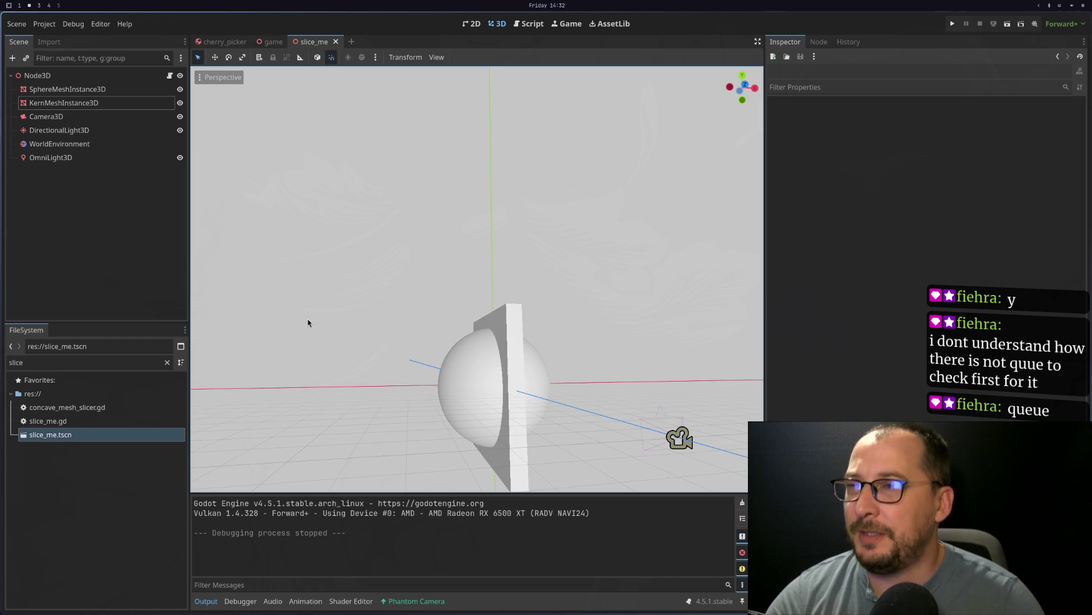
{"action": "key", "text": "alt+Tab"}
{"action": "key", "text": "alt+Tab"}
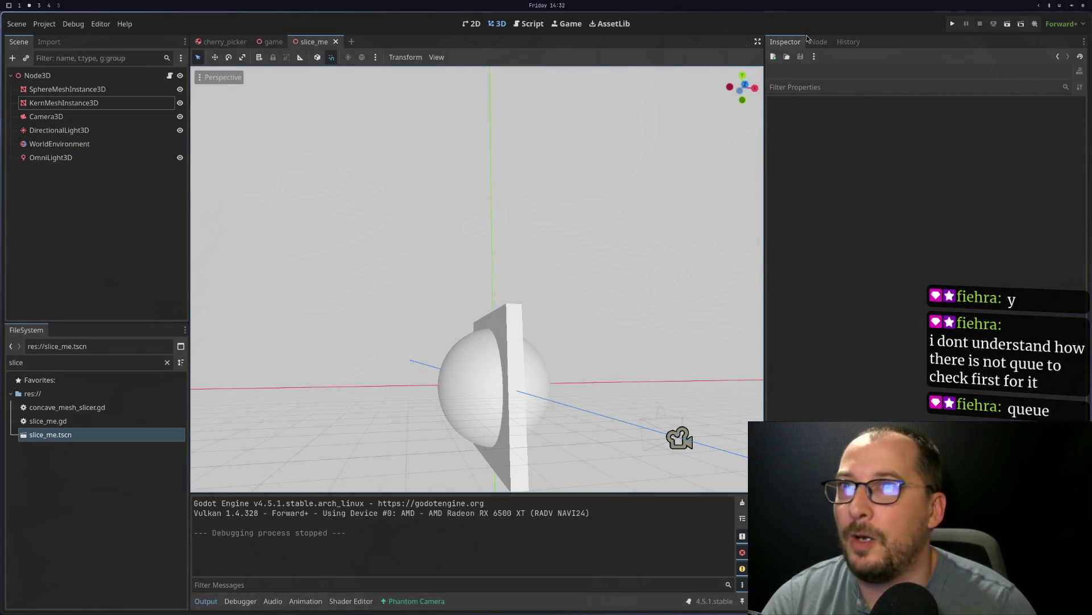
{"action": "left_click", "coordinate": [1008, 24]}
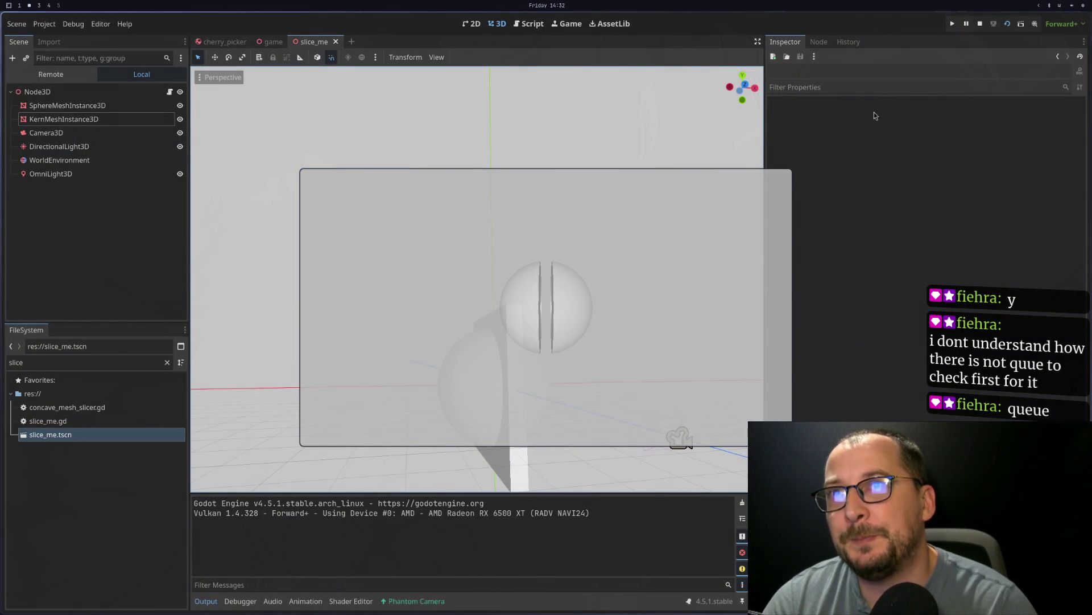
{"action": "left_click", "coordinate": [985, 26]}
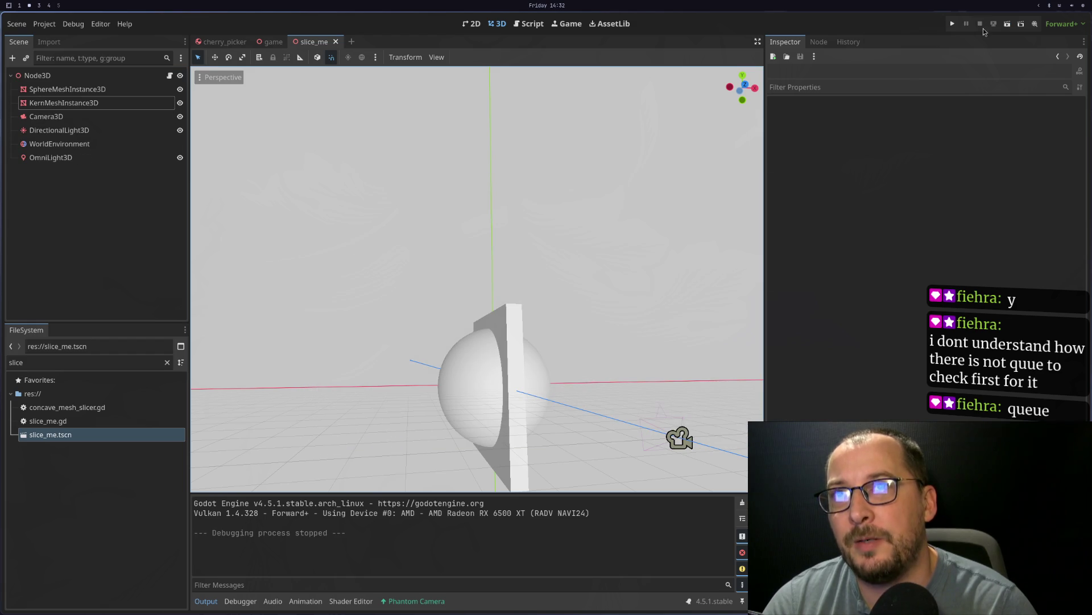
{"action": "key", "text": "super+1"}
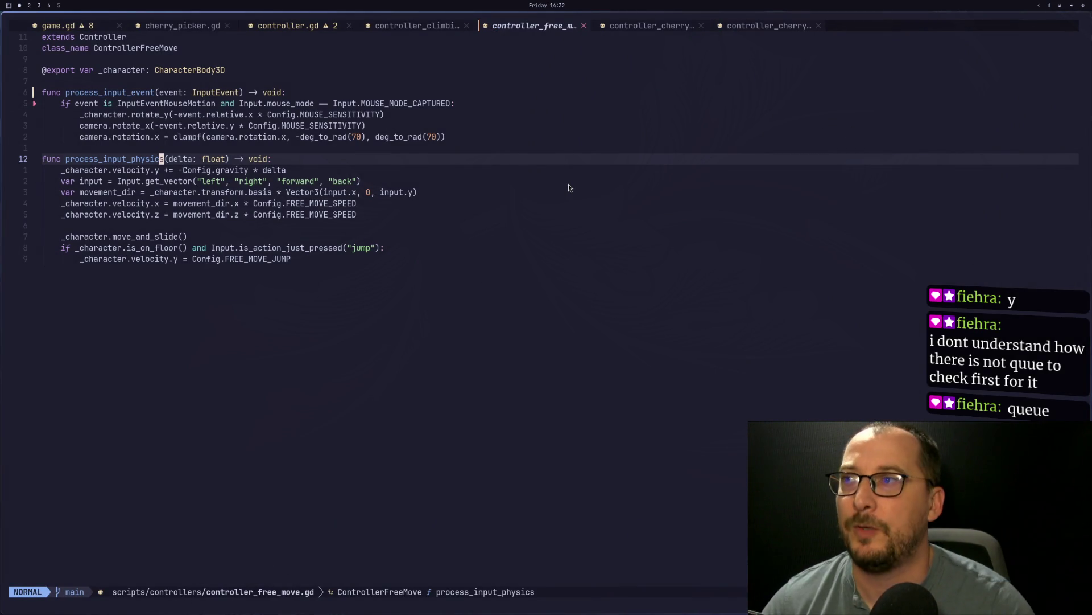
Step: Open slice_me.gd through the file finder using the query 'slice'
{"action": "left_click", "coordinate": [425, 173]}
{"action": "key", "text": "space"}
{"action": "type", "text": "fc"}
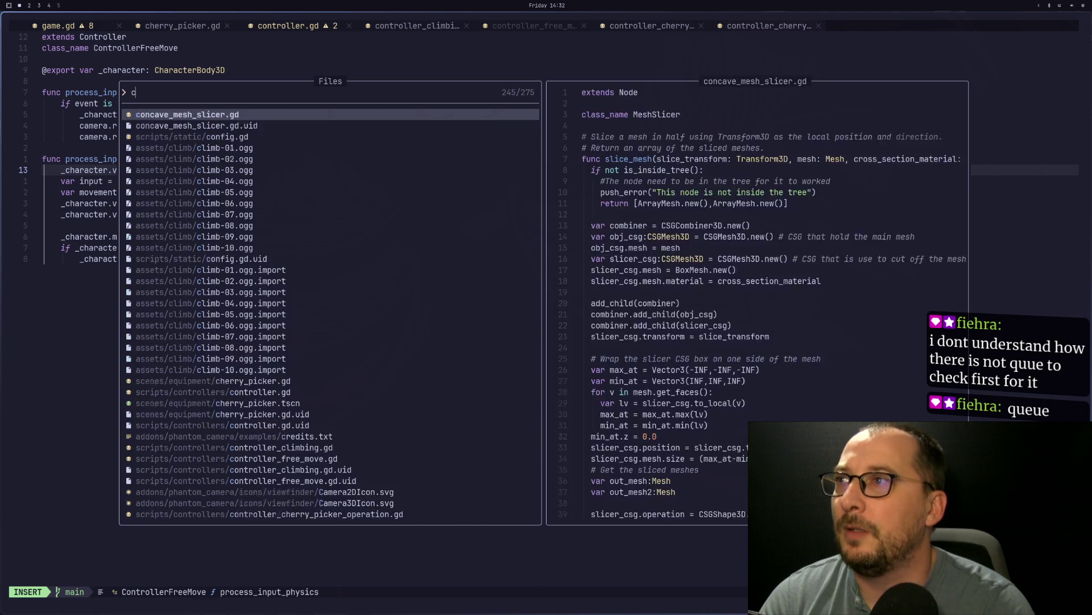
{"action": "key", "text": "BackSpace"}
{"action": "type", "text": "slice"}
{"action": "key", "text": "Return"}
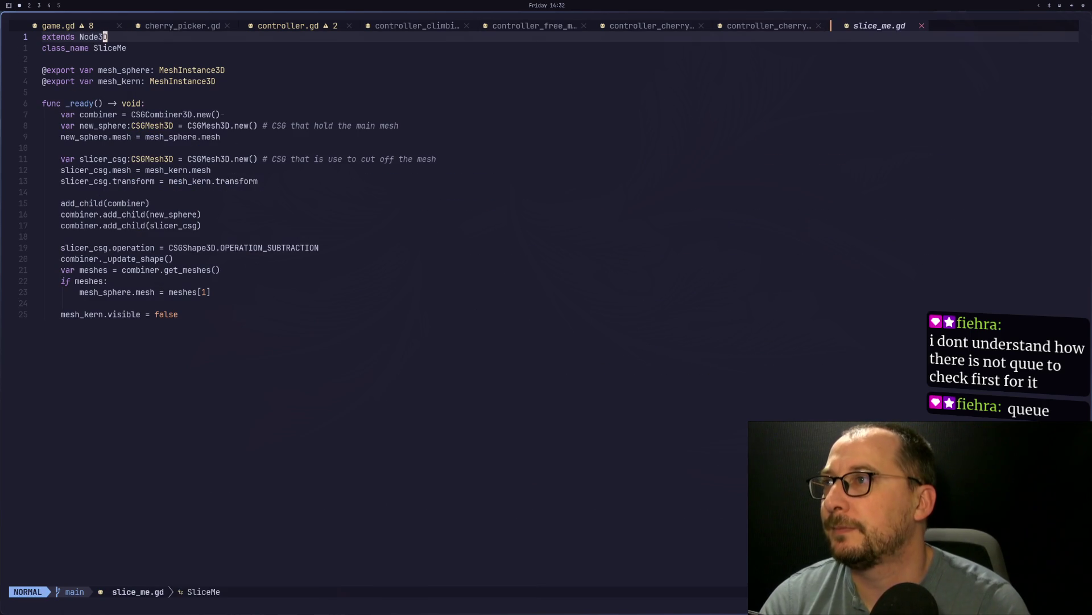
Step: Read slice_me.gd down to the mesh_kern.visible line, abandoning a second file search
{"action": "key", "text": "j"}
{"action": "key", "text": "j"}
{"action": "key", "text": "j"}
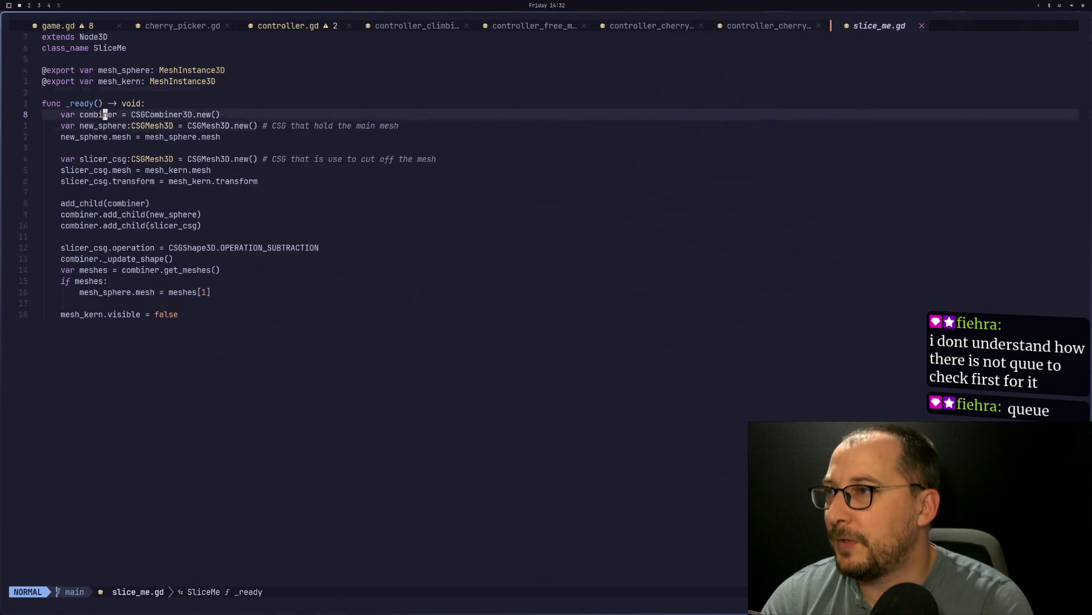
{"action": "key", "text": "k"}
{"action": "key", "text": "k"}
{"action": "key", "text": "k"}
{"action": "key", "text": "k"}
{"action": "key", "text": "k"}
{"action": "key", "text": "j"}
{"action": "key", "text": "j"}
{"action": "key", "text": "j"}
{"action": "key", "text": "j"}
{"action": "key", "text": "j"}
{"action": "key", "text": "w"}
{"action": "key", "text": "w"}
{"action": "key", "text": "w"}
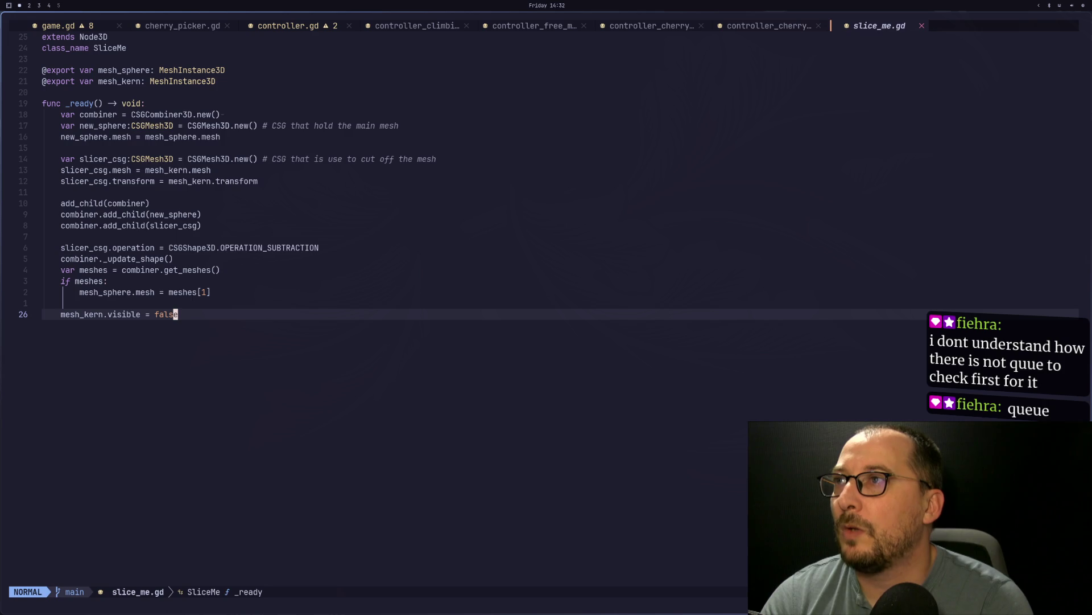
{"action": "key", "text": "space"}
{"action": "type", "text": "fcutt"}
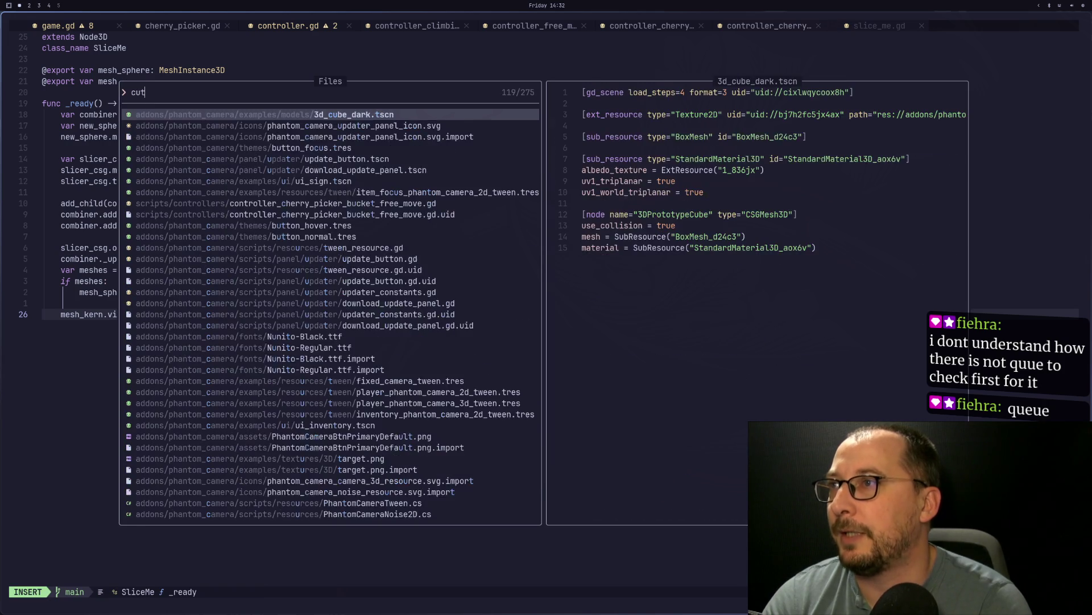
{"action": "key", "text": "BackSpace"}
{"action": "key", "text": "BackSpace"}
{"action": "key", "text": "Escape"}
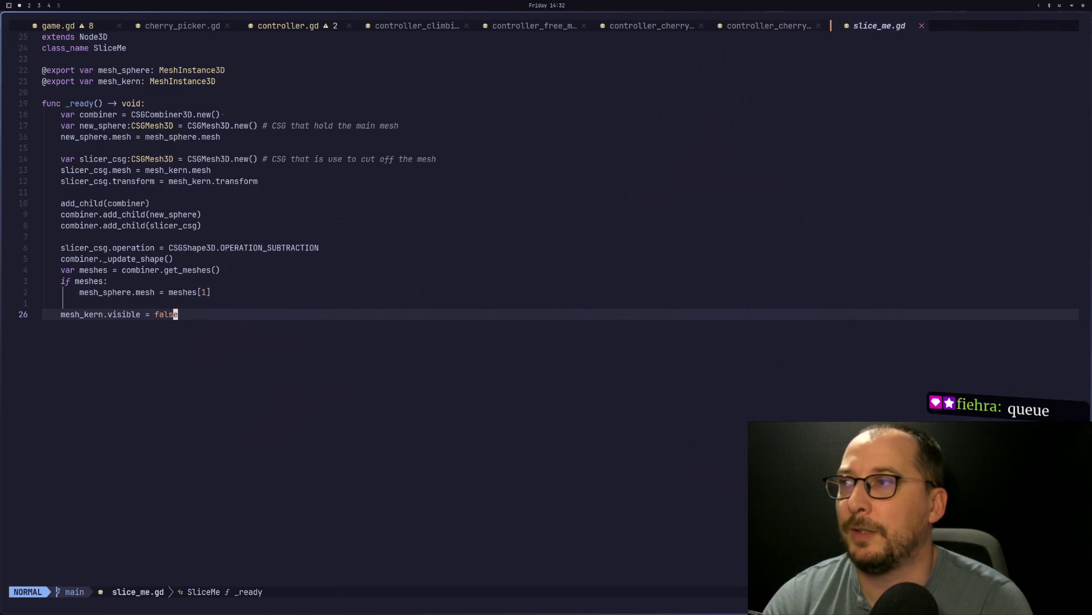
{"action": "key", "text": "super+2"}
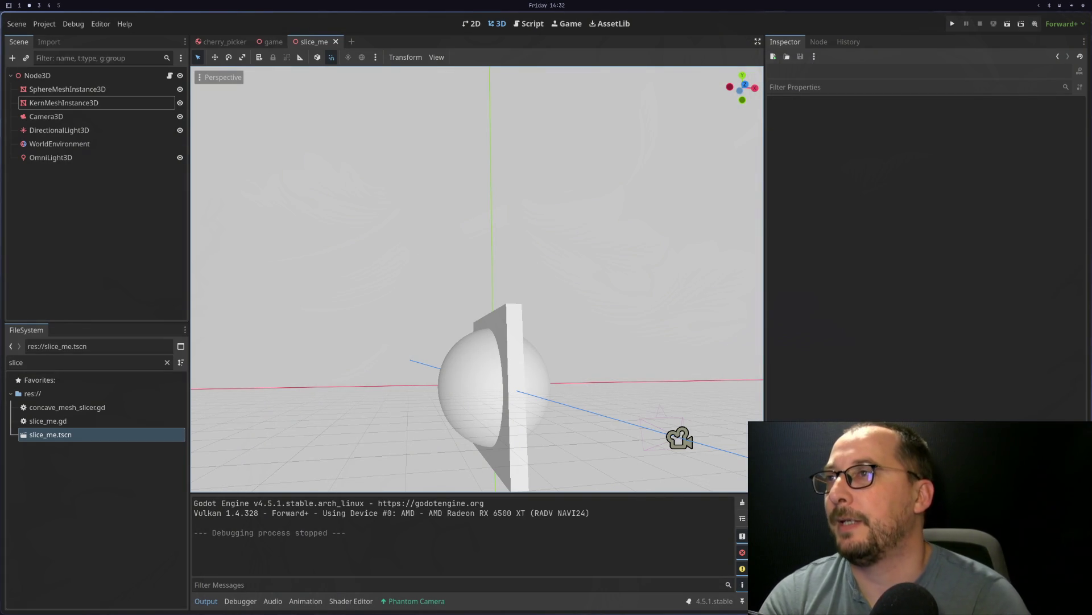
{"action": "key", "text": "super+1"}
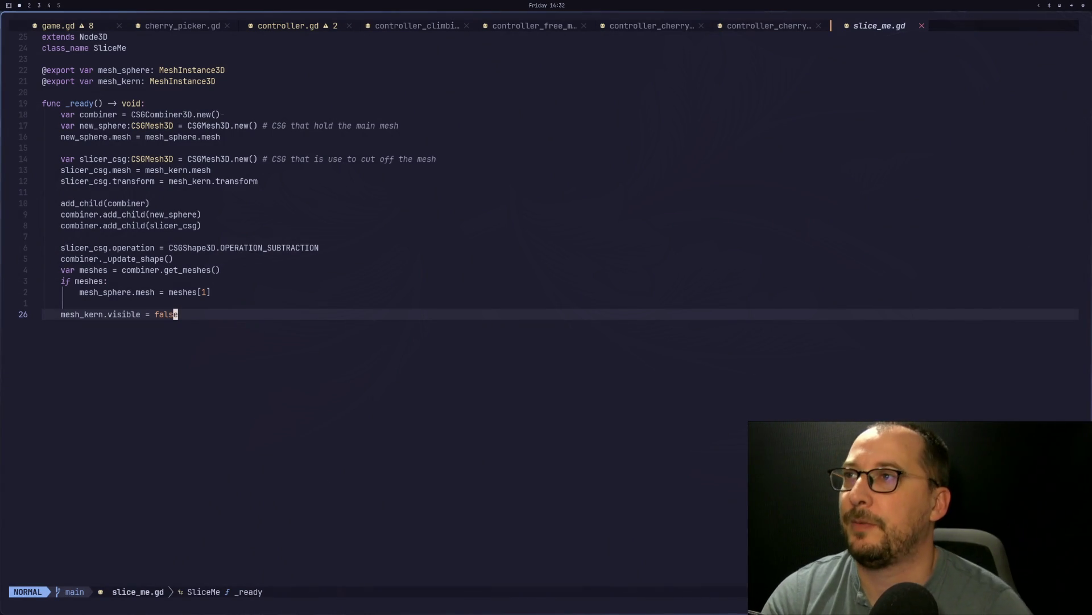
Step: Close the controller, controller_climbing, controller_free_move and cherry_picker script tabs, keeping game.gd and slice_me.gd
{"action": "left_click", "coordinate": [449, 22]}
{"action": "left_click", "coordinate": [465, 27]}
{"action": "left_click", "coordinate": [465, 26]}
{"action": "left_click", "coordinate": [466, 26]}
{"action": "left_click", "coordinate": [465, 26]}
{"action": "left_click", "coordinate": [350, 26]}
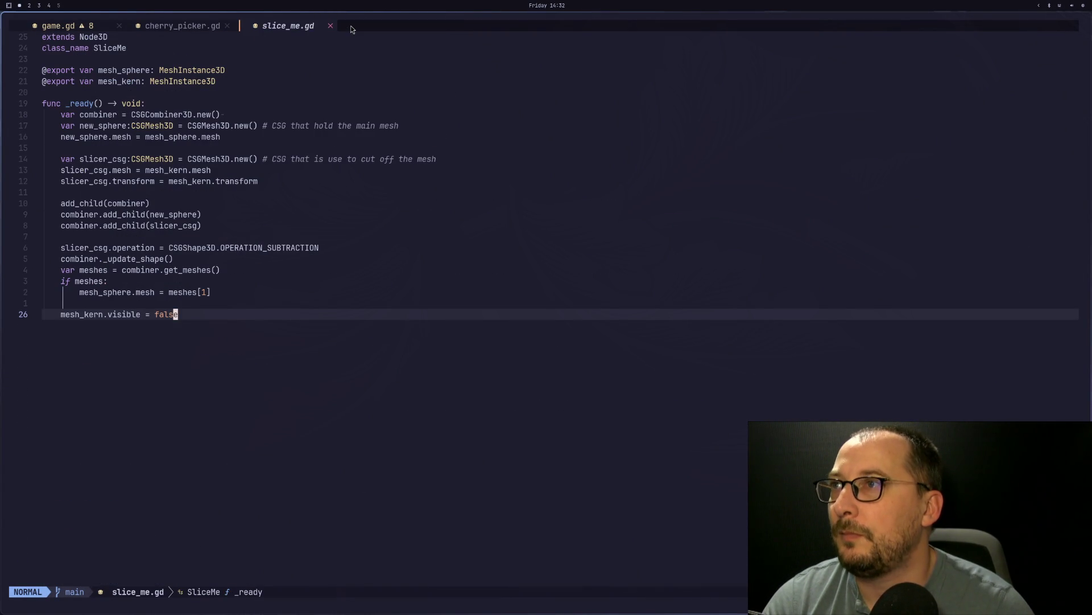
{"action": "left_click", "coordinate": [213, 31]}
{"action": "left_click", "coordinate": [227, 26]}
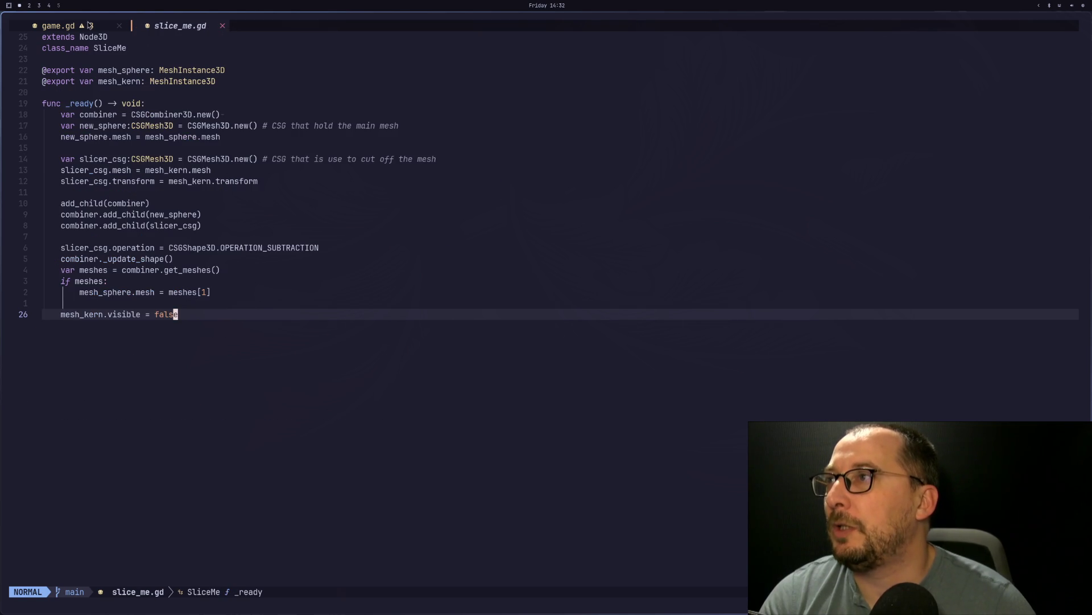
Step: In game.gd, scroll down to the controller assignment and action_bucket lines
{"action": "left_click", "coordinate": [89, 25]}
{"action": "scroll", "coordinate": [144, 250], "scroll_direction": "down", "scroll_amount": 5}
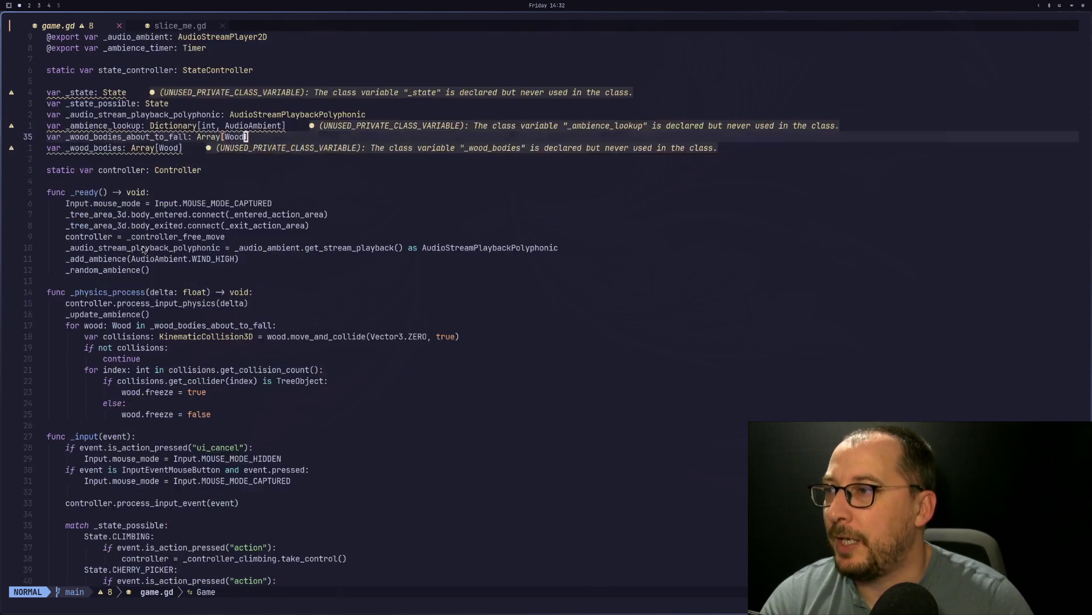
{"action": "scroll", "coordinate": [144, 250], "scroll_direction": "down", "scroll_amount": 11}
{"action": "left_click", "coordinate": [238, 227]}
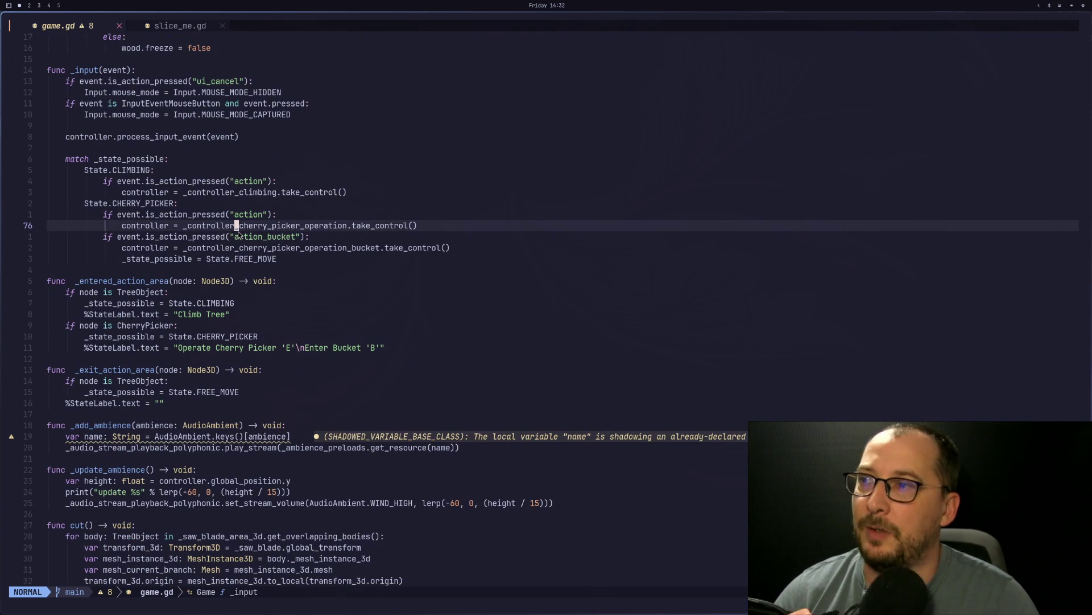
{"action": "left_click", "coordinate": [236, 237]}
Step: Step through cut() from line 143 past the overlapping-bodies loop to the collision shape removal
{"action": "key", "text": "j"}
{"action": "key", "text": "j"}
{"action": "key", "text": "j"}
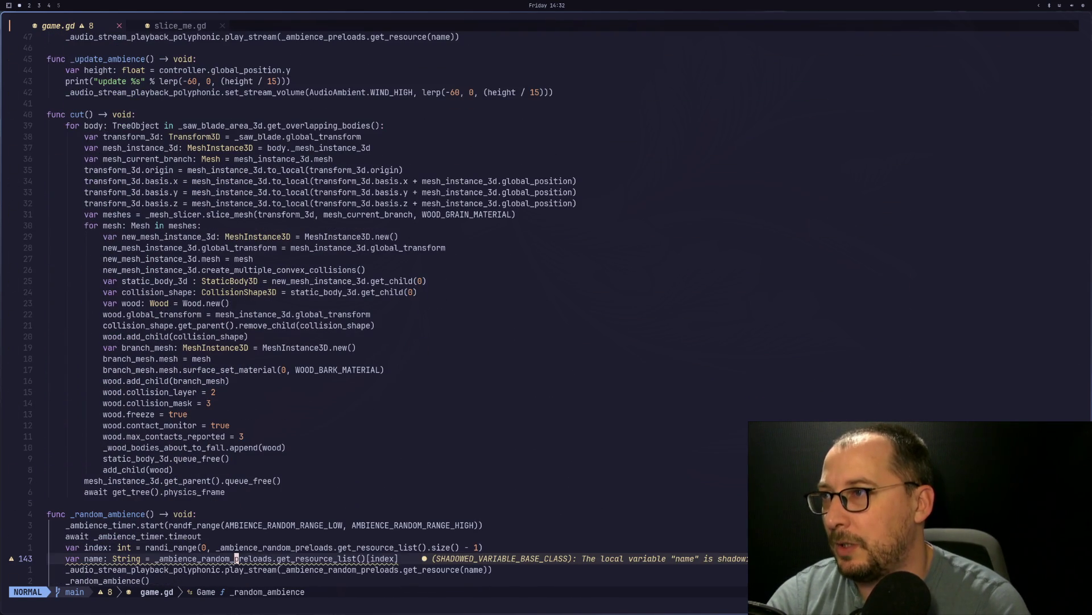
{"action": "key", "text": "j"}
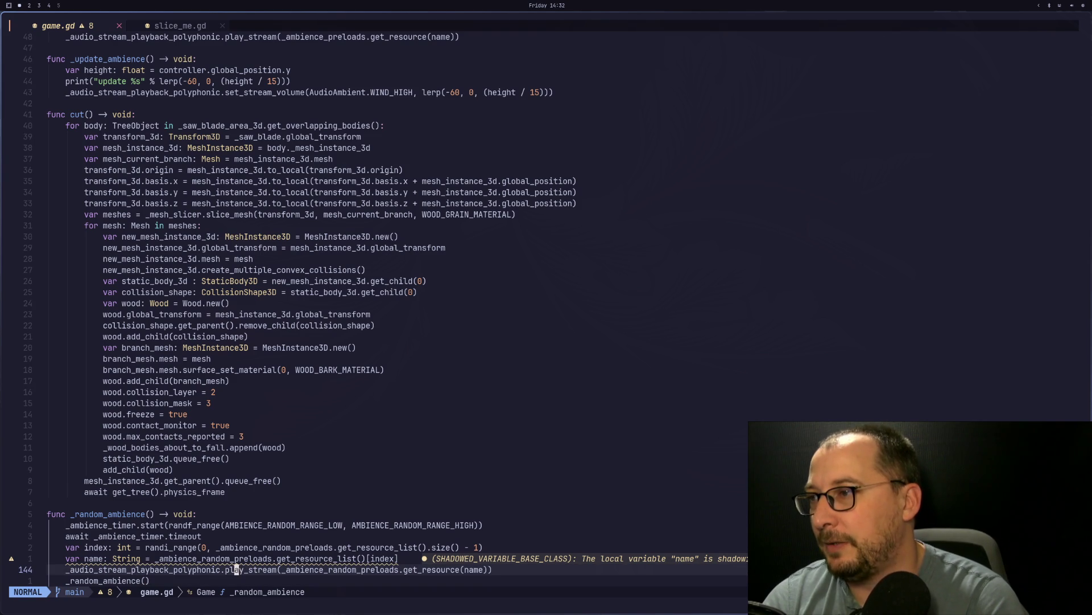
{"action": "key", "text": "k"}
{"action": "key", "text": "k"}
{"action": "key", "text": "k"}
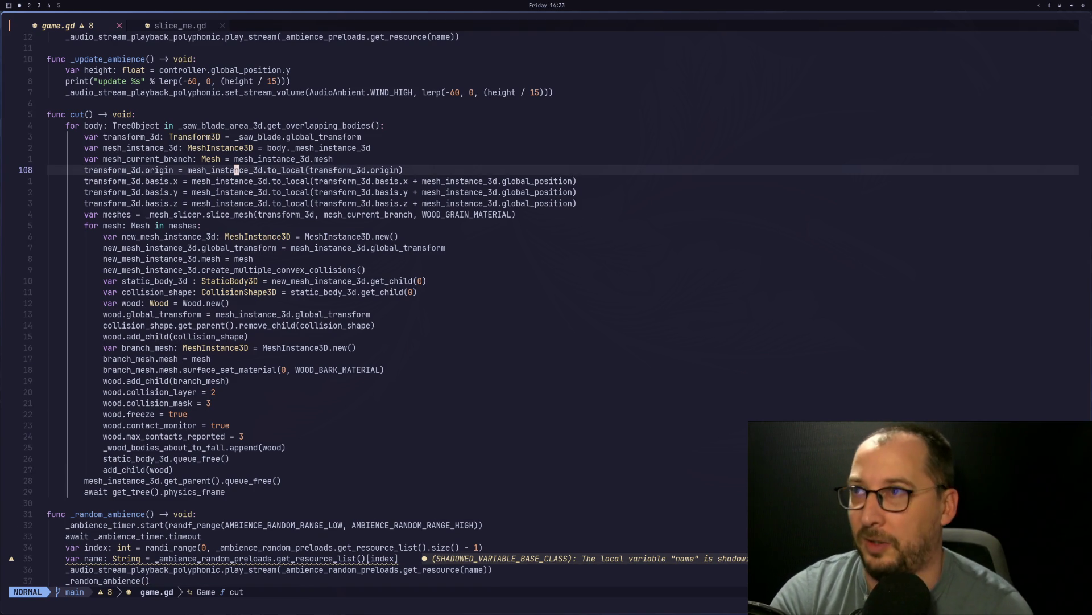
{"action": "key", "text": "j"}
{"action": "key", "text": "k"}
{"action": "key", "text": "k"}
{"action": "key", "text": "k"}
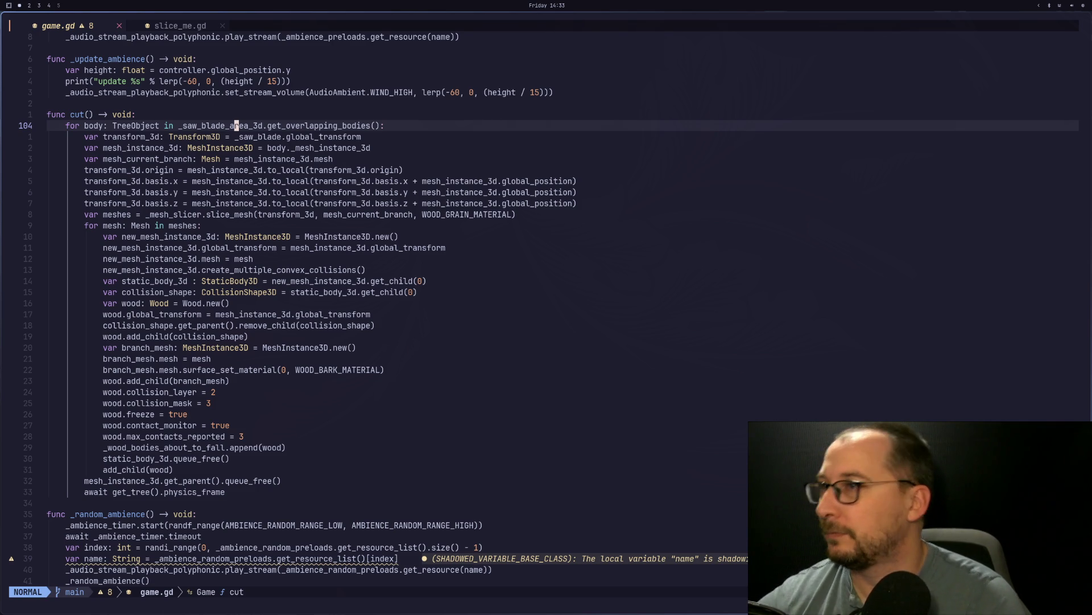
{"action": "key", "text": "j"}
{"action": "key", "text": "j"}
{"action": "key", "text": "j"}
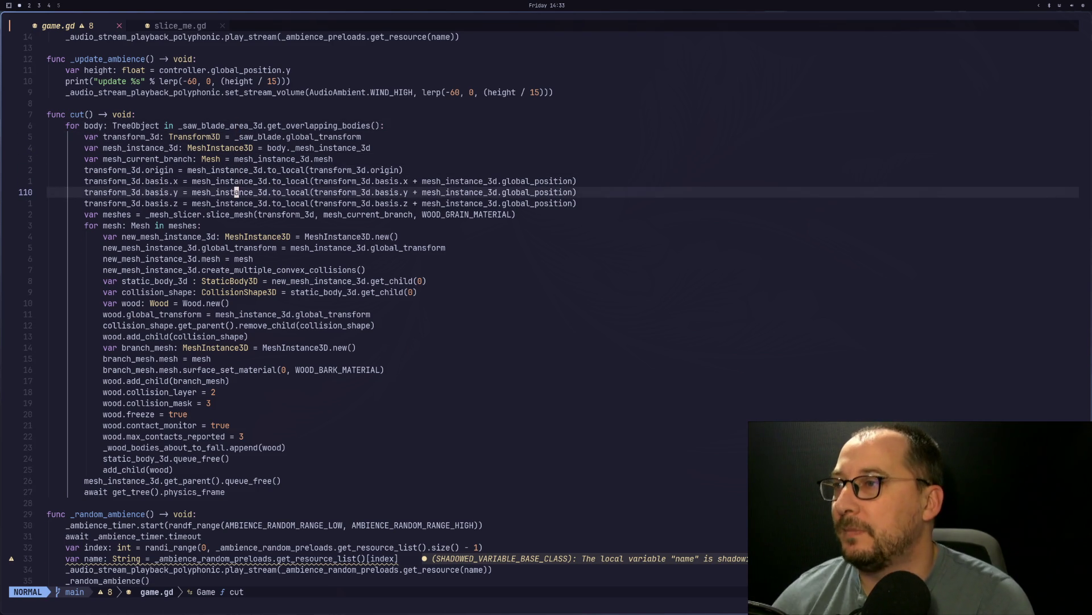
{"action": "key", "text": "j"}
{"action": "key", "text": "j"}
{"action": "key", "text": "j"}
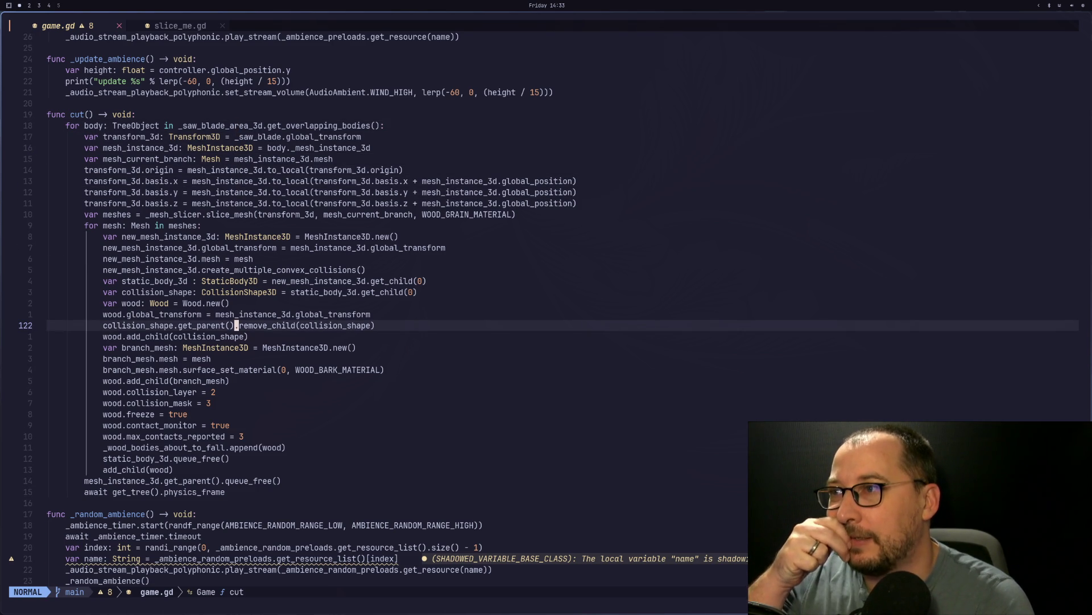
Step: Review cut()'s max_contacts_reported, wood global_transform, StaticBody3D and CollisionShape3D lines
{"action": "key", "text": "j"}
{"action": "key", "text": "j"}
{"action": "key", "text": "j"}
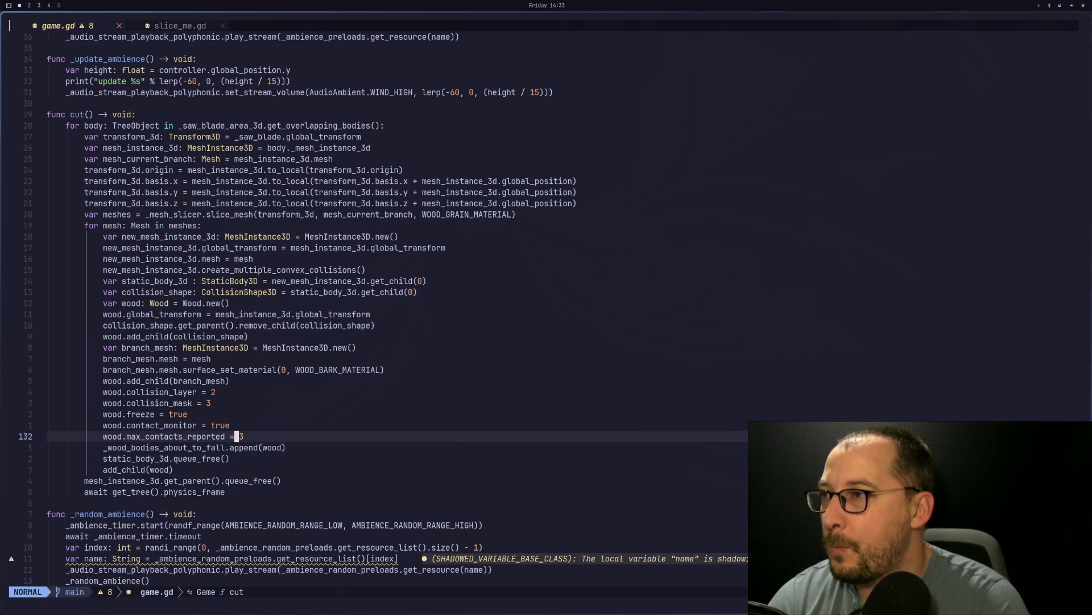
{"action": "key", "text": "k"}
{"action": "key", "text": "k"}
{"action": "key", "text": "k"}
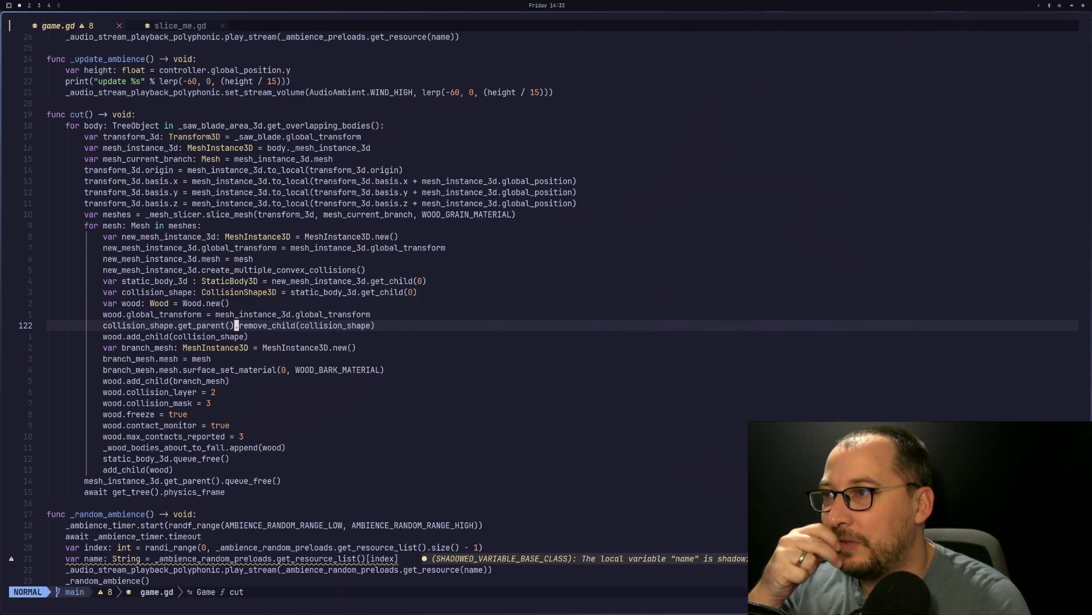
{"action": "key", "text": "k"}
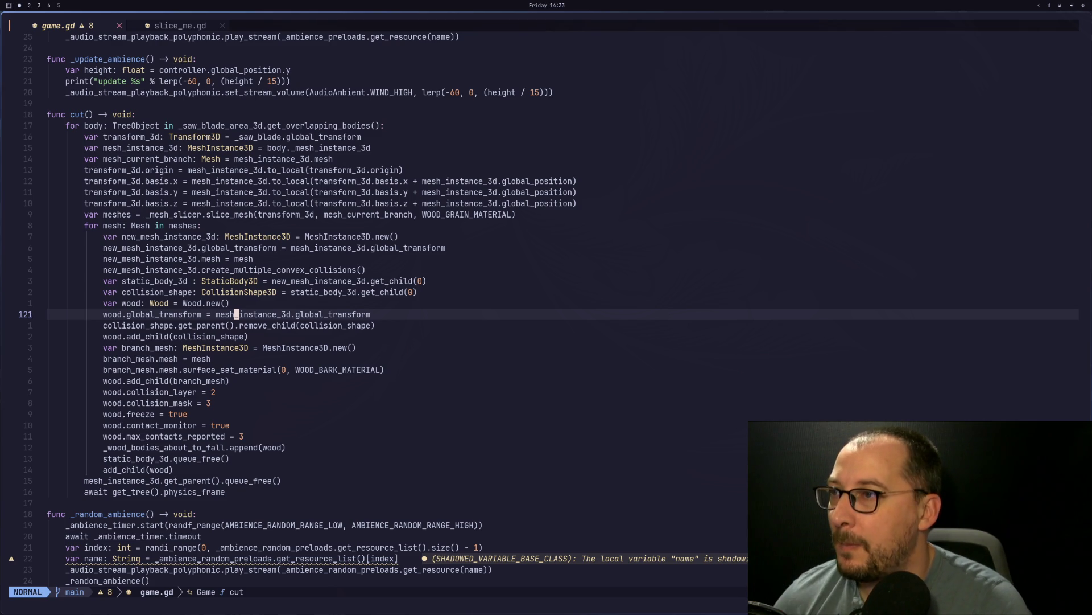
{"action": "key", "text": "k"}
{"action": "key", "text": "k"}
{"action": "key", "text": "k"}
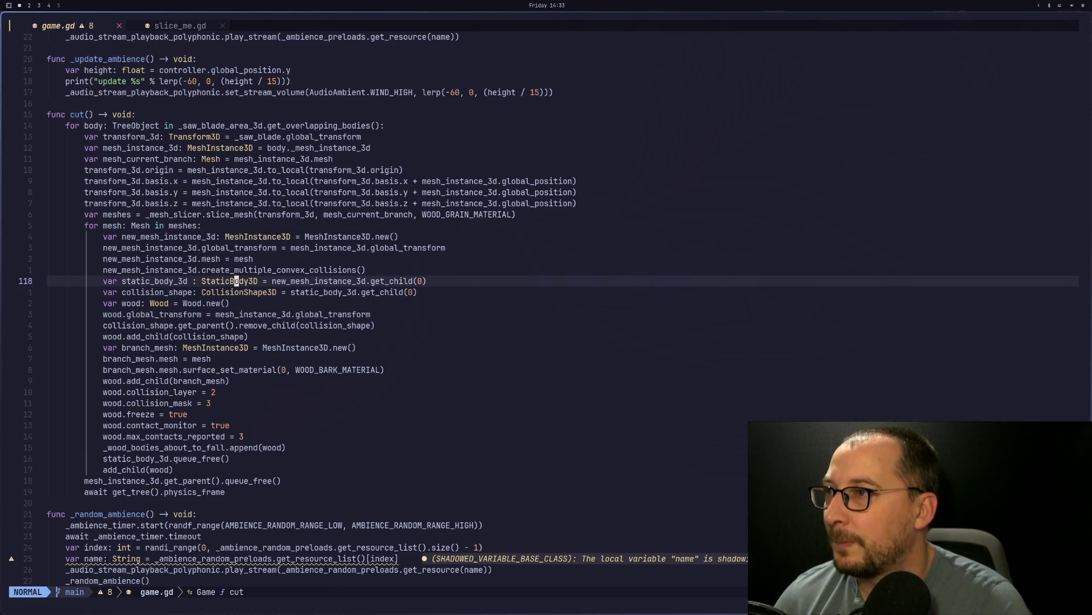
{"action": "key", "text": "j"}
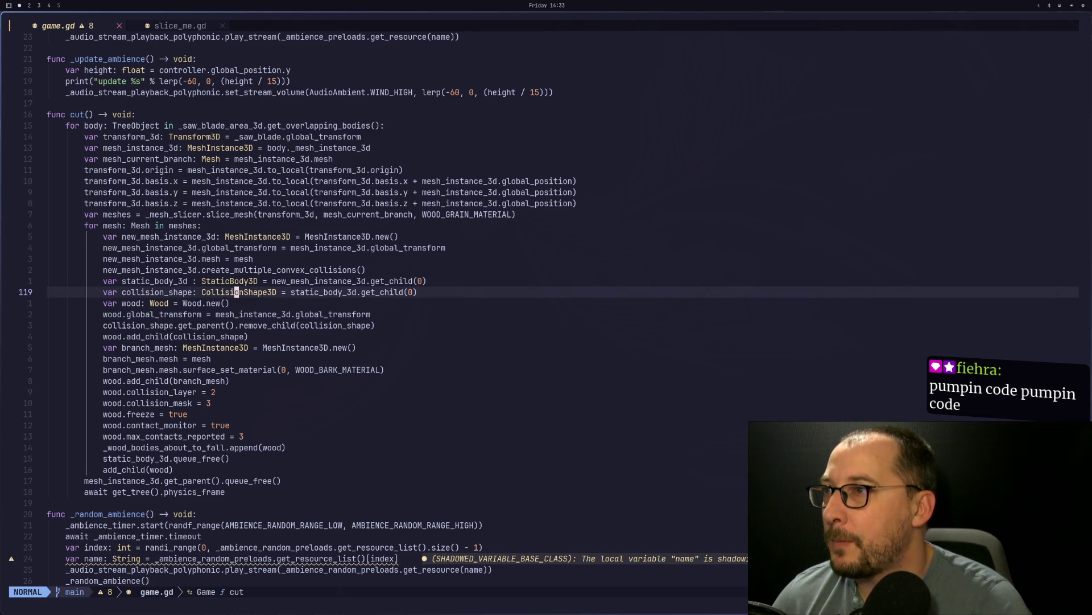
{"action": "key", "text": "k"}
{"action": "key", "text": "k"}
{"action": "key", "text": "k"}
{"action": "key", "text": "space"}
{"action": "key", "text": "space"}
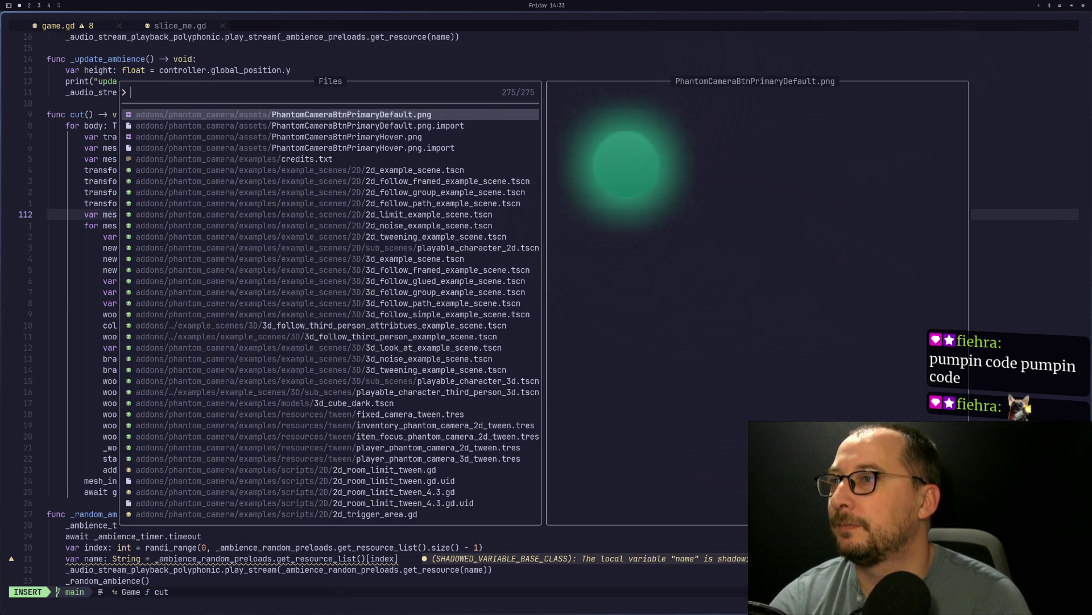
Step: Open concave_mesh_slicer.gd via the 'meshe' search and read its slice_mesh function
{"action": "type", "text": "meshe"}
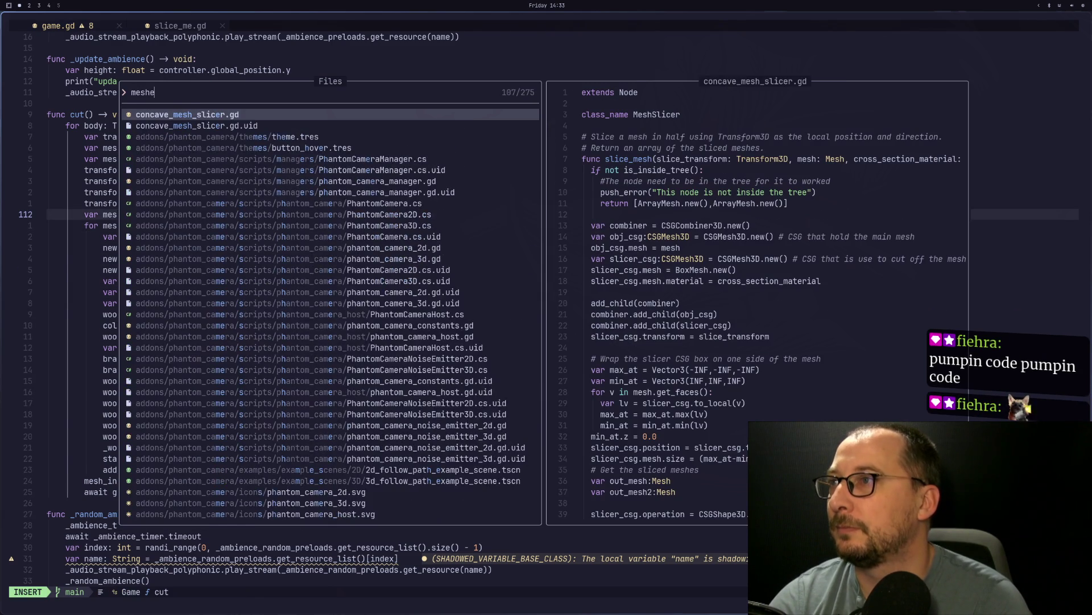
{"action": "key", "text": "Return"}
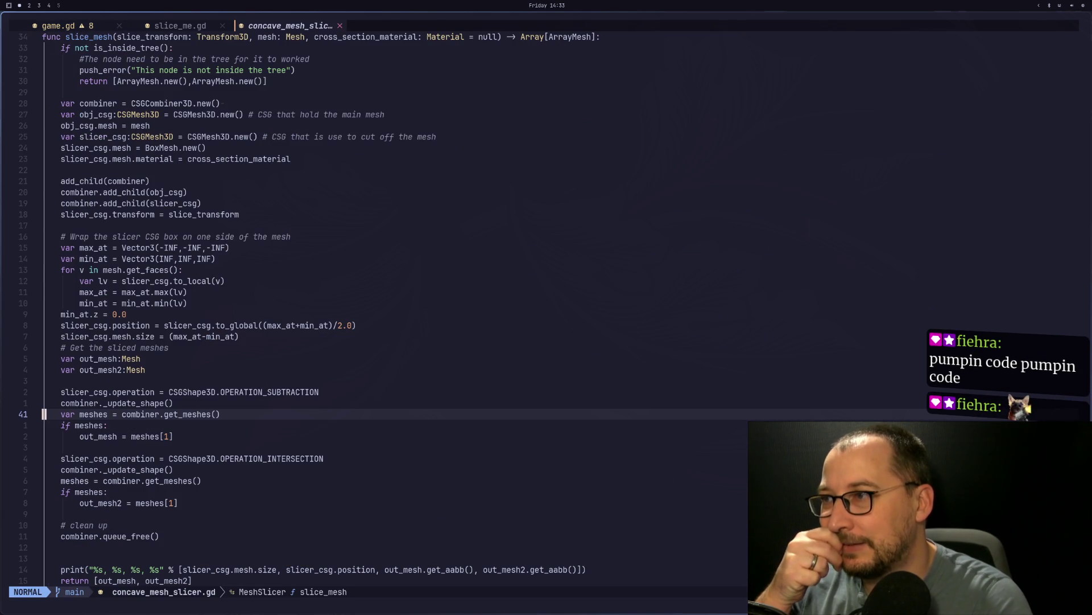
{"action": "key", "text": "j"}
{"action": "key", "text": "j"}
{"action": "key", "text": "j"}
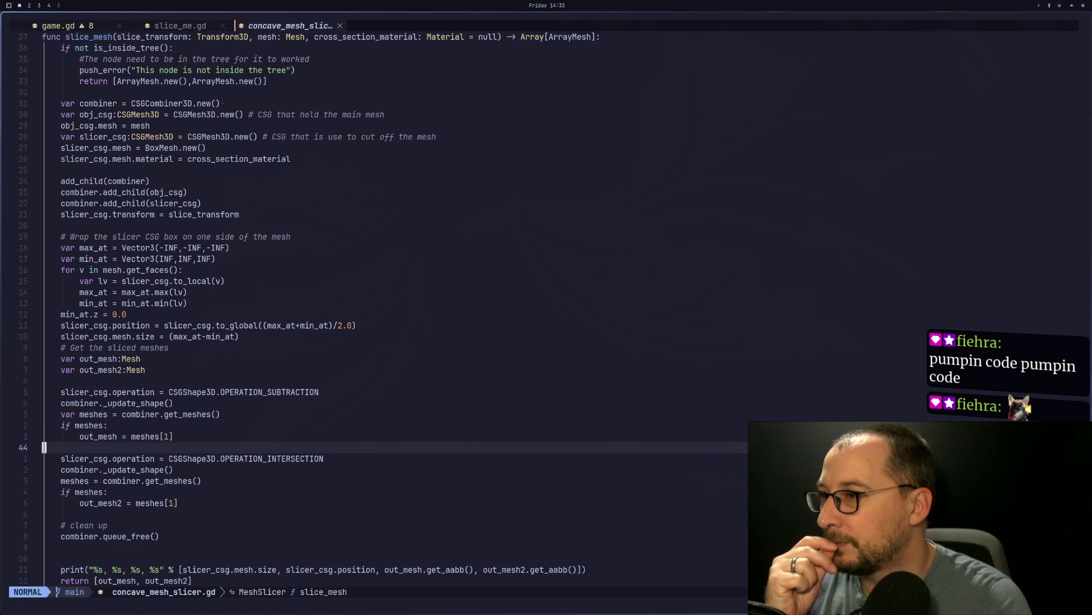
{"action": "key", "text": "k"}
{"action": "key", "text": "k"}
{"action": "key", "text": "k"}
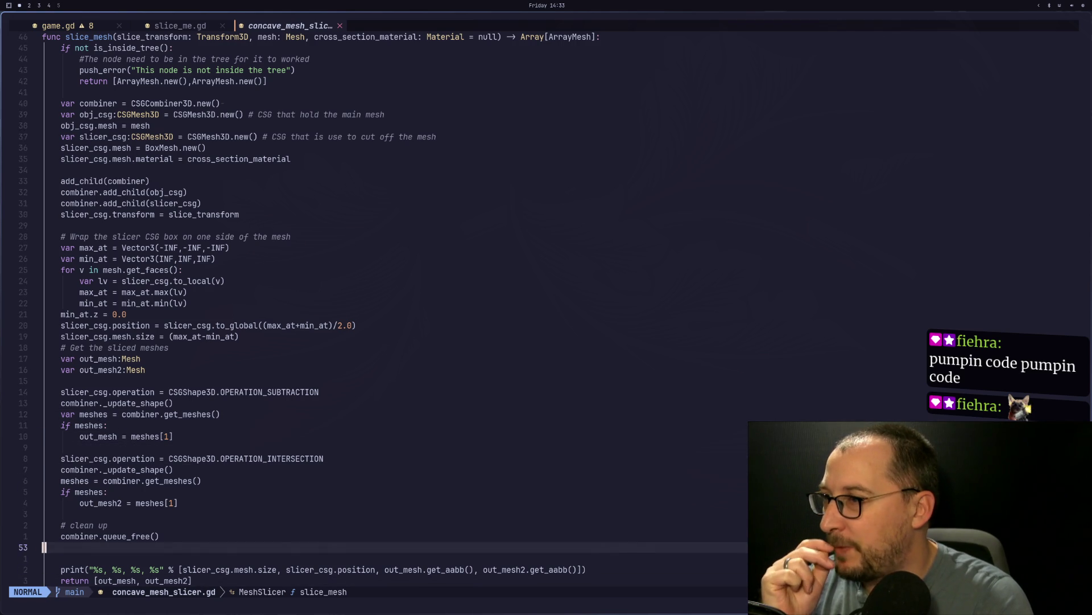
{"action": "key", "text": "k"}
{"action": "key", "text": "k"}
{"action": "key", "text": "k"}
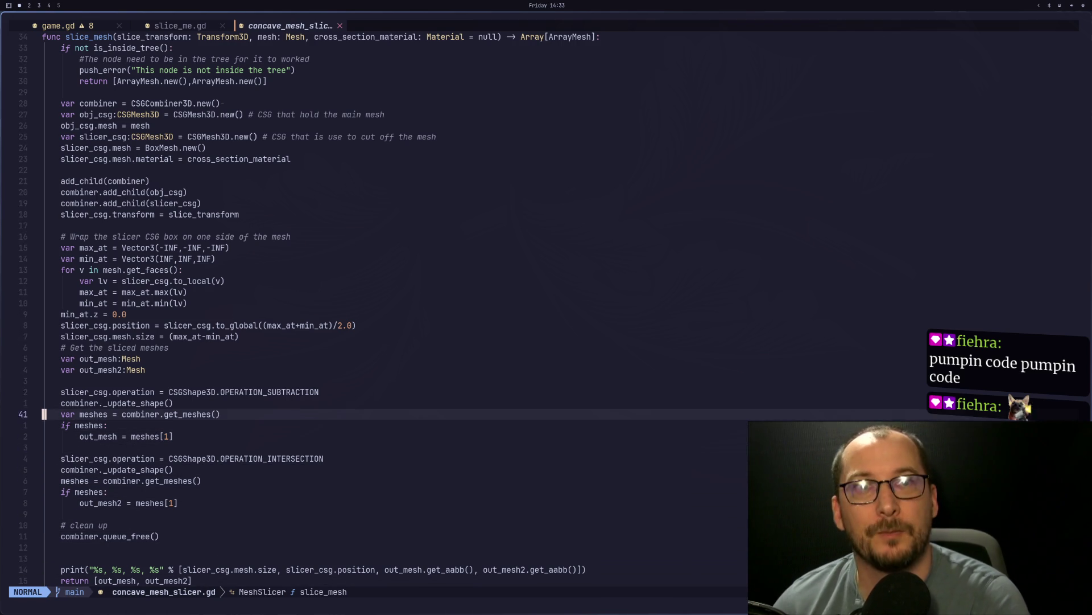
Step: Copy 'var meshes = combiner.get_meshes()' and paste it at the end of slice_me.gd's _ready
{"action": "key", "text": "H"}
{"action": "key", "text": "p"}
{"action": "key", "text": "i"}
{"action": "key", "text": "Escape"}
{"action": "key", "text": "w"}
{"action": "key", "text": "w"}
{"action": "key", "text": "w"}
{"action": "key", "text": "b"}
{"action": "key", "text": "b"}
{"action": "key", "text": "b"}
{"action": "key", "text": "0"}
{"action": "key", "text": "asciicircum"}
Step: Check the existing if meshes block and delete the duplicate var meshes line
{"action": "key", "text": "w"}
{"action": "key", "text": "l"}
{"action": "key", "text": "w"}
{"action": "key", "text": "w"}
{"action": "key", "text": "e"}
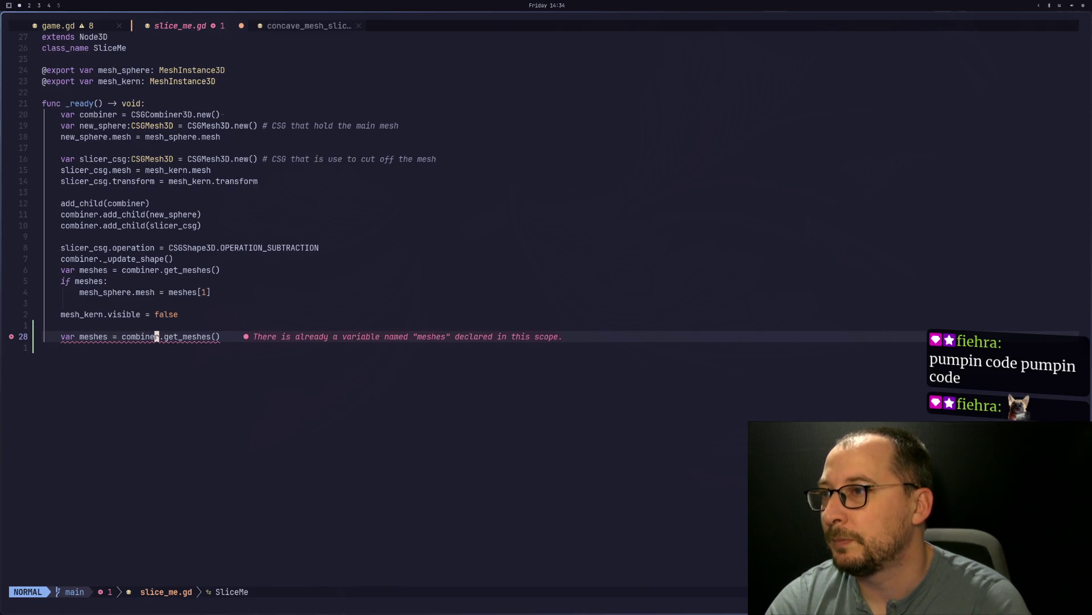
{"action": "key", "text": "h"}
{"action": "key", "text": "b"}
{"action": "key", "text": "b"}
{"action": "key", "text": "k"}
{"action": "key", "text": "k"}
{"action": "key", "text": "k"}
{"action": "key", "text": "k"}
{"action": "key", "text": "k"}
{"action": "key", "text": "j"}
{"action": "key", "text": "4"}
{"action": "key", "text": "j"}
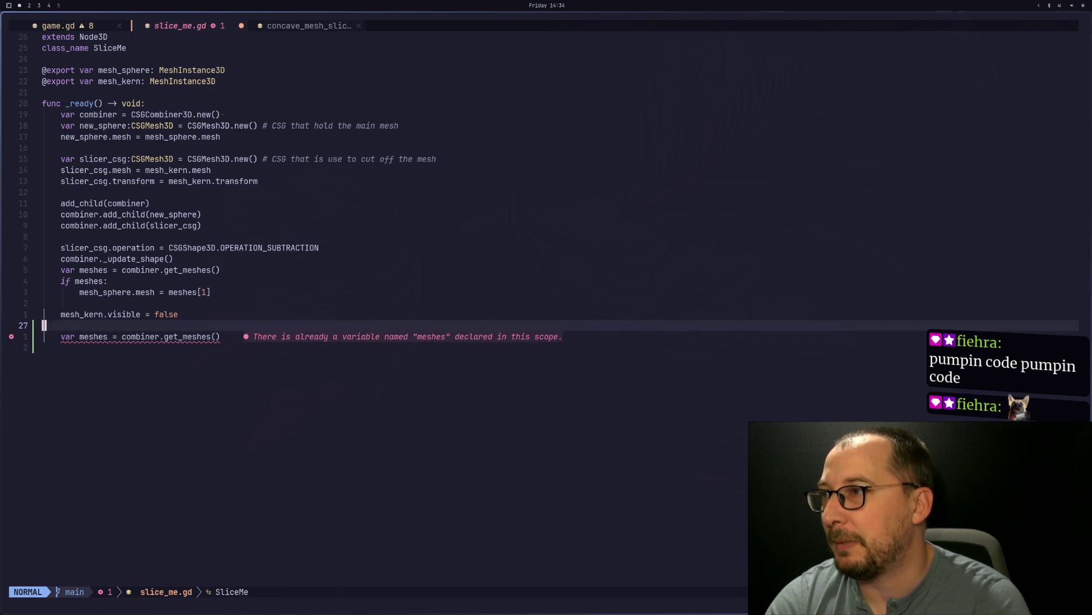
{"action": "key", "text": "d"}
{"action": "key", "text": "d"}
{"action": "key", "text": "k"}
{"action": "key", "text": "k"}
{"action": "key", "text": "k"}
{"action": "key", "text": "k"}
{"action": "key", "text": "k"}
Step: Comment out the if meshes: line and the mesh_sphere.mesh = meshes[1] assignment with #
{"action": "key", "text": "j"}
{"action": "key", "text": "w"}
{"action": "key", "text": "w"}
{"action": "key", "text": "w"}
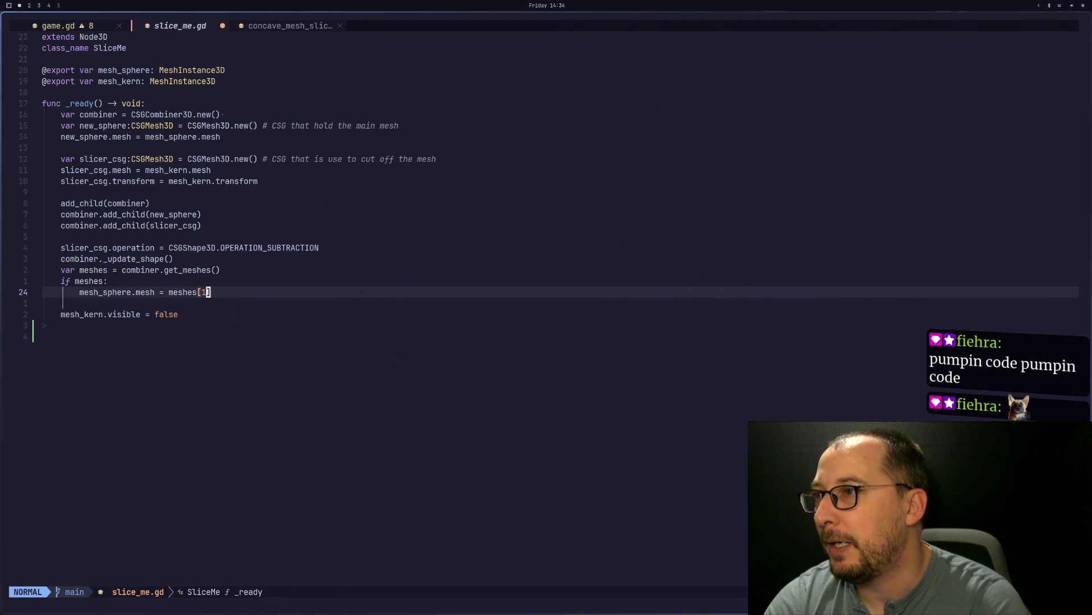
{"action": "key", "text": "b"}
{"action": "key", "text": "b"}
{"action": "key", "text": "b"}
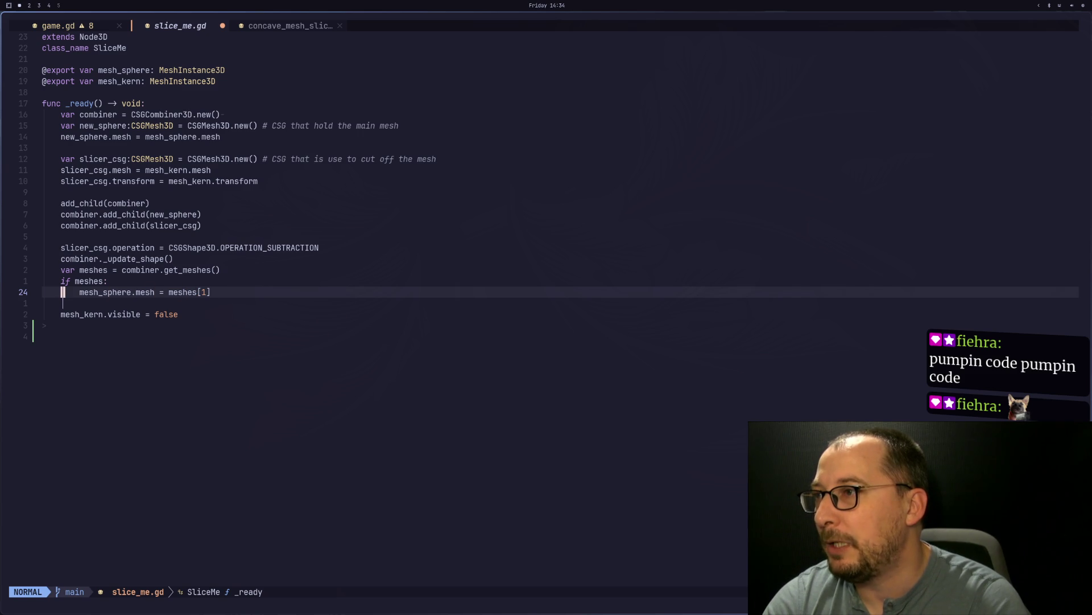
{"action": "key", "text": "k"}
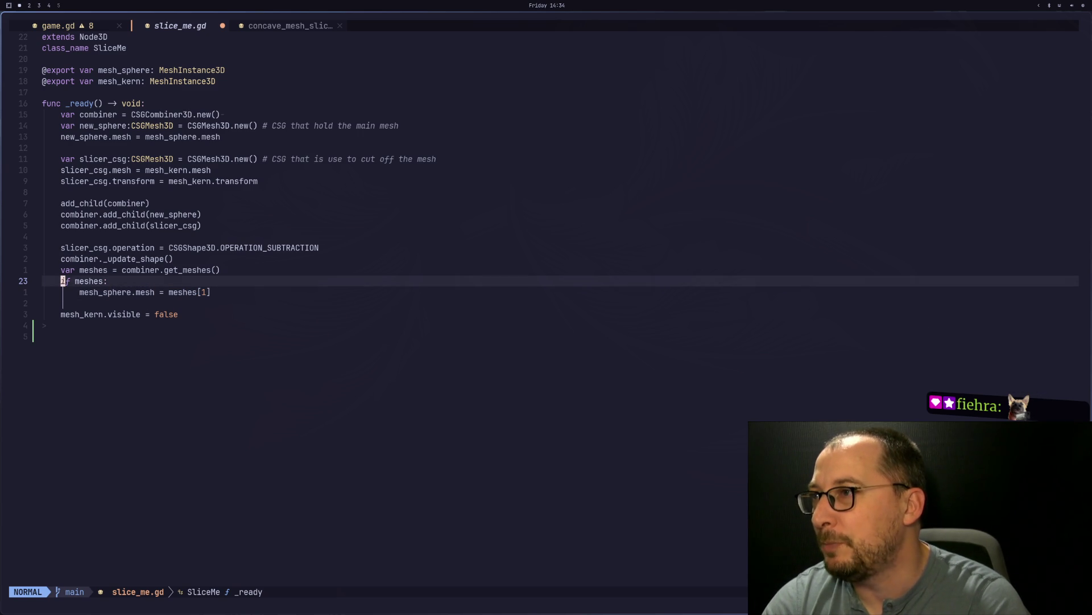
{"action": "type", "text": "jkI#"}
{"action": "key", "text": "Escape"}
{"action": "type", "text": "jI#"}
{"action": "key", "text": "Escape"}
Step: Save slice_me.gd with :w and return to Godot
{"action": "key", "text": "colon"}
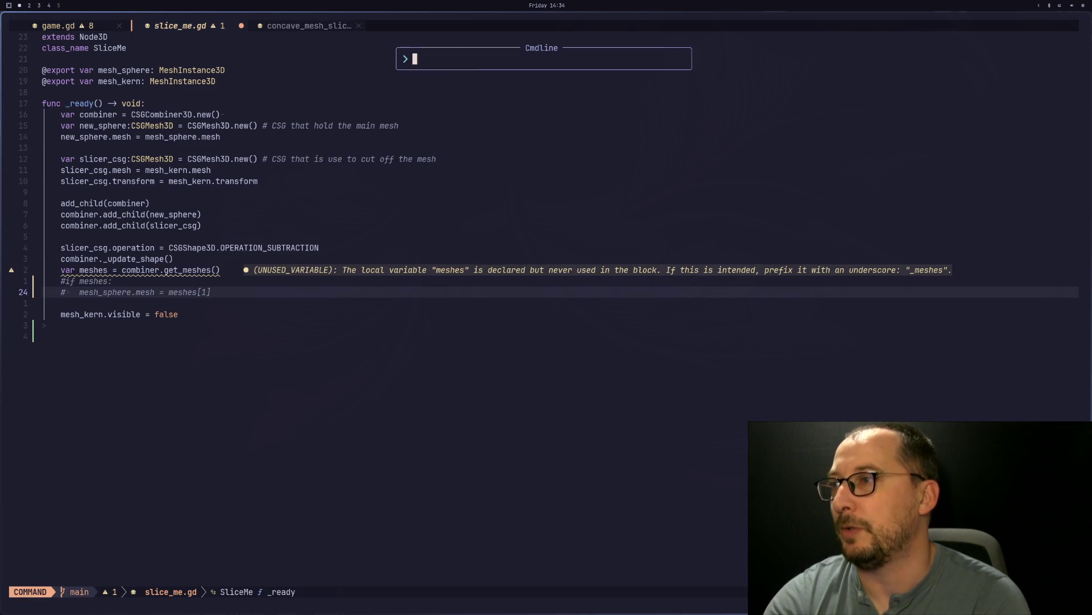
{"action": "type", "text": "w"}
{"action": "key", "text": "Return"}
{"action": "key", "text": "super+2"}
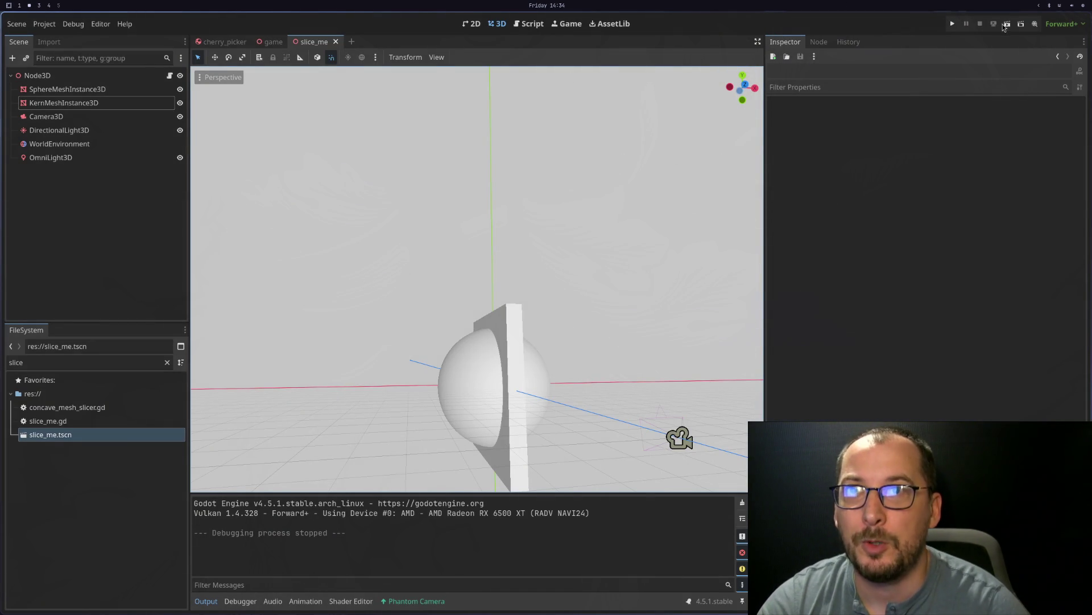
Step: Test-run the slice_me scene, then uncomment the if meshes: block and save
{"action": "left_click", "coordinate": [1006, 25]}
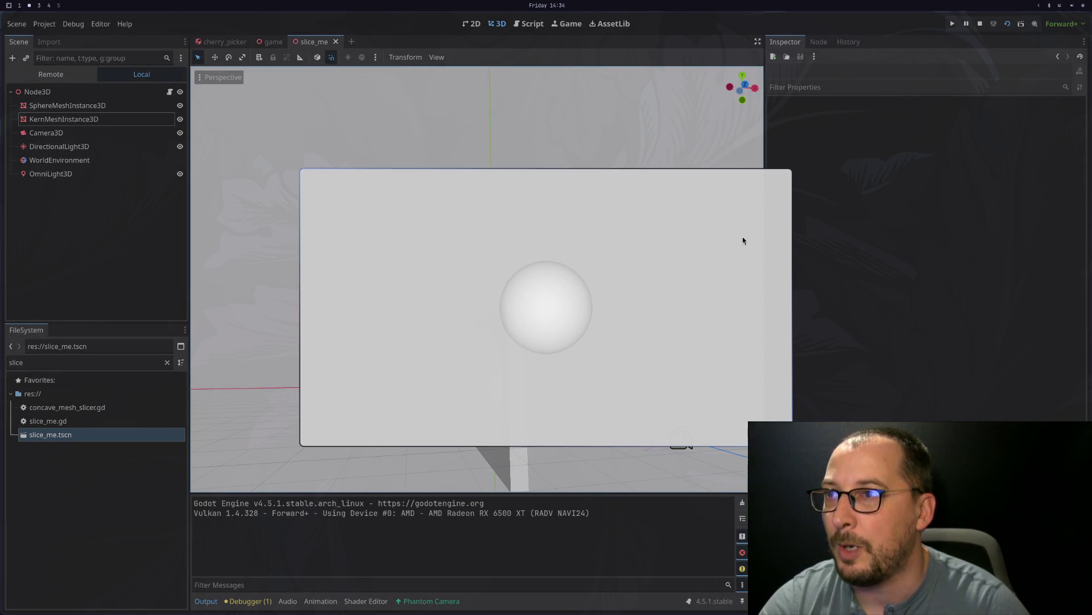
{"action": "key", "text": "super+1"}
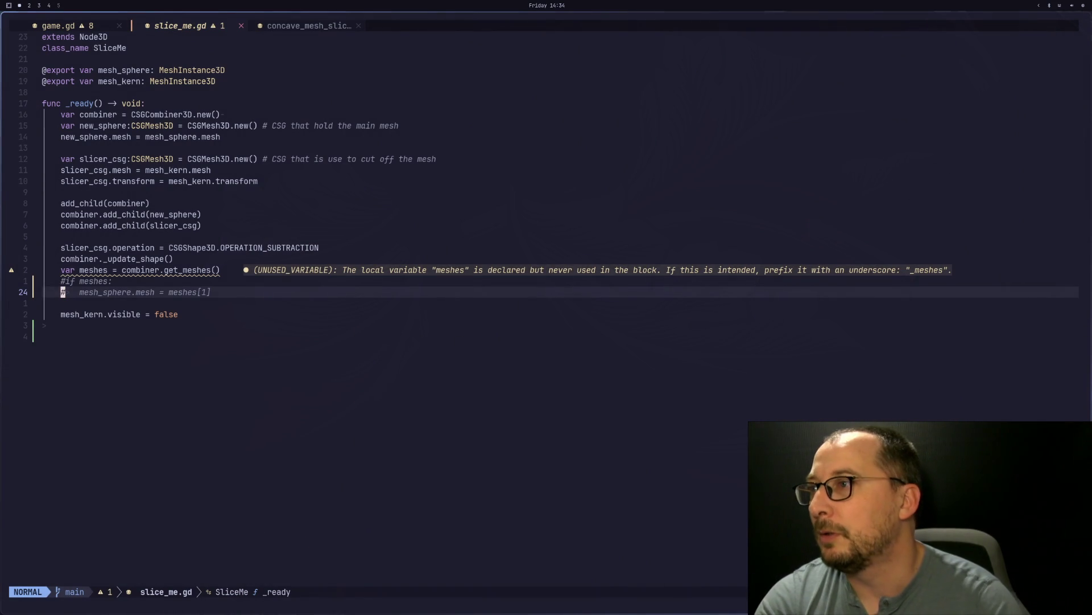
{"action": "type", "text": "xkx"}
{"action": "type", "text": ":w"}
{"action": "key", "text": "Return"}
Step: Add a print("add mesh") debug line under if meshes: and save slice_me.gd
{"action": "type", "text": "oprint("}
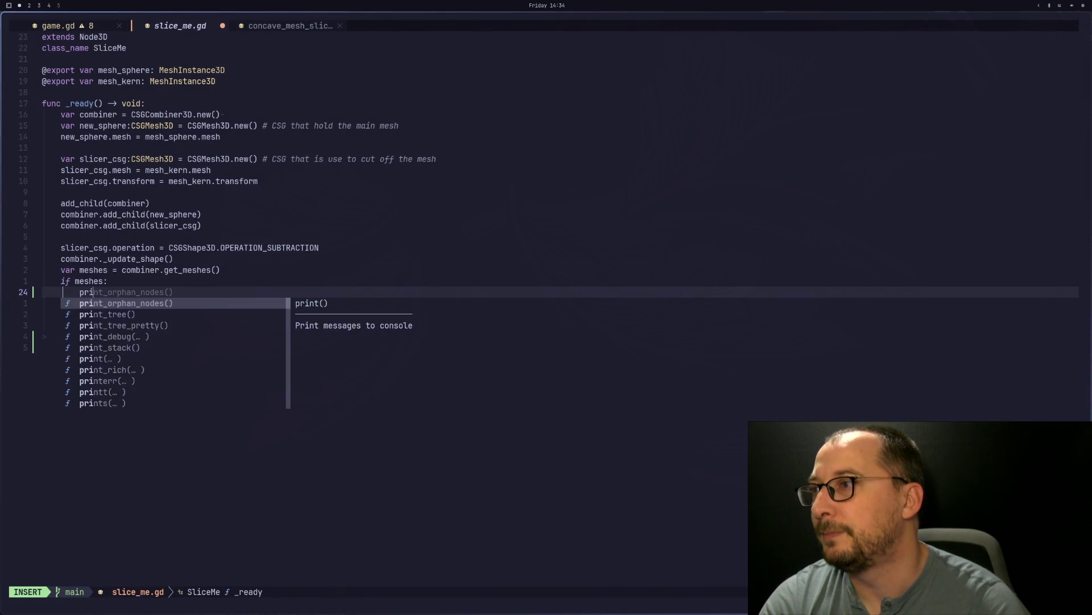
{"action": "type", "text": "\"add mesh"}
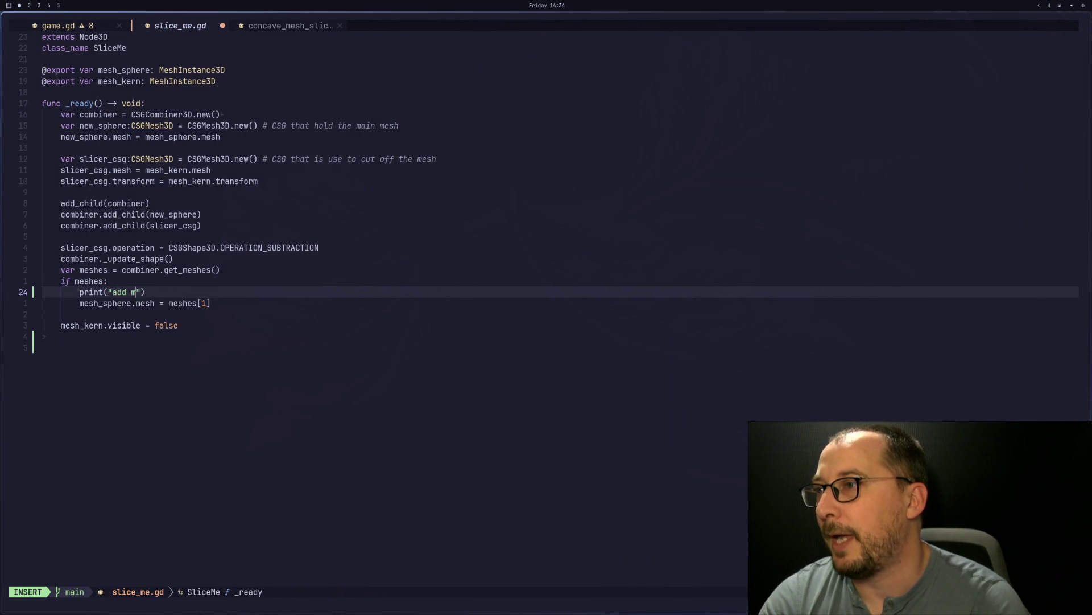
{"action": "key", "text": "Escape"}
{"action": "type", "text": ":w"}
{"action": "key", "text": "Return"}
{"action": "key", "text": "super+2"}
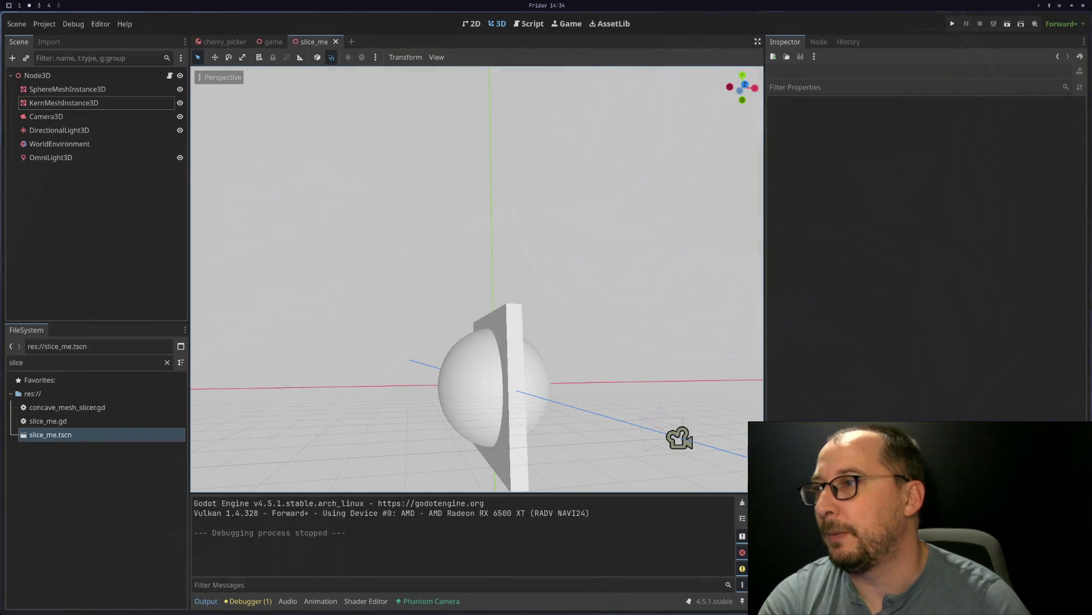
Step: Rerun the slice_me scene, stop it, and zoom the viewport onto the sphere and slab
{"action": "left_click", "coordinate": [1021, 25]}
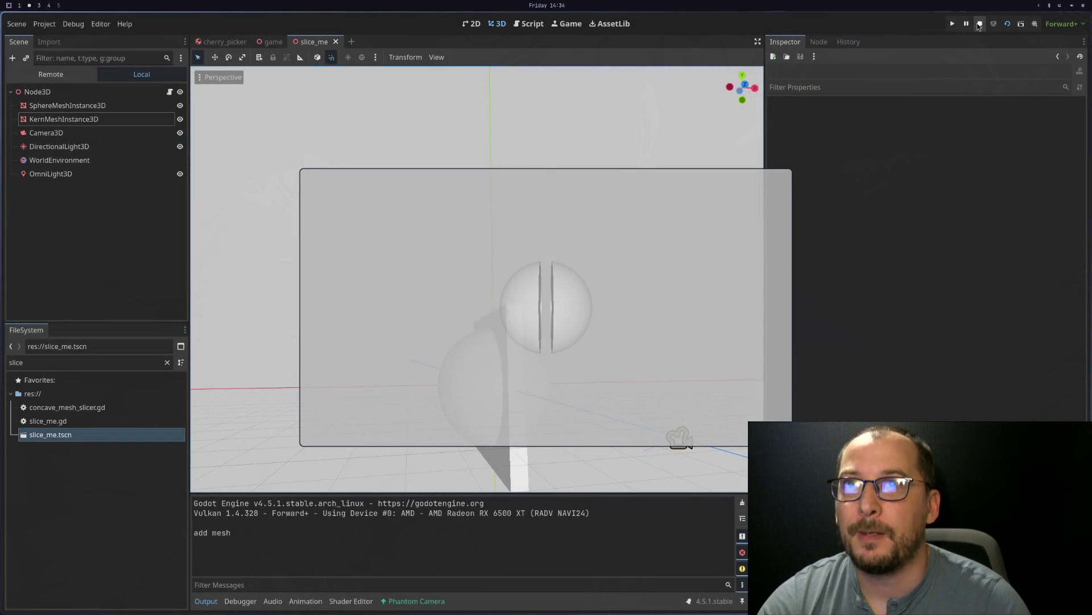
{"action": "left_click", "coordinate": [979, 26]}
{"action": "key", "text": "super+1"}
{"action": "key", "text": "super+2"}
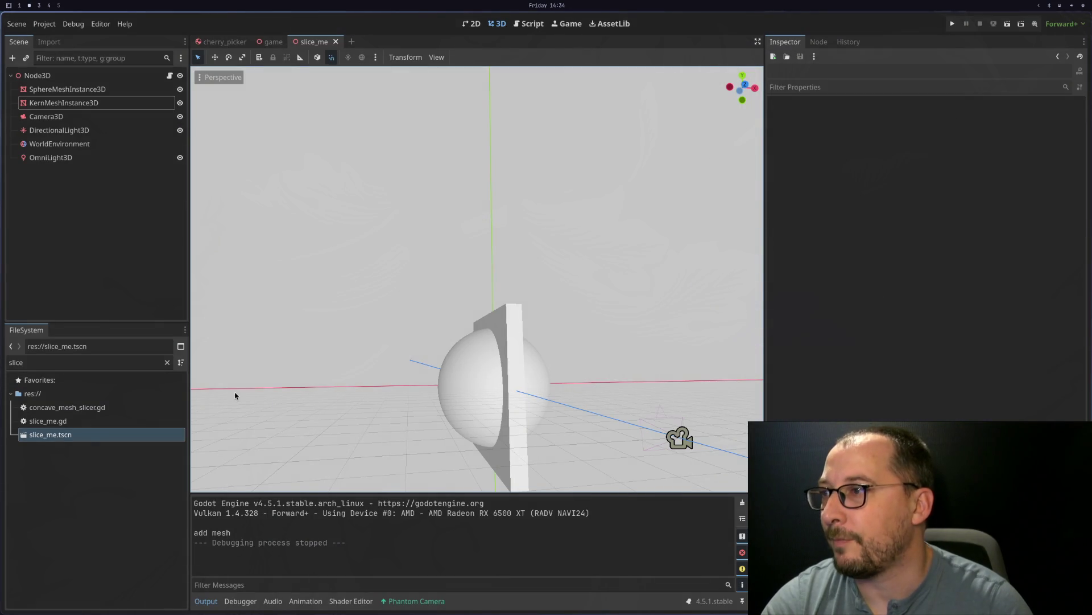
{"action": "key", "text": "super+3"}
{"action": "key", "text": "super+1"}
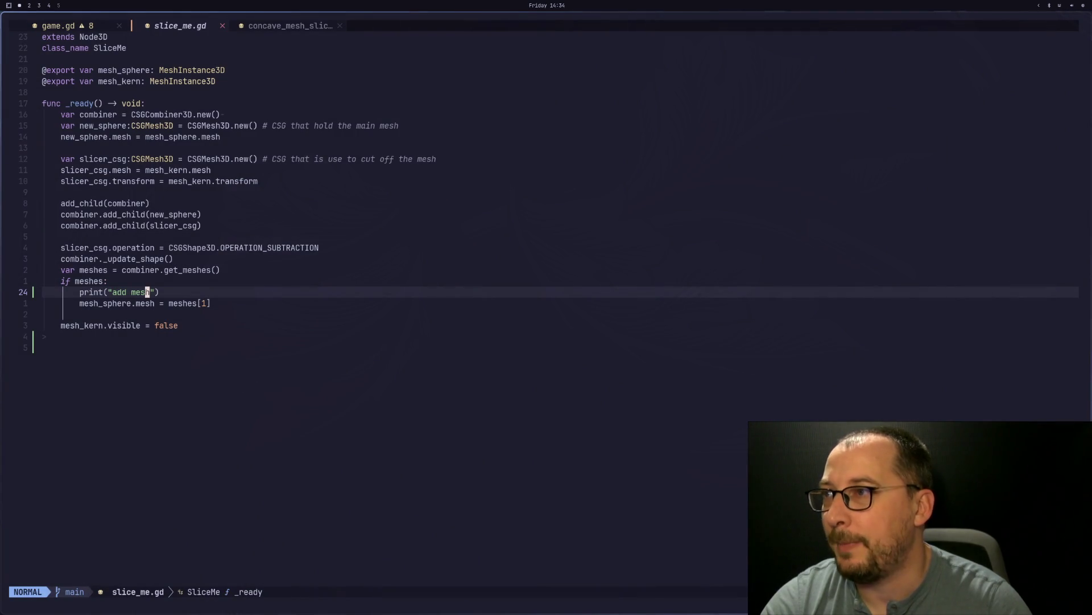
{"action": "key", "text": "super+2"}
{"action": "scroll", "coordinate": [498, 357], "scroll_direction": "up", "scroll_amount": 3}
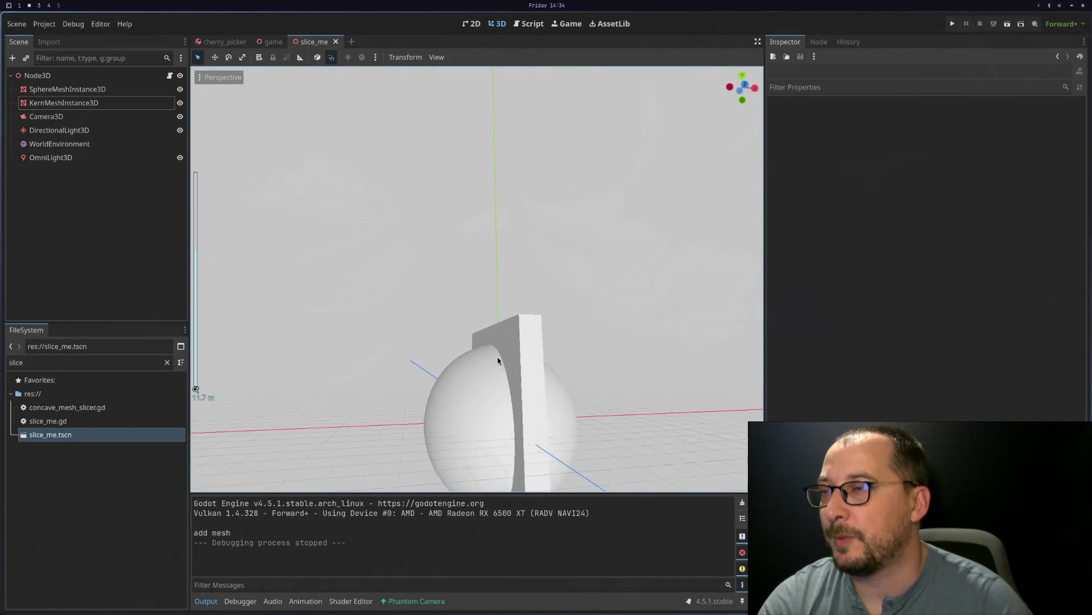
{"action": "scroll", "coordinate": [504, 363], "scroll_direction": "up", "scroll_amount": 2}
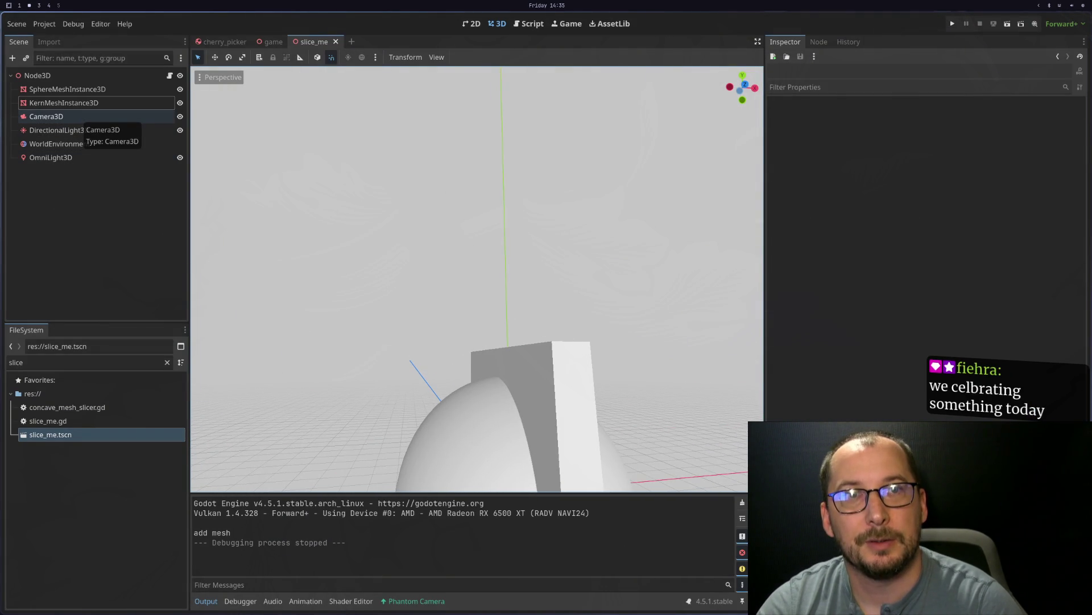
Step: Cycle through the notes, Godot and Neovim workspaces, ending on slice_me.gd
{"action": "key", "text": "super+3"}
{"action": "key", "text": "super+1"}
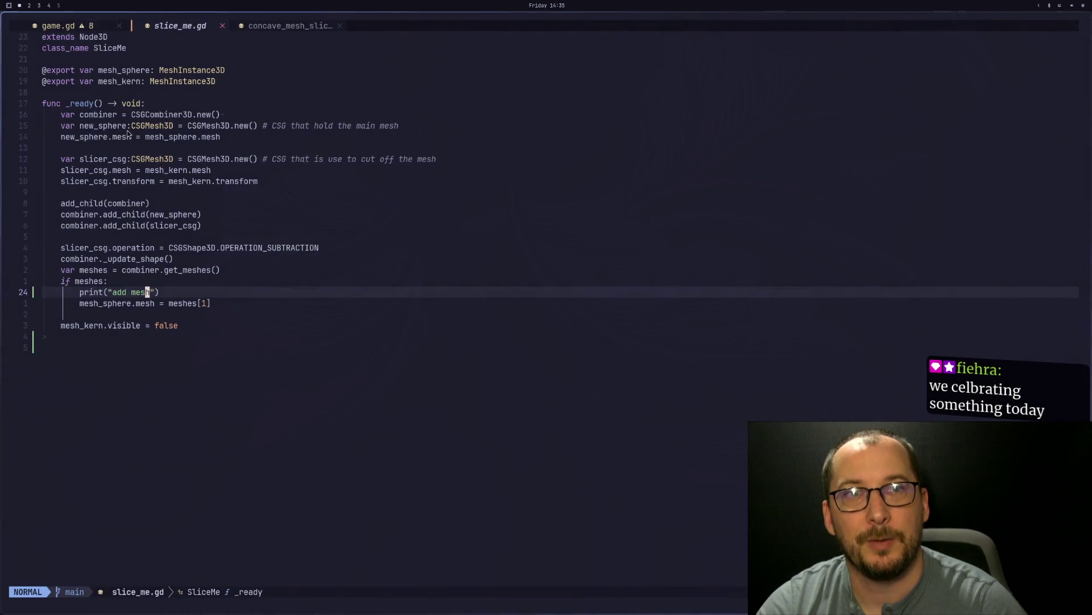
{"action": "key", "text": "super+2"}
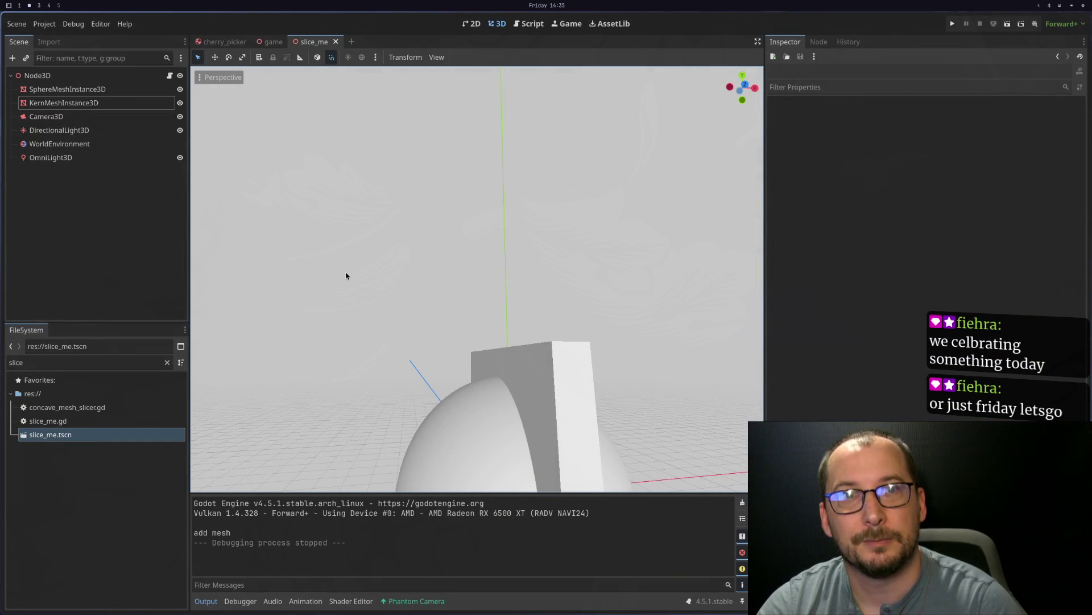
{"action": "key", "text": "super+3"}
{"action": "key", "text": "super+2"}
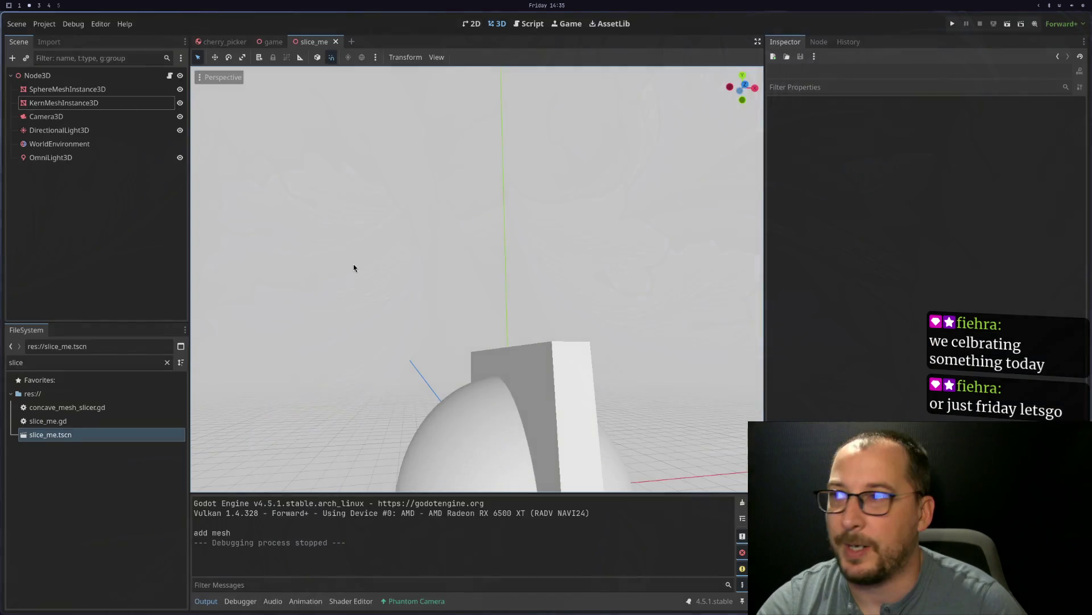
{"action": "key", "text": "super+1"}
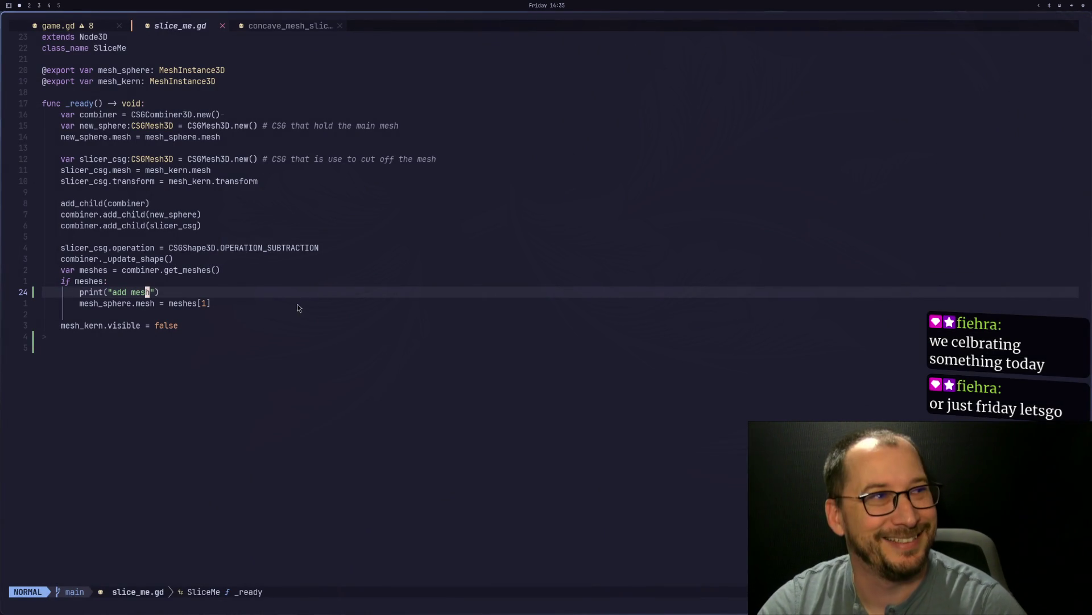
{"action": "key", "text": "super+4"}
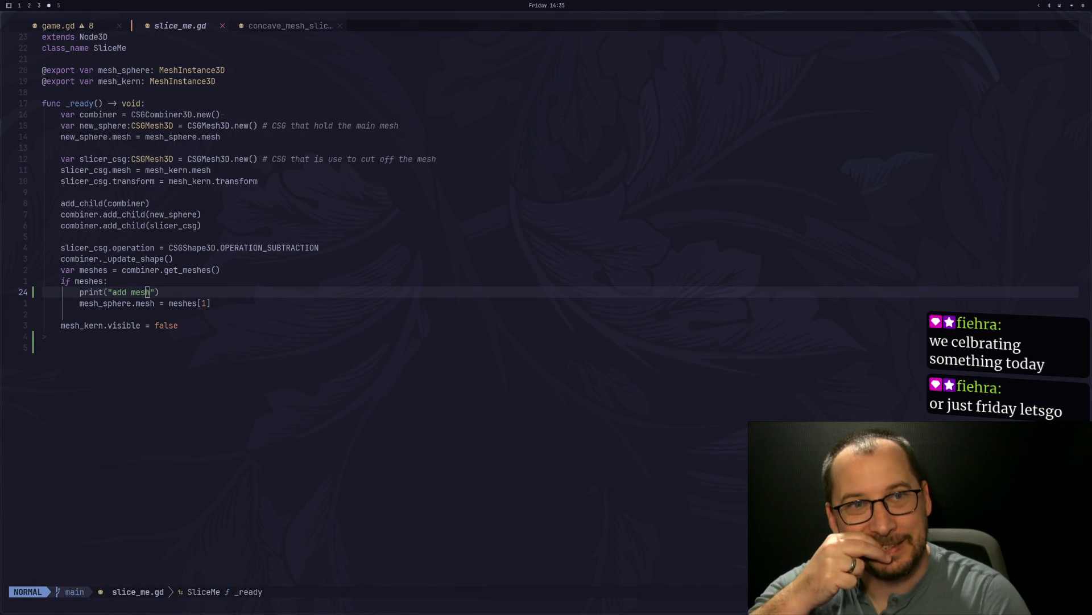
{"action": "key", "text": "super+1"}
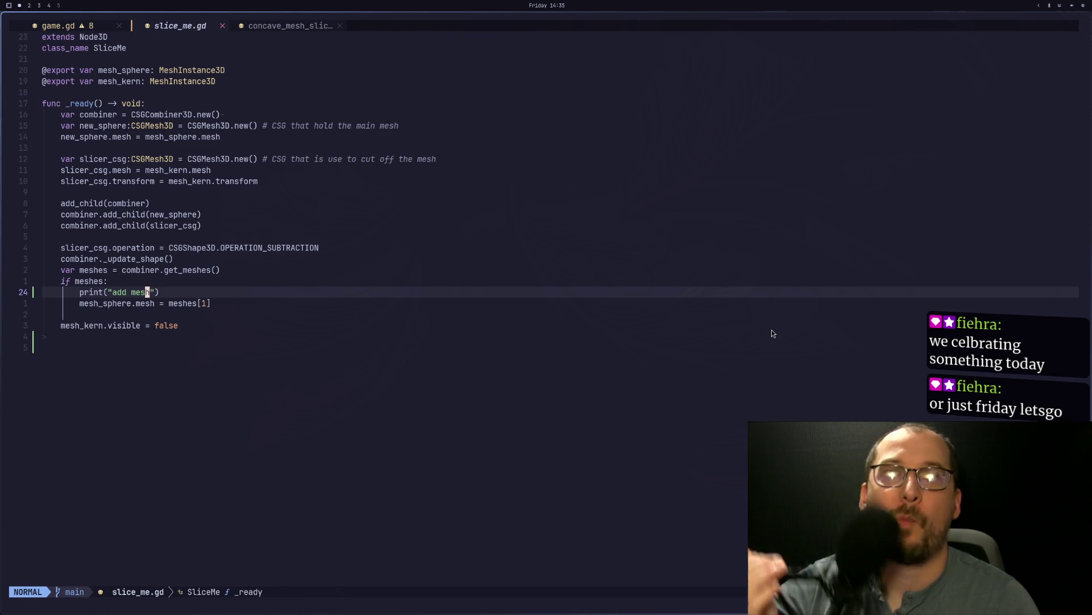
{"action": "left_click", "coordinate": [206, 281]}
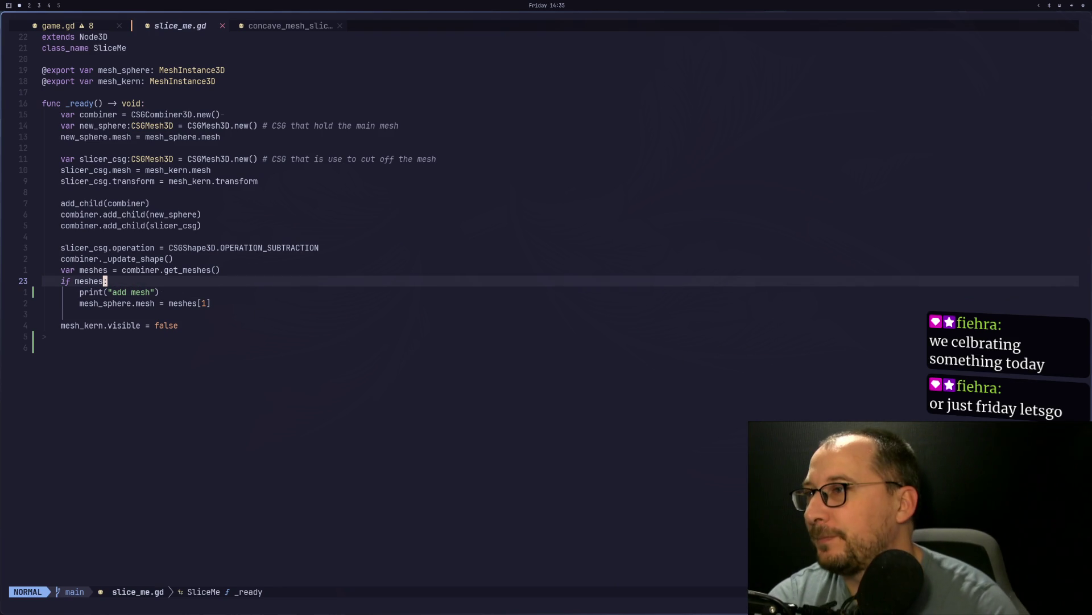
{"action": "key", "text": "k"}
{"action": "key", "text": "k"}
{"action": "key", "text": "j"}
{"action": "key", "text": "j"}
{"action": "key", "text": "j"}
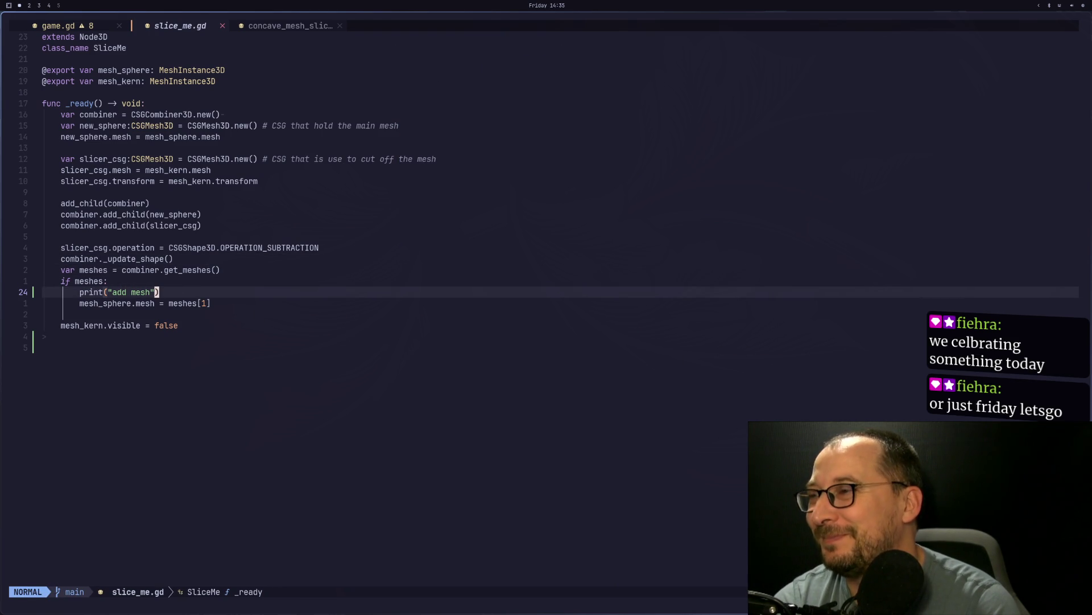
{"action": "key", "text": "super+2"}
{"action": "key", "text": "super+1"}
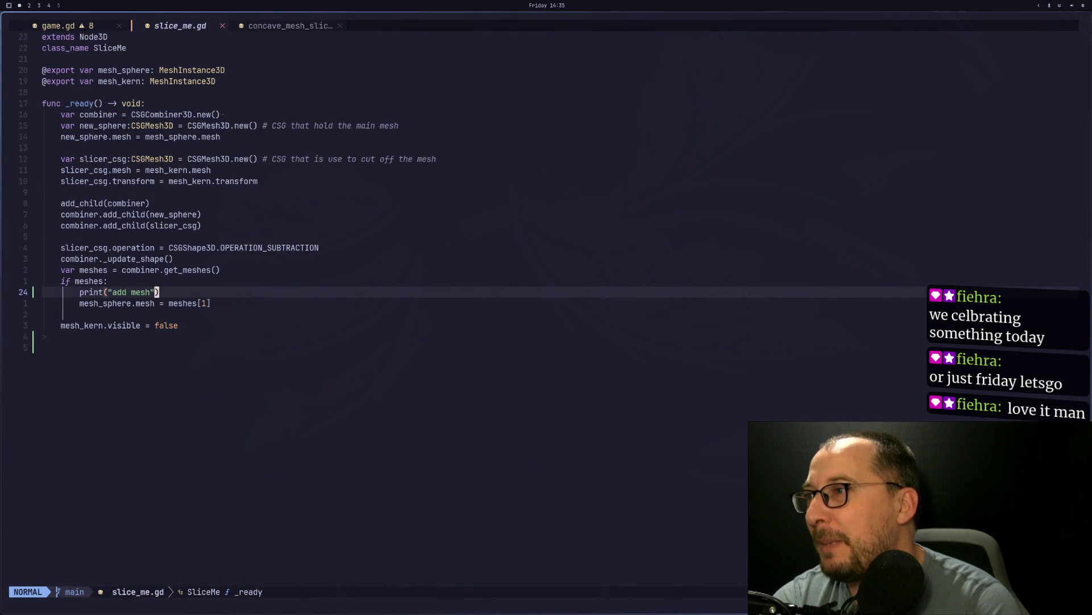
{"action": "key", "text": "k"}
{"action": "key", "text": "k"}
{"action": "key", "text": "k"}
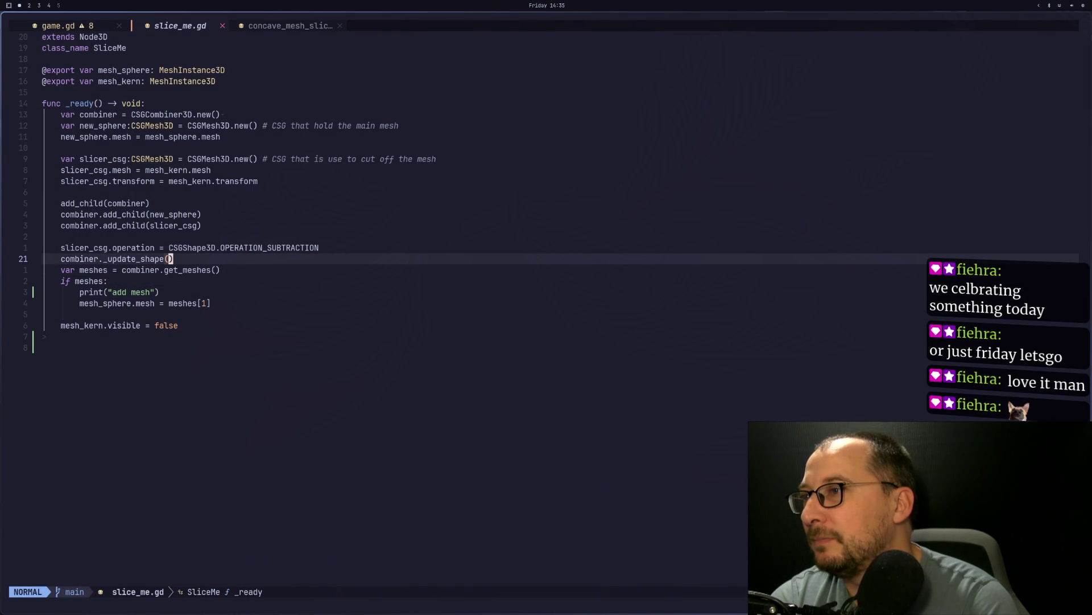
{"action": "key", "text": "A"}
{"action": "key", "text": "Return"}
{"action": "type", "text": "conv"}
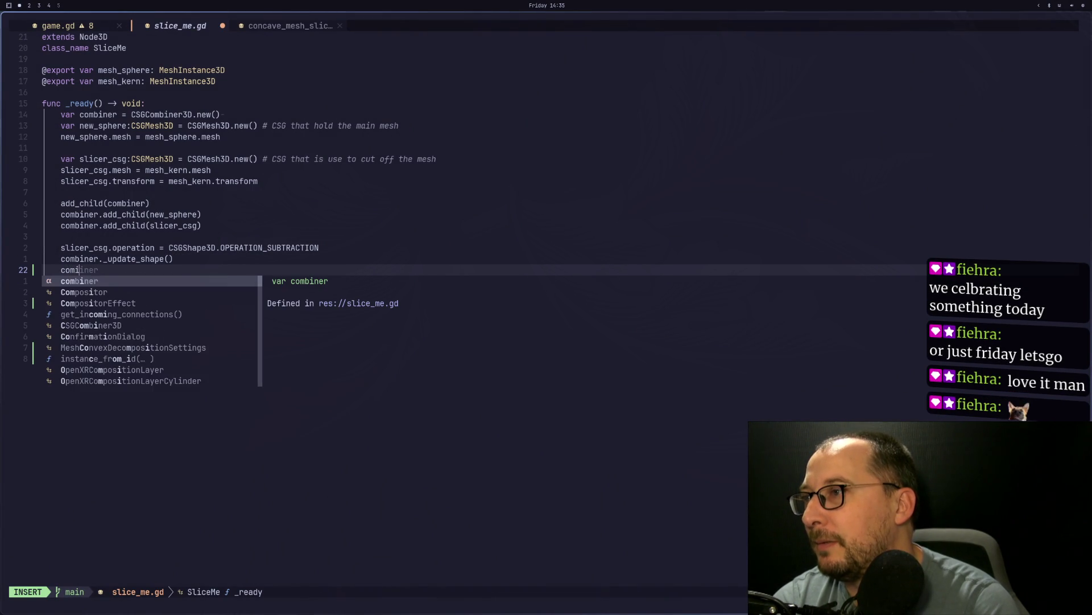
Step: Write a trial 'combiner.' line and browse its completions down to the duplicate flags
{"action": "key", "text": "BackSpace"}
{"action": "key", "text": "BackSpace"}
{"action": "type", "text": "mbiner."}
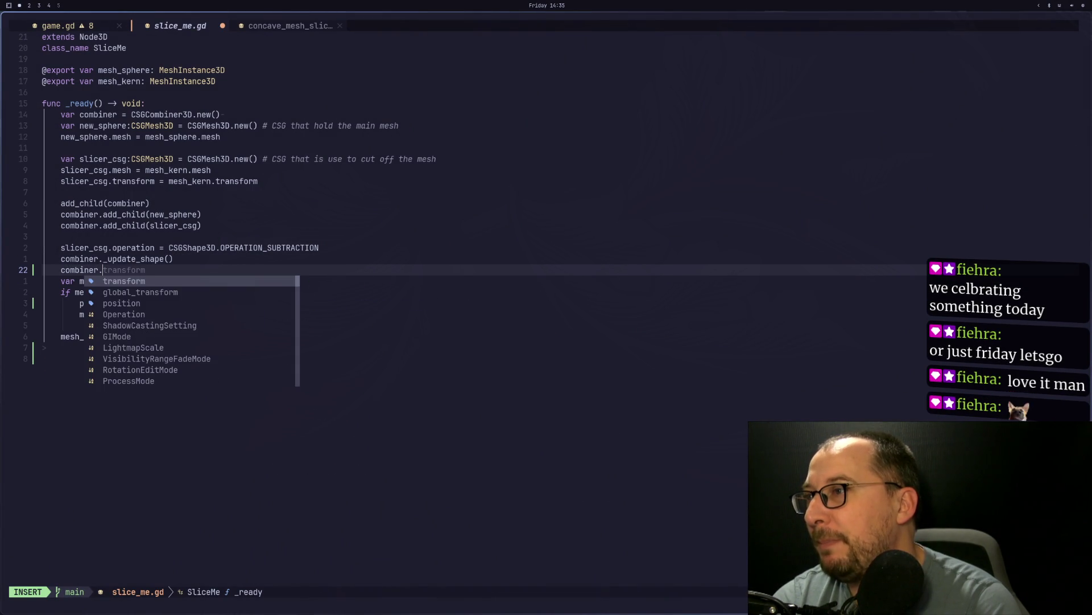
{"action": "key", "text": "ctrl+n"}
{"action": "key", "text": "ctrl+n"}
{"action": "key", "text": "ctrl+n"}
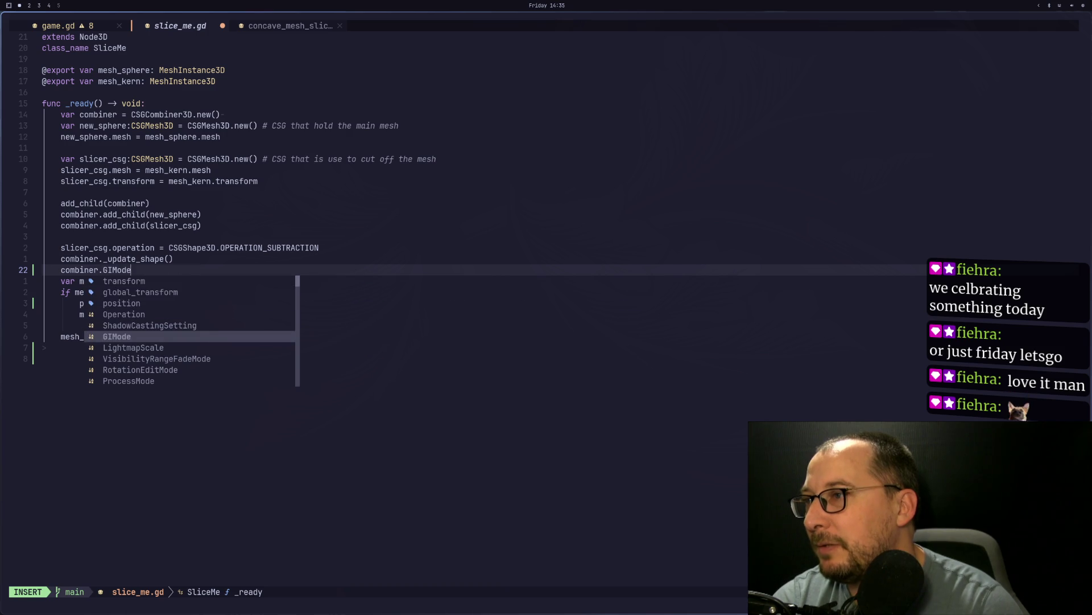
{"action": "key", "text": "ctrl+n"}
{"action": "key", "text": "ctrl+n"}
{"action": "key", "text": "ctrl+n"}
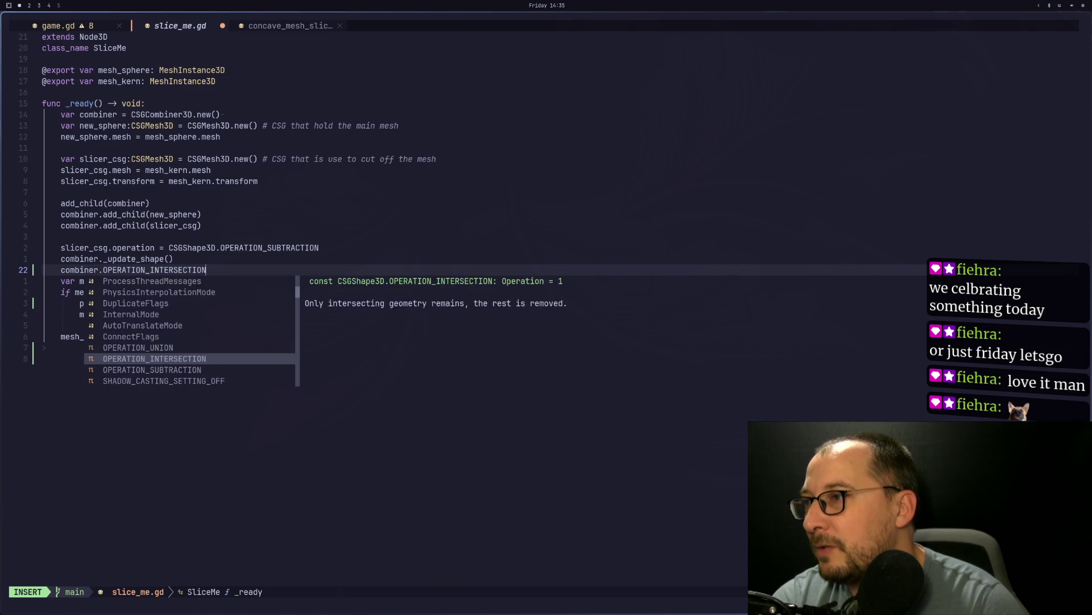
{"action": "key", "text": "ctrl+n"}
{"action": "key", "text": "ctrl+n"}
{"action": "key", "text": "ctrl+n"}
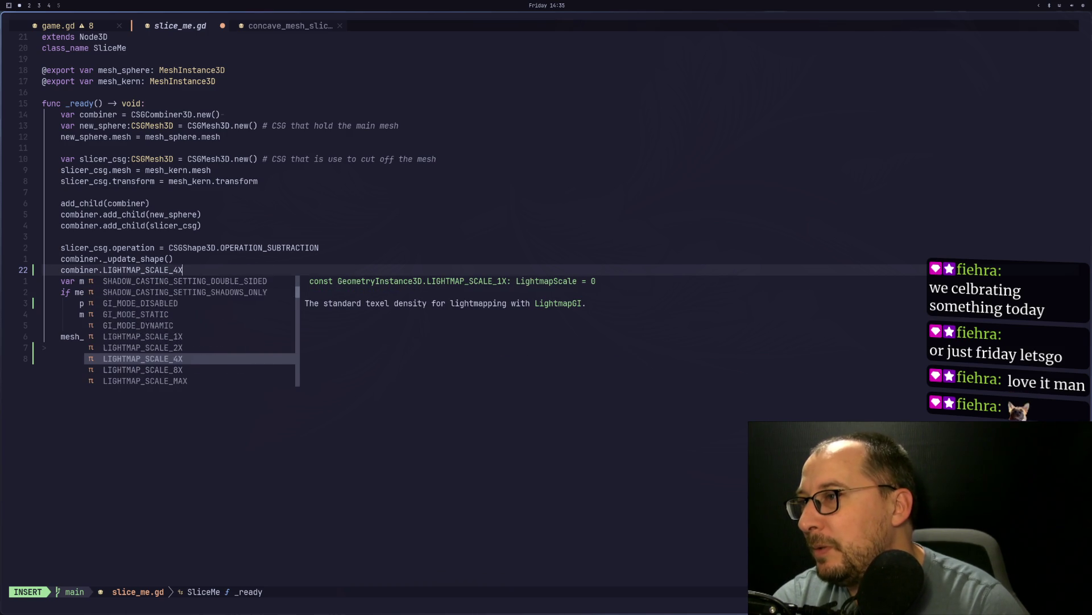
{"action": "key", "text": "ctrl+n"}
{"action": "key", "text": "ctrl+n"}
{"action": "key", "text": "ctrl+n"}
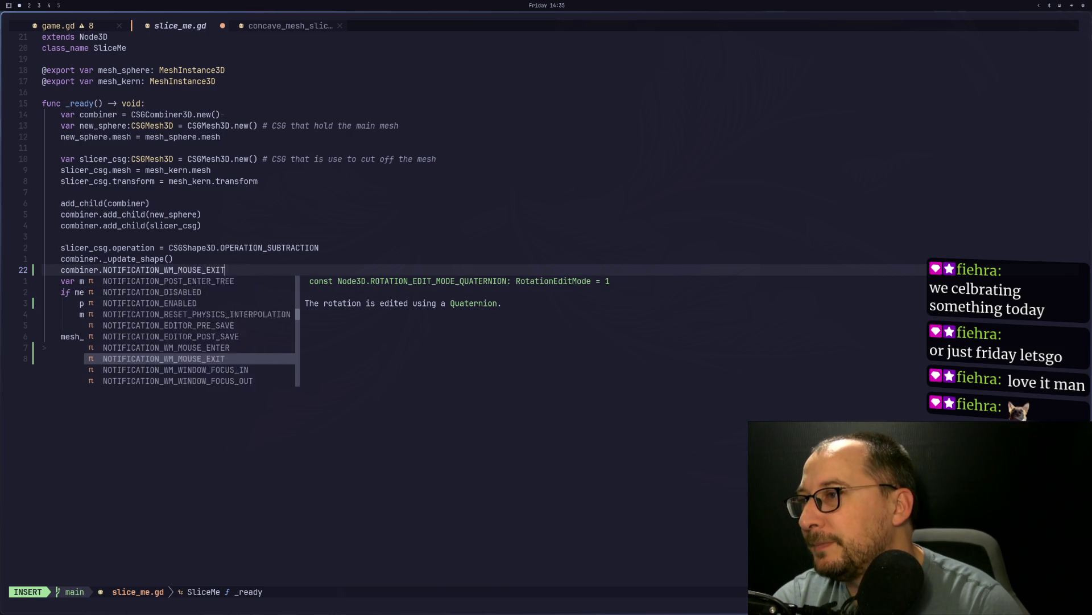
{"action": "key", "text": "ctrl+n"}
{"action": "key", "text": "ctrl+n"}
{"action": "key", "text": "ctrl+n"}
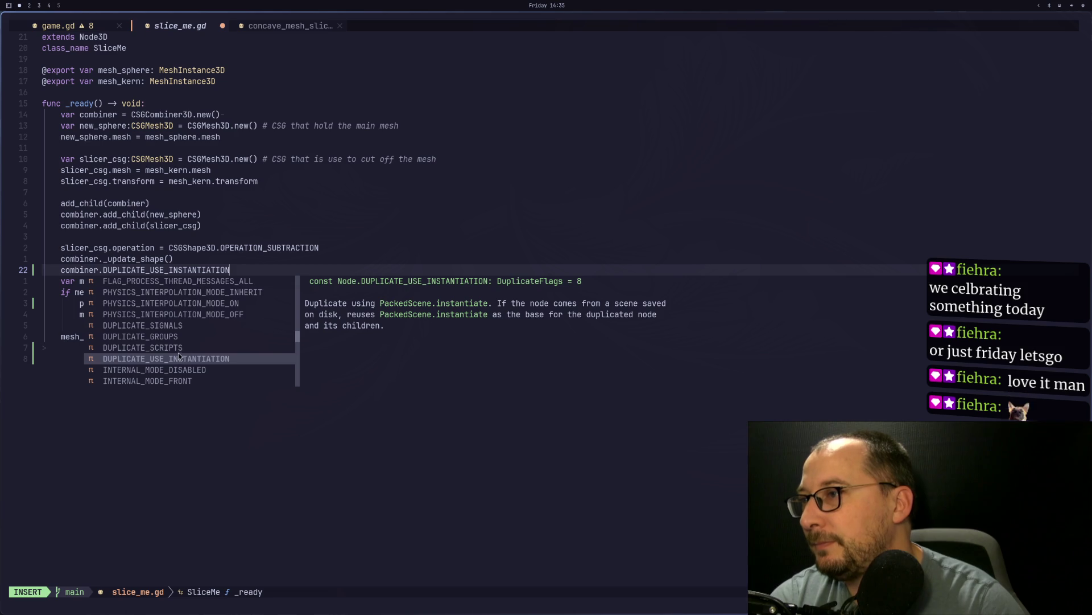
{"action": "scroll", "coordinate": [178, 356], "scroll_direction": "down", "scroll_amount": 10}
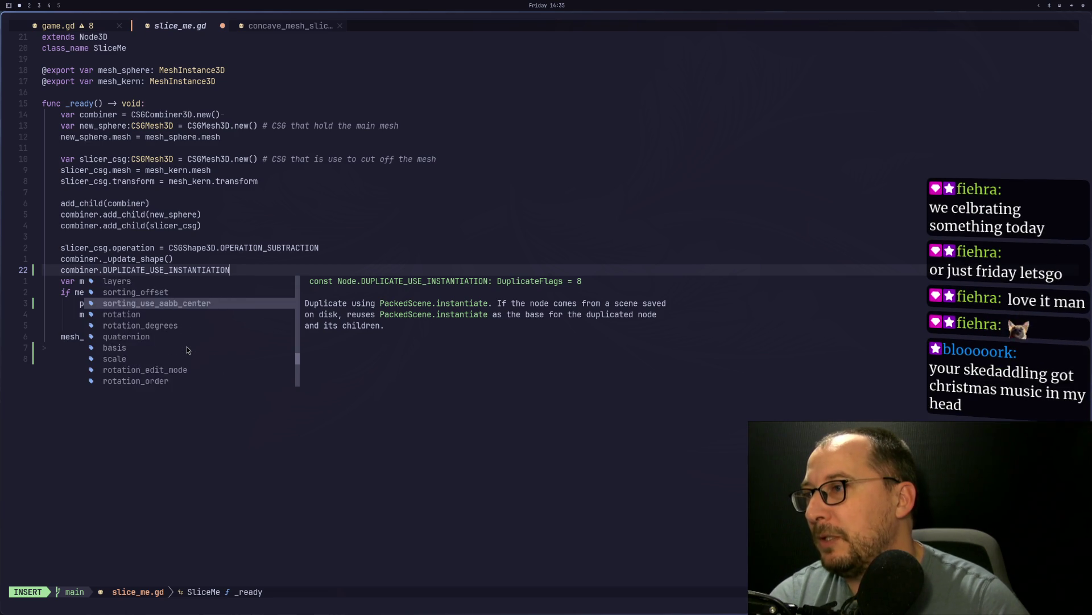
{"action": "scroll", "coordinate": [188, 350], "scroll_direction": "up", "scroll_amount": 3}
{"action": "scroll", "coordinate": [188, 350], "scroll_direction": "up", "scroll_amount": 5}
Step: Delete the trial combiner line and save slice_me.gd with :w, then return to the Godot docs
{"action": "key", "text": "Escape"}
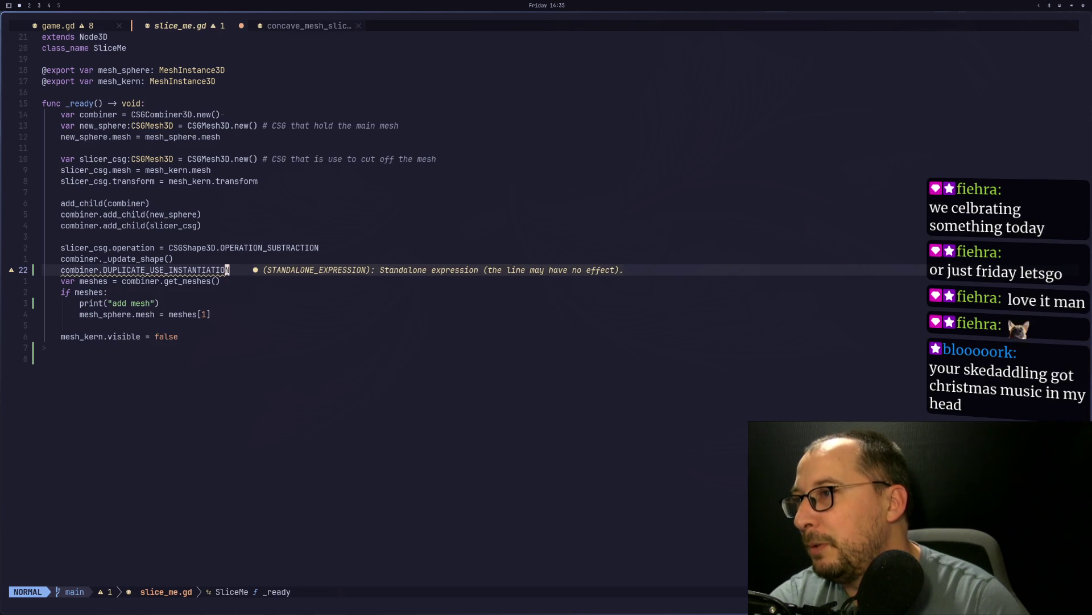
{"action": "key", "text": "d"}
{"action": "key", "text": "d"}
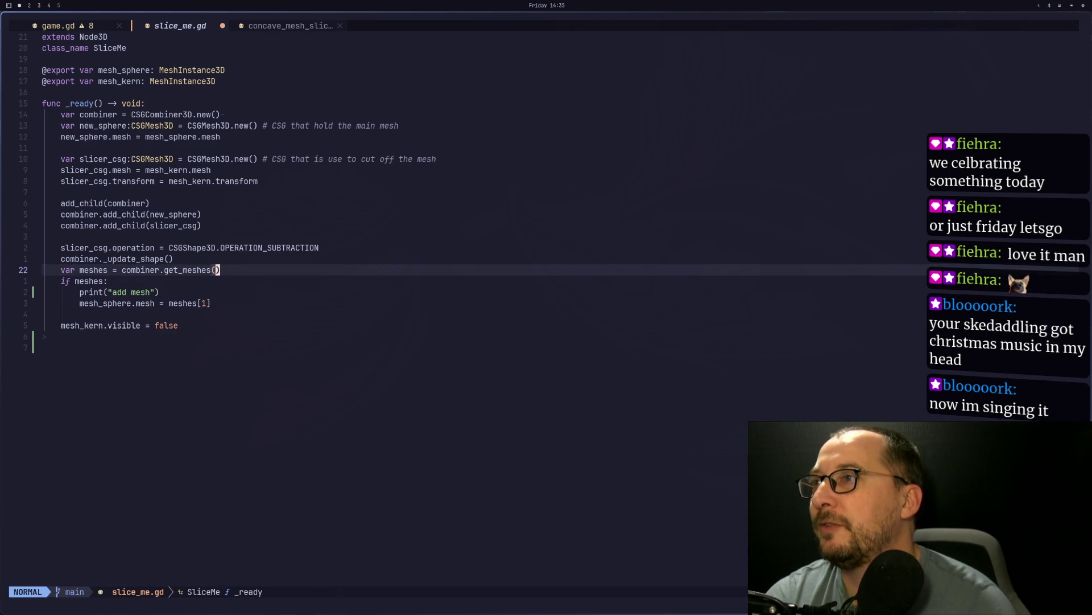
{"action": "type", "text": ":w"}
{"action": "key", "text": "Return"}
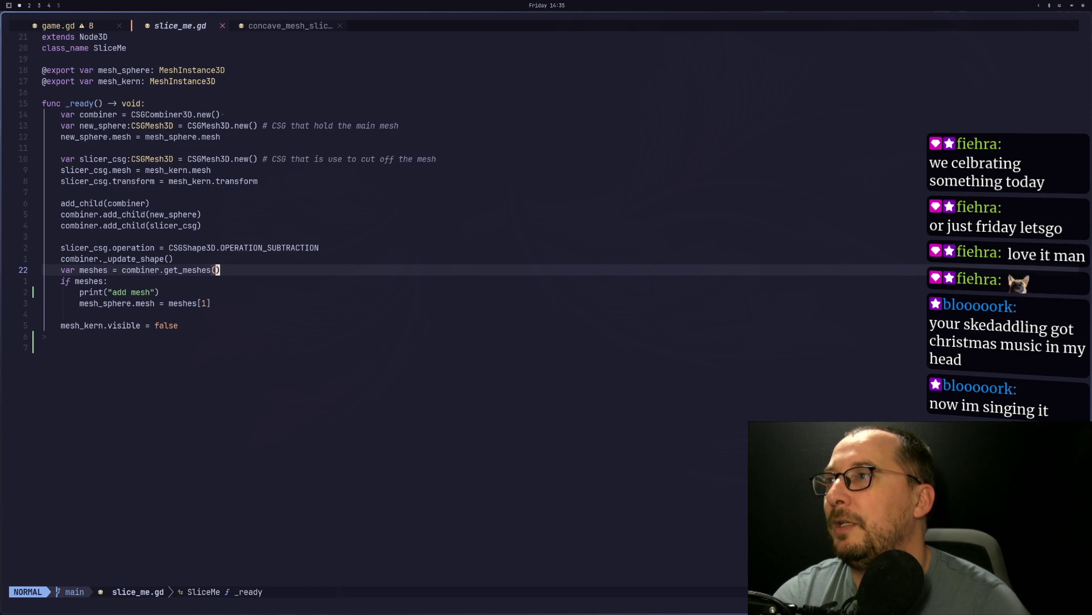
{"action": "key", "text": "super+2"}
{"action": "key", "text": "super+3"}
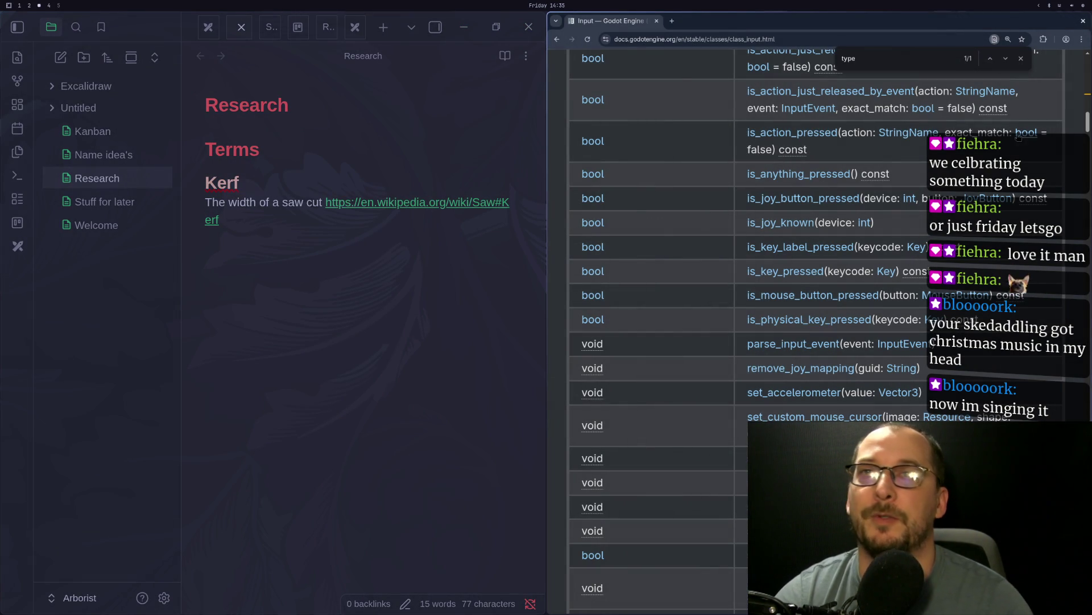
Step: Search the Godot docs sidebar for 'combiner3d' and open the CSGCombiner3D result
{"action": "key", "text": "Home"}
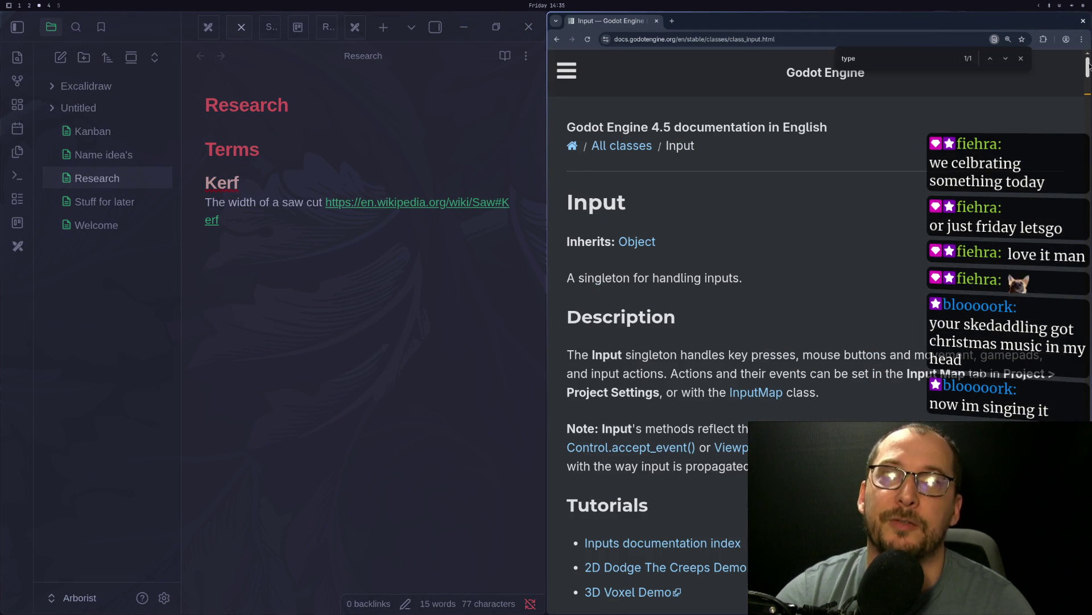
{"action": "left_click", "coordinate": [567, 72]}
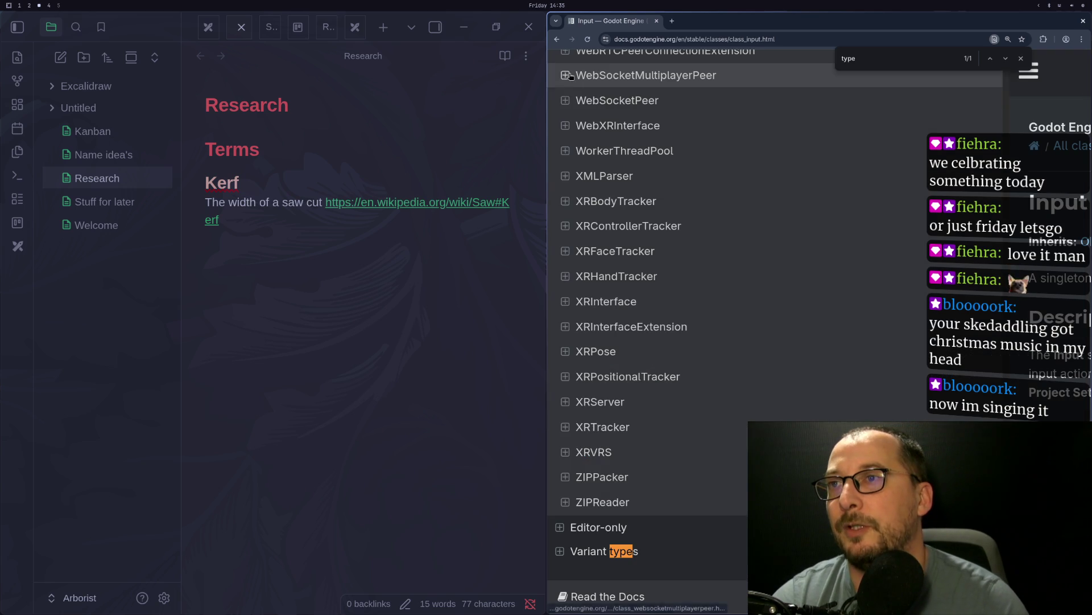
{"action": "scroll", "coordinate": [787, 194], "scroll_direction": "up", "scroll_amount": 10}
{"action": "scroll", "coordinate": [787, 193], "scroll_direction": "up", "scroll_amount": 20}
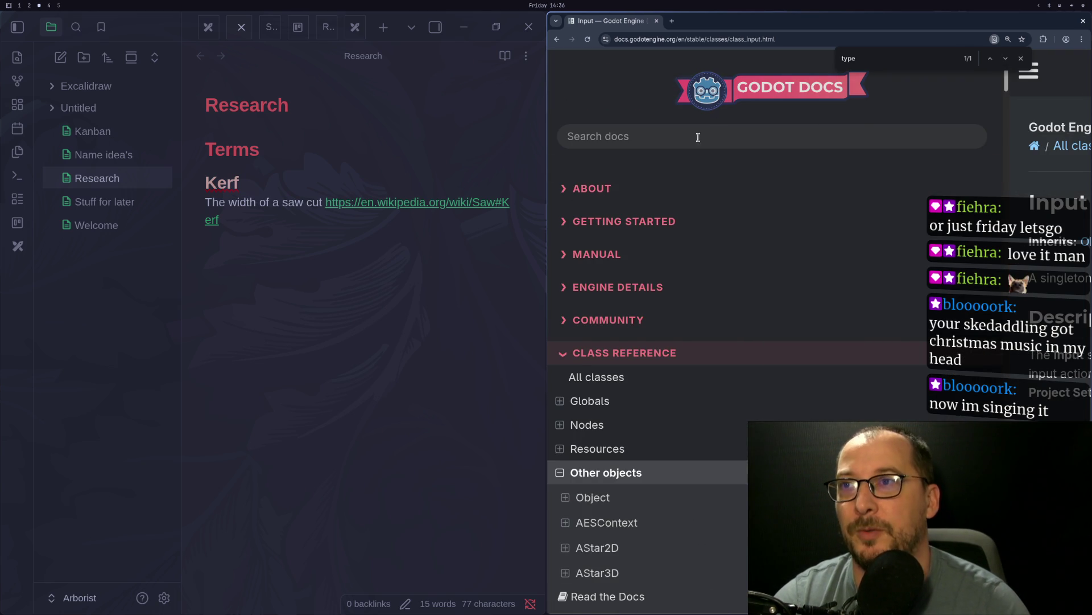
{"action": "left_click", "coordinate": [699, 137]}
{"action": "type", "text": "combiner"}
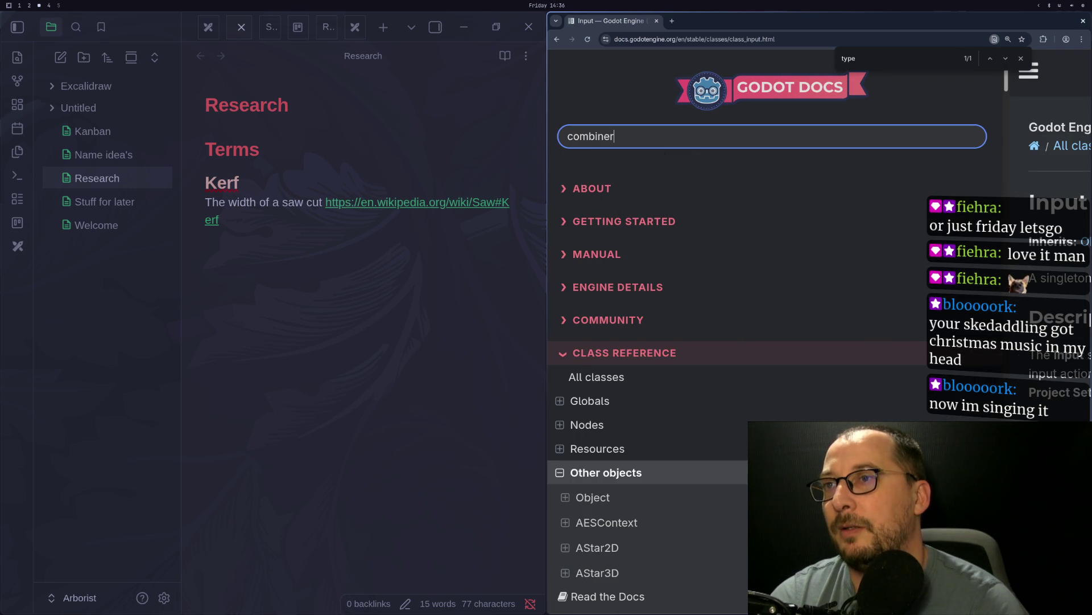
{"action": "type", "text": "3d"}
{"action": "key", "text": "Return"}
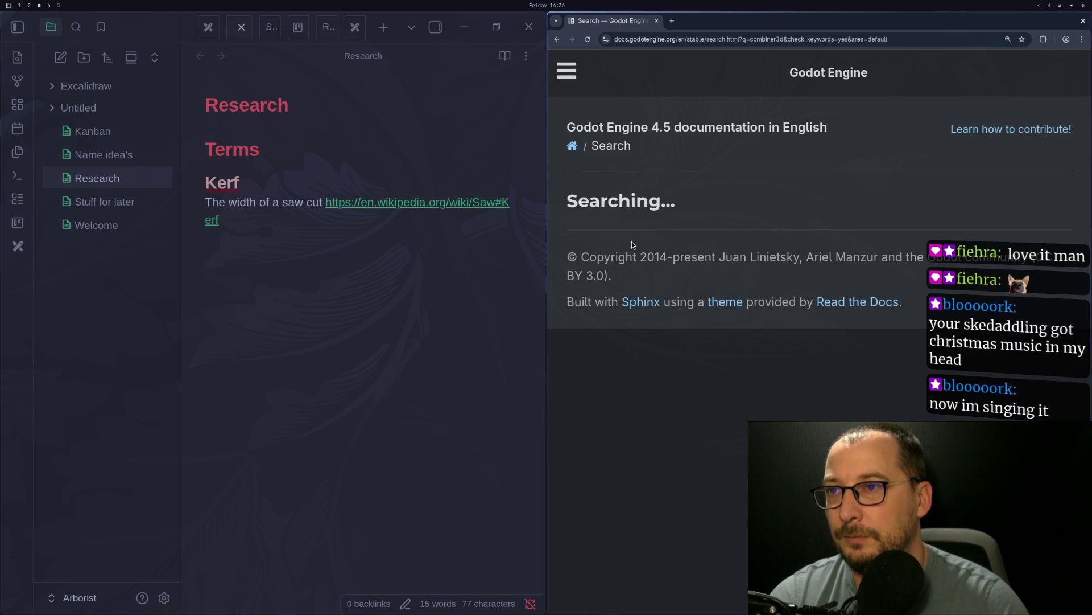
{"action": "left_click", "coordinate": [632, 288]}
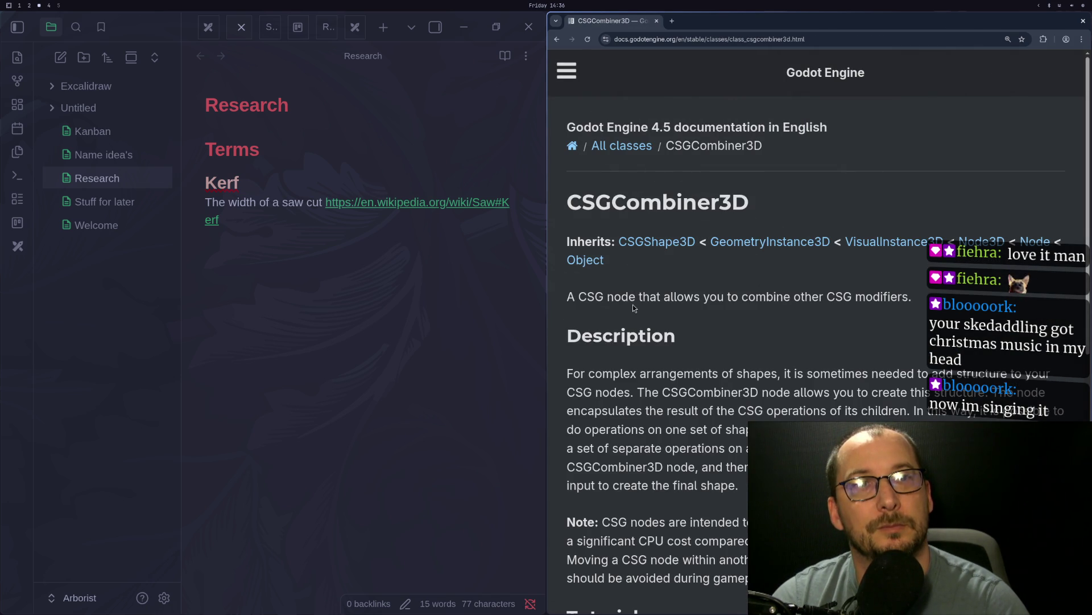
Step: Read through the CSGCombiner3D description, including its CPU-cost warning, then return to the top
{"action": "scroll", "coordinate": [655, 289], "scroll_direction": "down", "scroll_amount": 3}
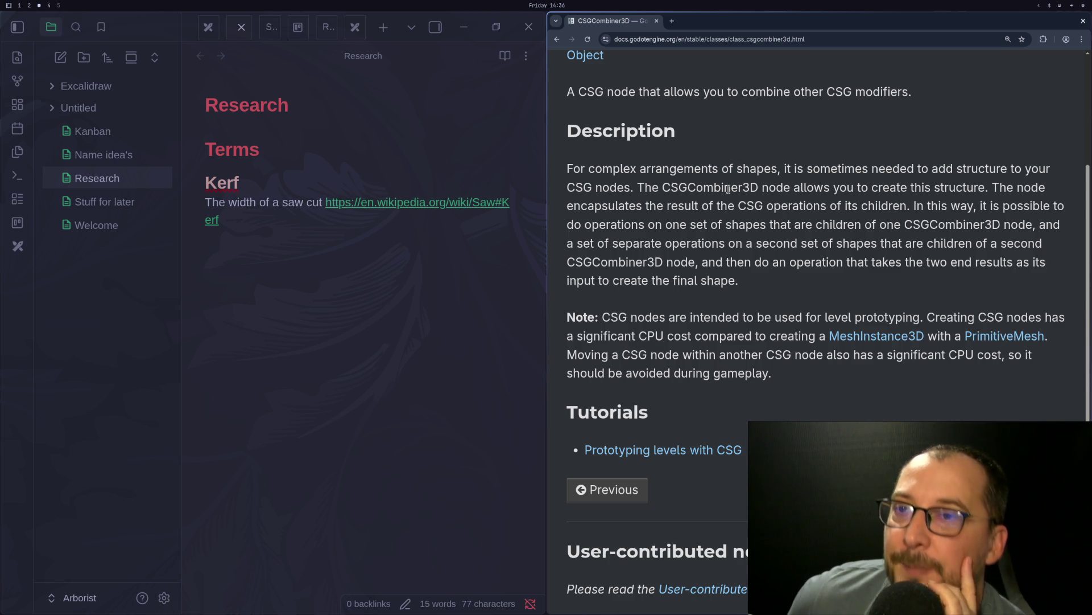
{"action": "scroll", "coordinate": [767, 101], "scroll_direction": "up", "scroll_amount": 3}
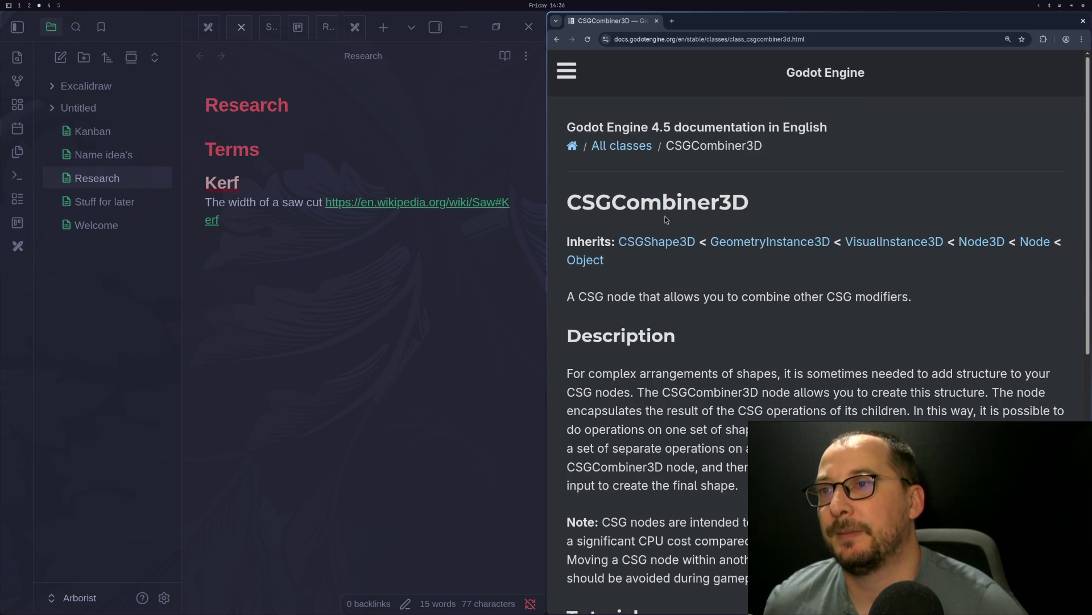
Step: Go to the parent CSGShape3D page and jump to its bake_static_mesh() method description
{"action": "left_click", "coordinate": [653, 241]}
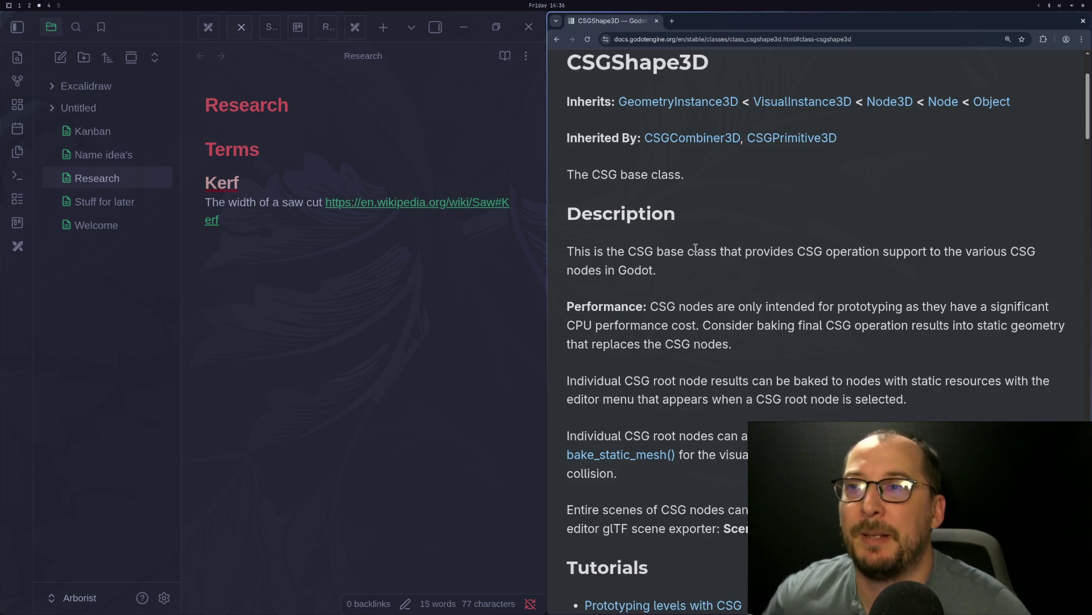
{"action": "scroll", "coordinate": [704, 259], "scroll_direction": "down", "scroll_amount": 3}
{"action": "scroll", "coordinate": [704, 258], "scroll_direction": "down", "scroll_amount": 5}
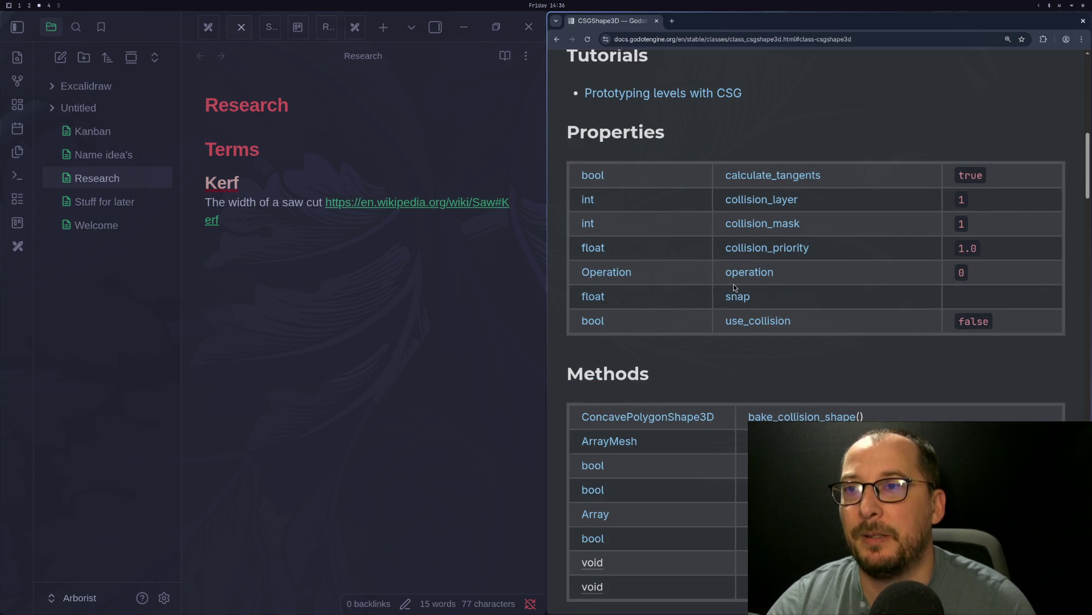
{"action": "scroll", "coordinate": [753, 276], "scroll_direction": "down", "scroll_amount": 2}
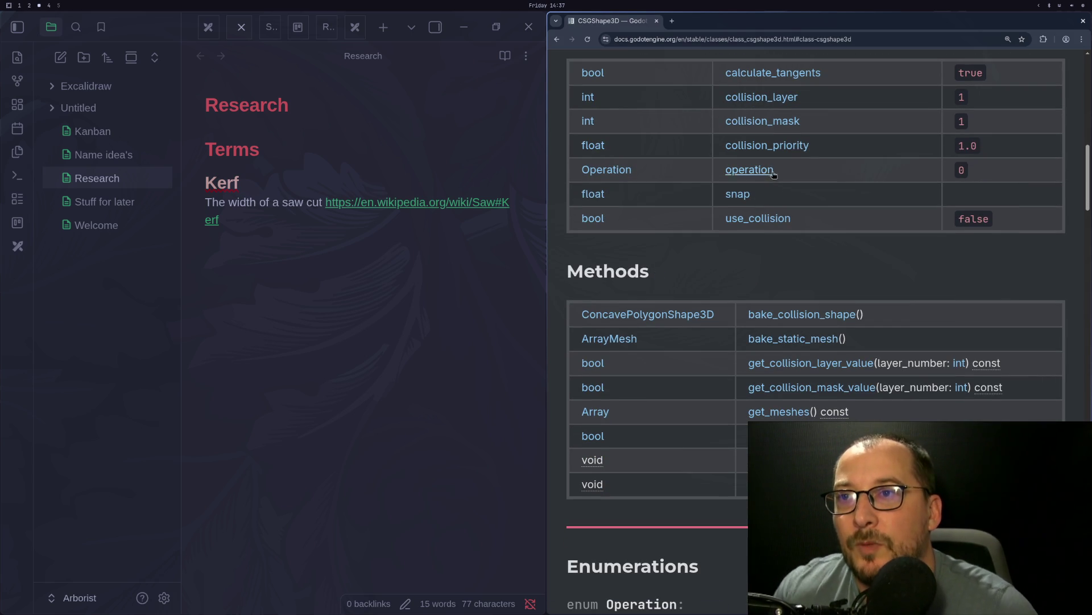
{"action": "scroll", "coordinate": [762, 256], "scroll_direction": "down", "scroll_amount": 2}
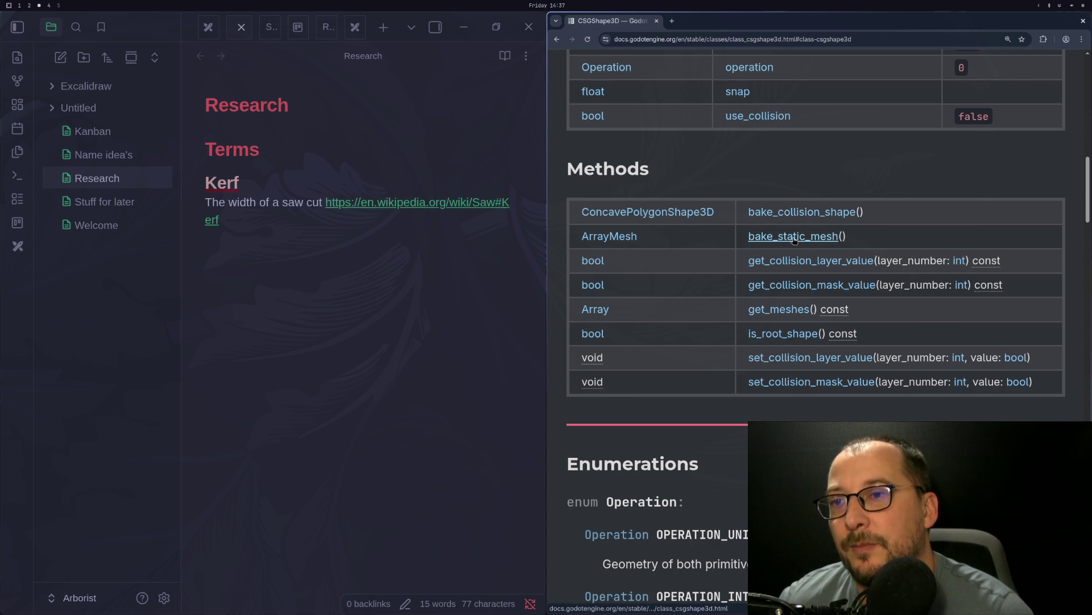
{"action": "left_click", "coordinate": [768, 242]}
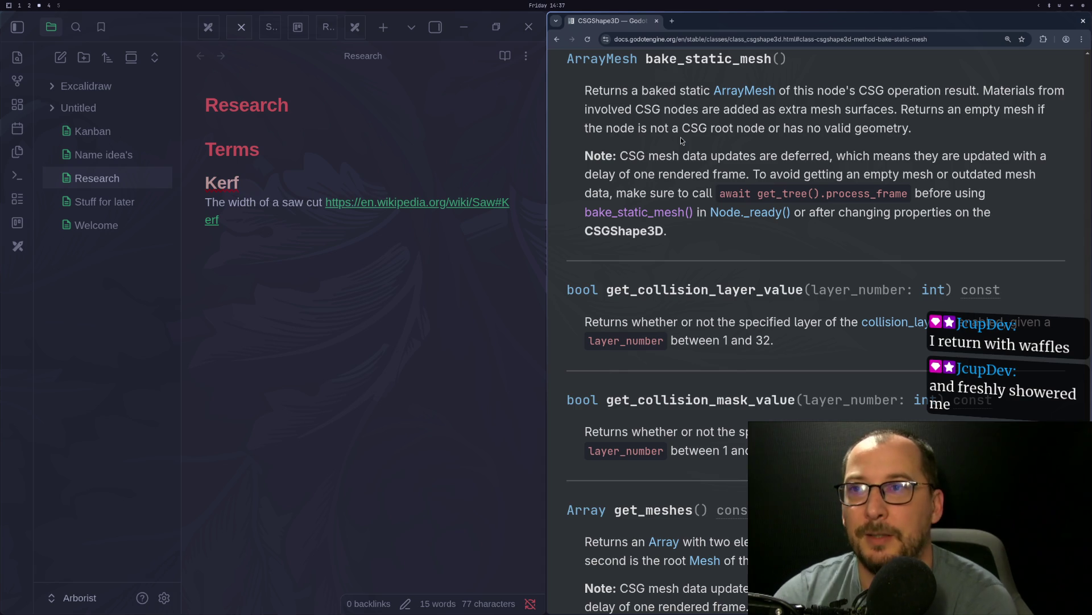
{"action": "scroll", "coordinate": [663, 229], "scroll_direction": "down", "scroll_amount": 5}
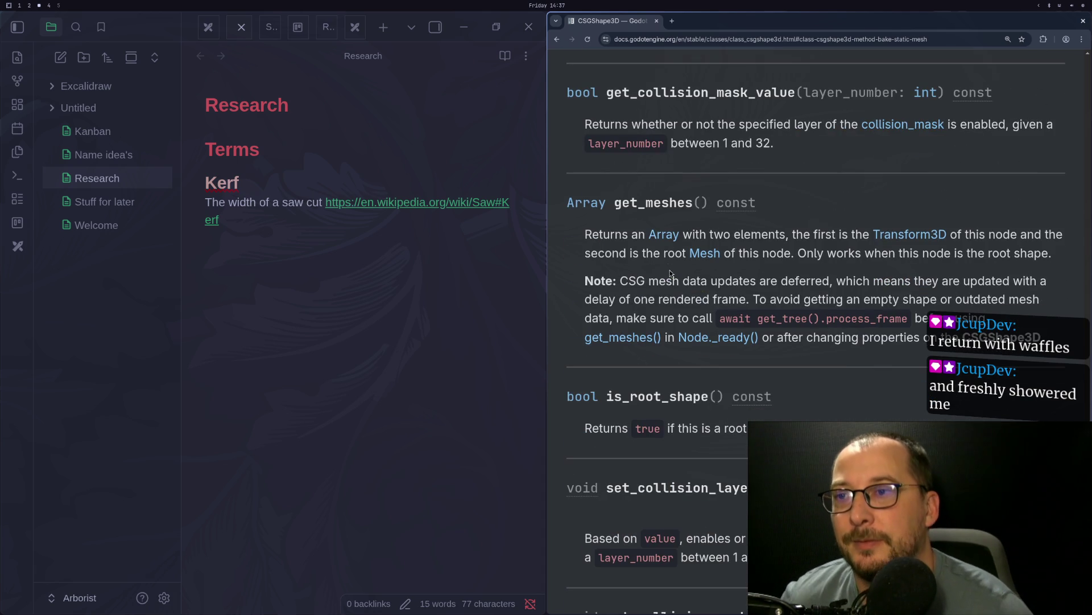
{"action": "scroll", "coordinate": [774, 270], "scroll_direction": "down", "scroll_amount": 6}
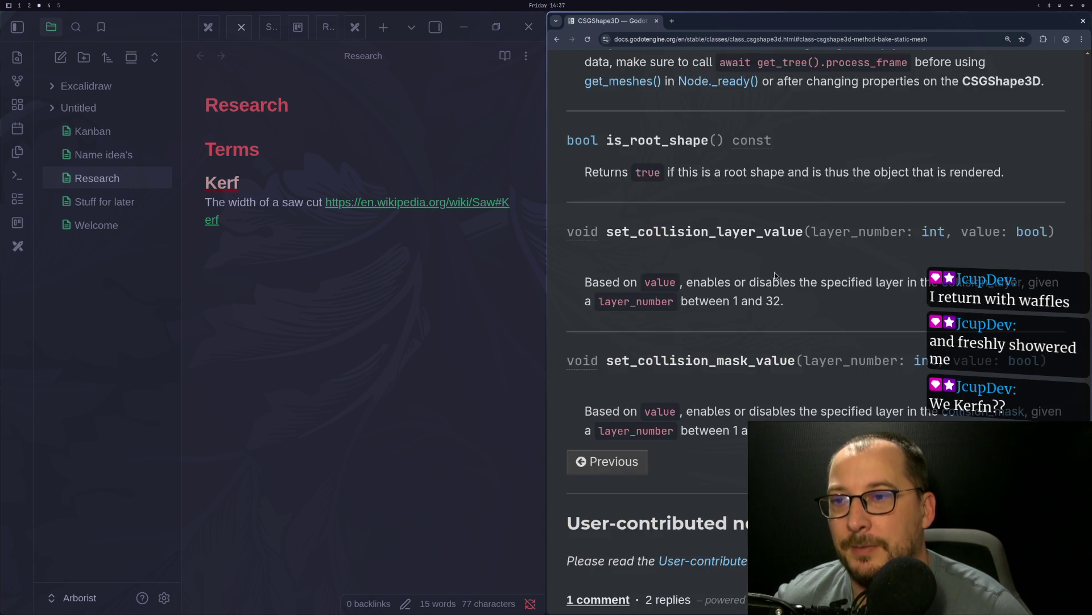
{"action": "scroll", "coordinate": [763, 316], "scroll_direction": "up", "scroll_amount": 20}
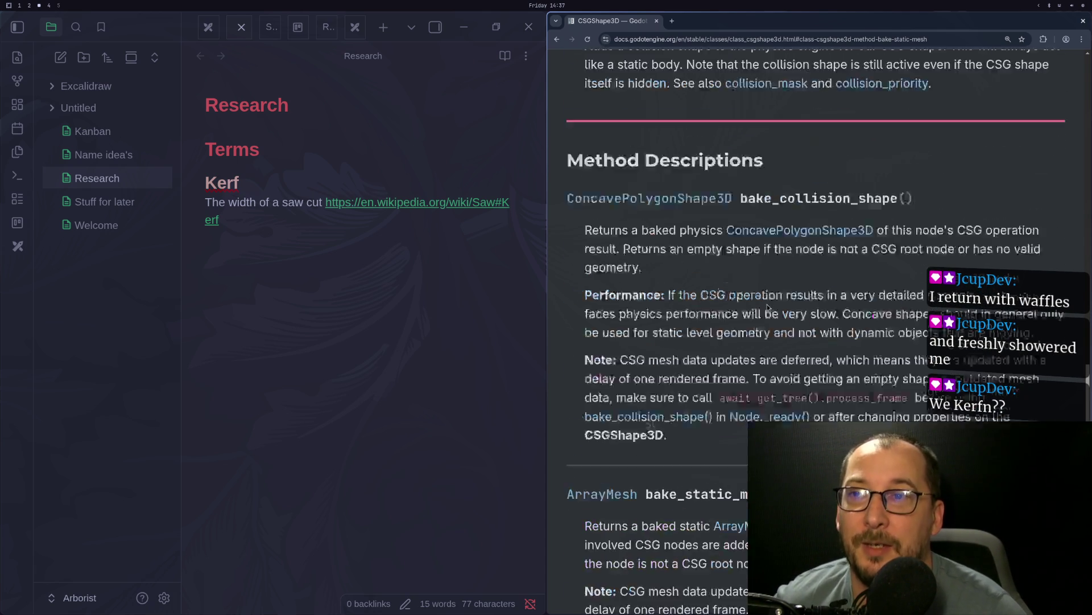
{"action": "scroll", "coordinate": [767, 307], "scroll_direction": "up", "scroll_amount": 15}
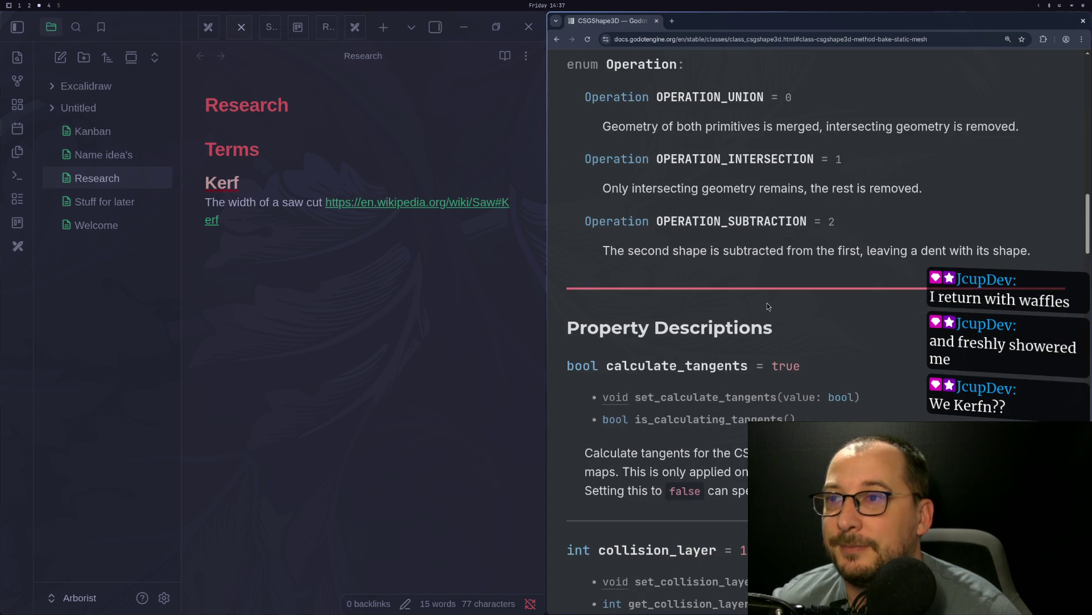
{"action": "scroll", "coordinate": [767, 306], "scroll_direction": "up", "scroll_amount": 13}
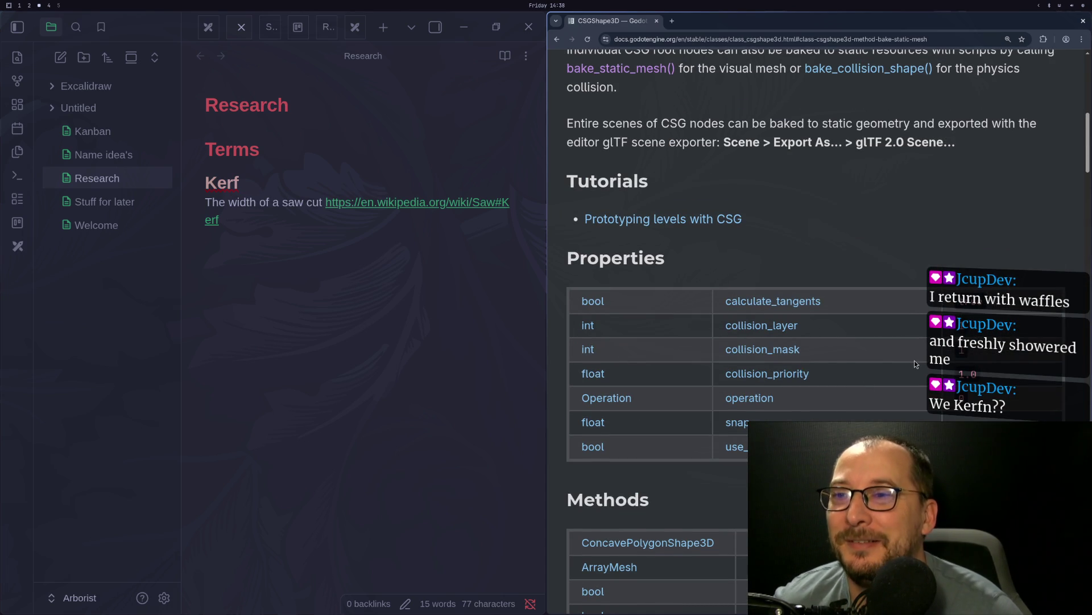
{"action": "scroll", "coordinate": [915, 363], "scroll_direction": "down", "scroll_amount": 1}
{"action": "scroll", "coordinate": [915, 363], "scroll_direction": "down", "scroll_amount": 3}
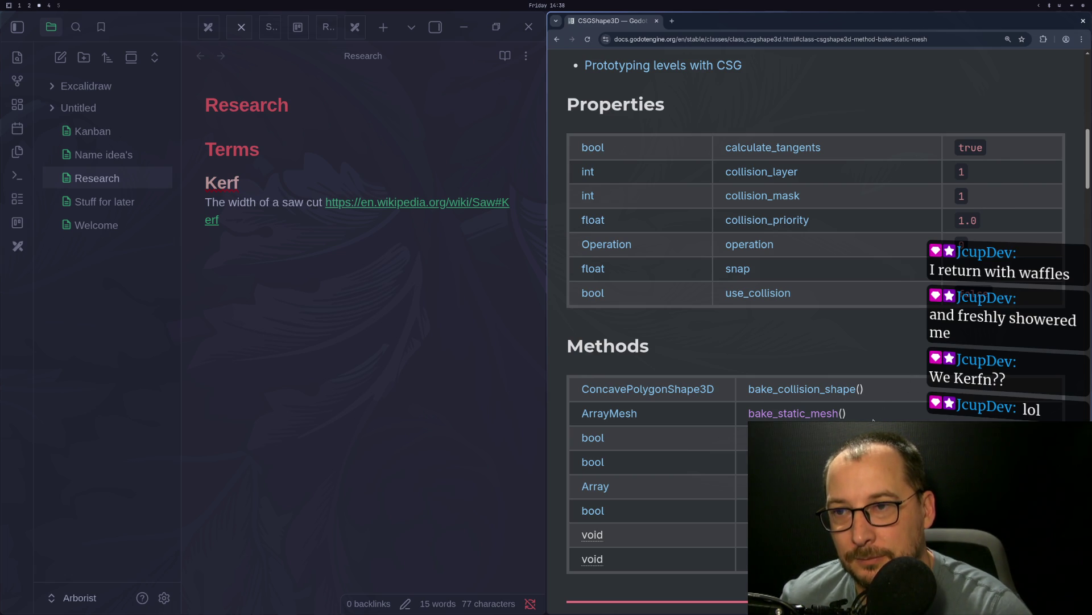
{"action": "scroll", "coordinate": [895, 416], "scroll_direction": "down", "scroll_amount": 1}
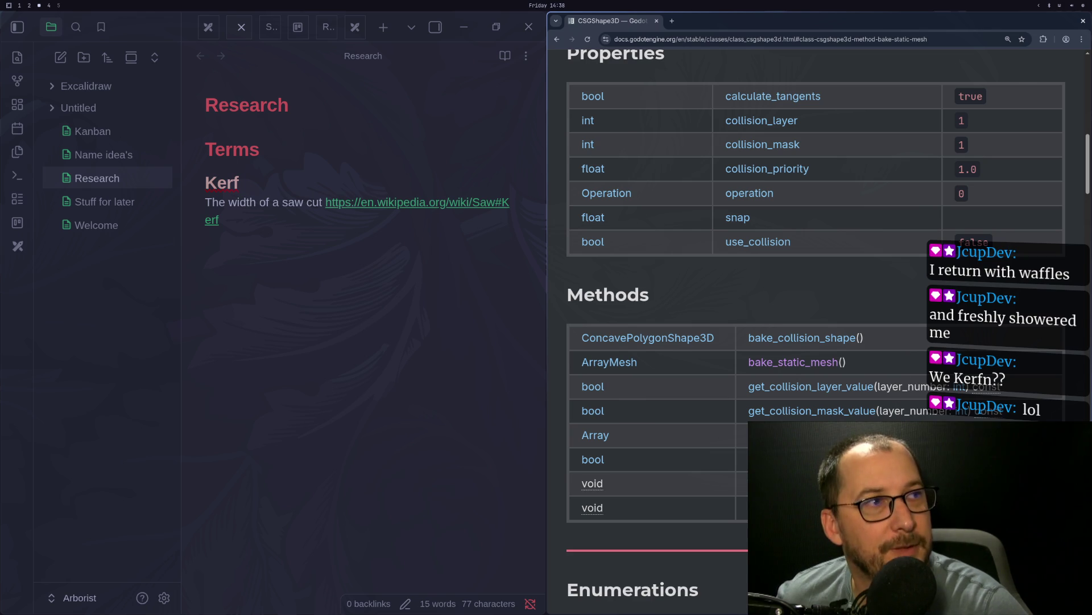
{"action": "scroll", "coordinate": [735, 353], "scroll_direction": "down", "scroll_amount": 2}
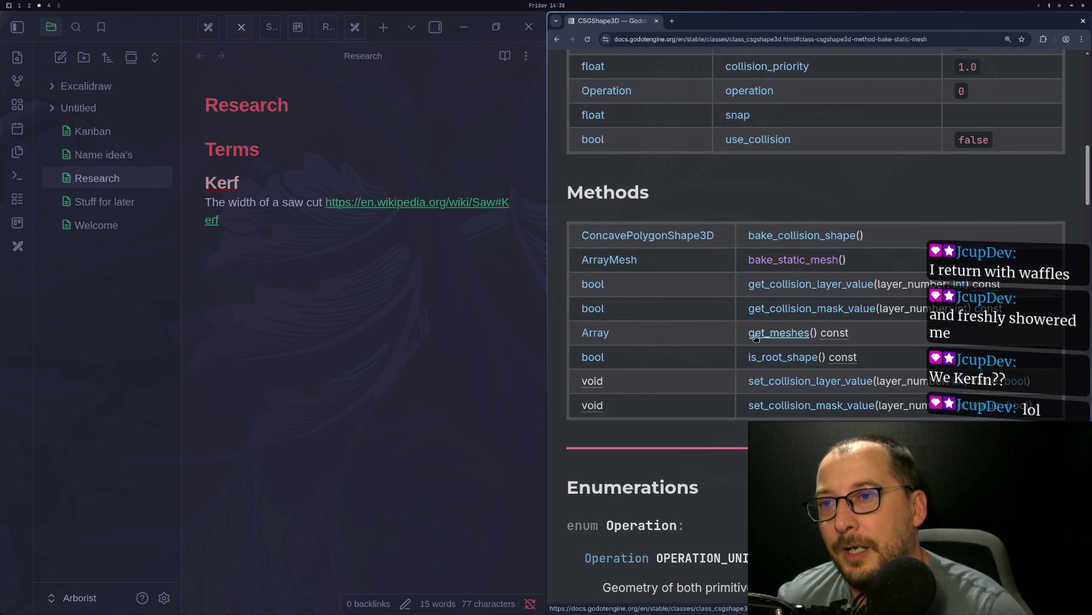
{"action": "scroll", "coordinate": [723, 330], "scroll_direction": "down", "scroll_amount": 1}
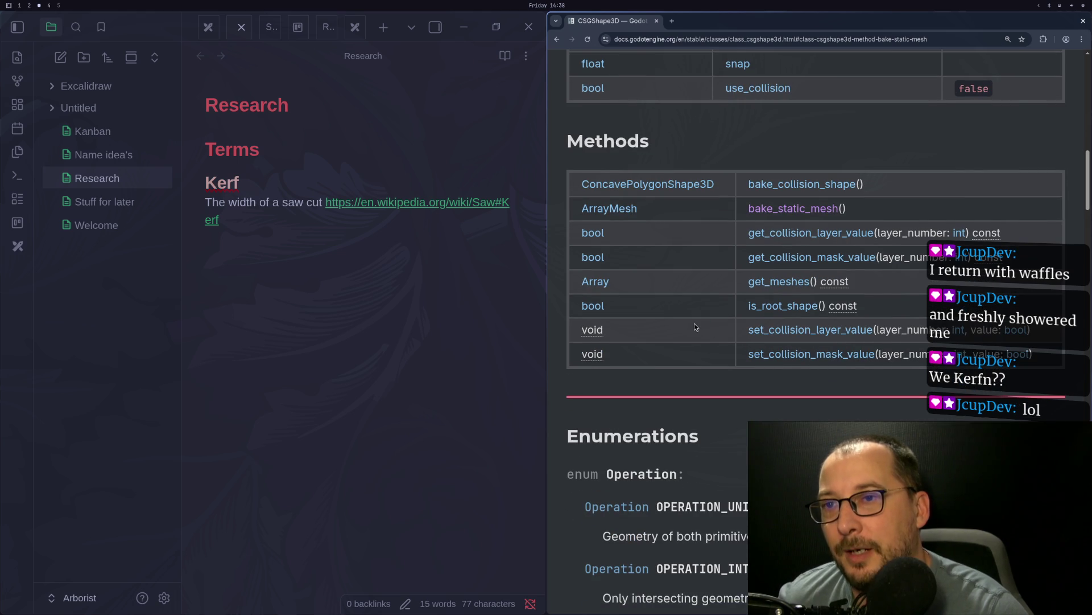
{"action": "scroll", "coordinate": [700, 325], "scroll_direction": "up", "scroll_amount": 2}
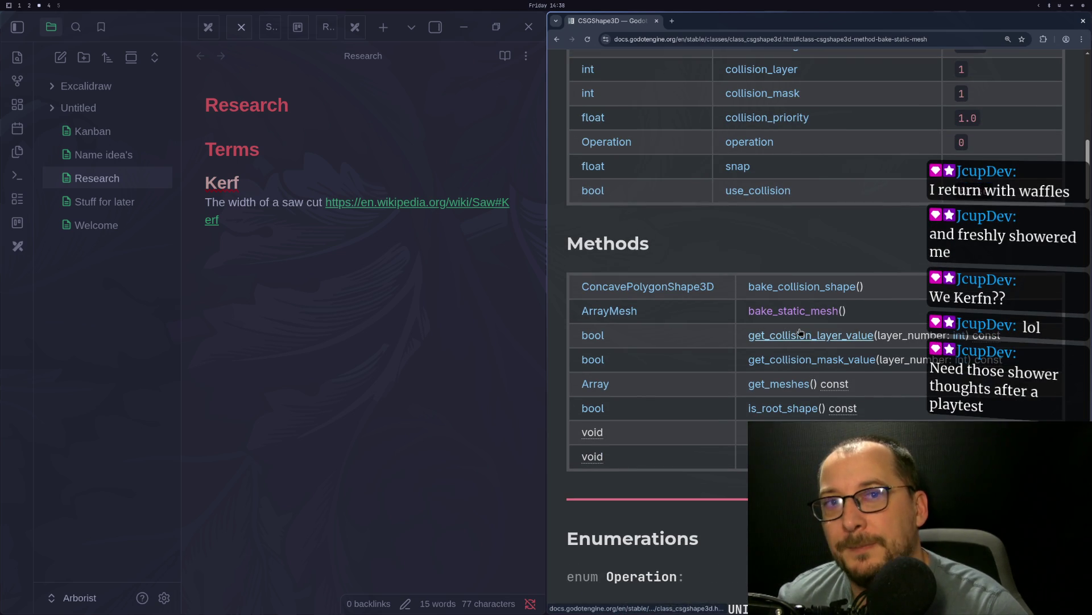
{"action": "scroll", "coordinate": [785, 336], "scroll_direction": "up", "scroll_amount": 10}
{"action": "scroll", "coordinate": [712, 323], "scroll_direction": "down", "scroll_amount": 10}
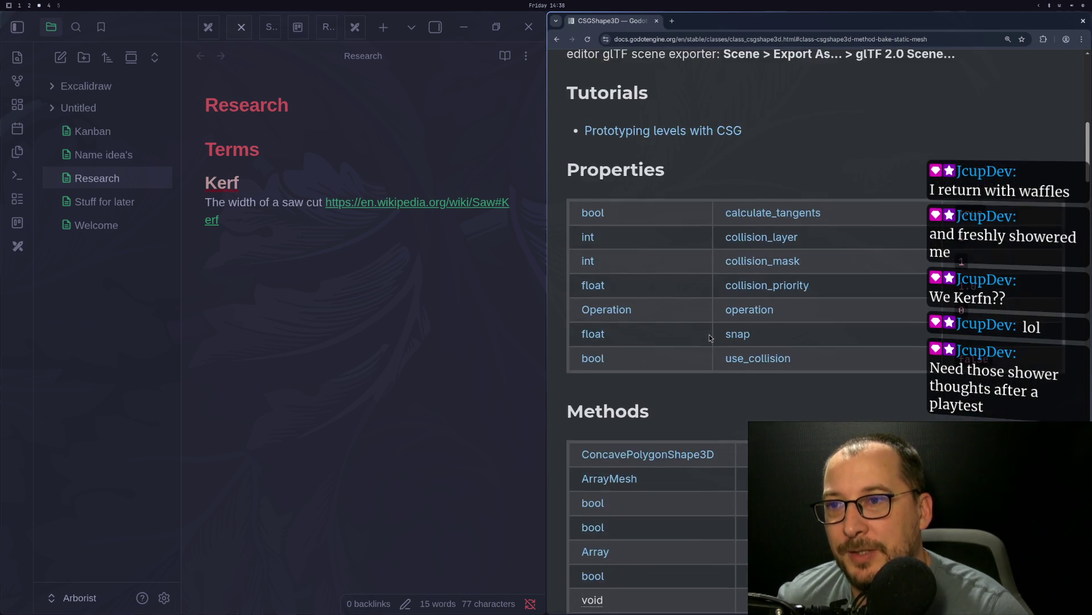
{"action": "scroll", "coordinate": [710, 336], "scroll_direction": "down", "scroll_amount": 3}
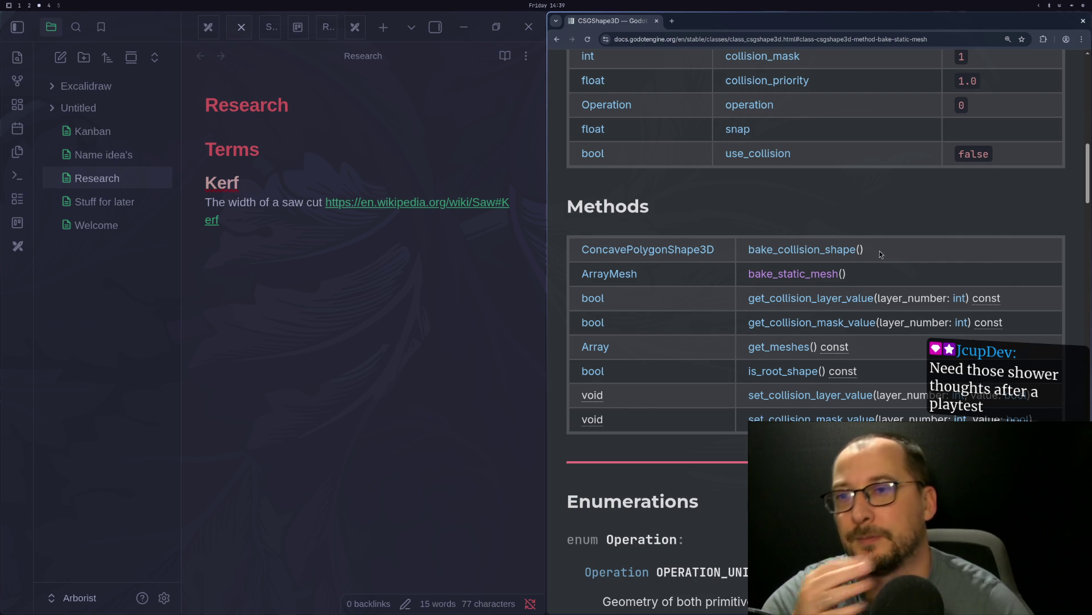
{"action": "scroll", "coordinate": [726, 331], "scroll_direction": "up", "scroll_amount": 3}
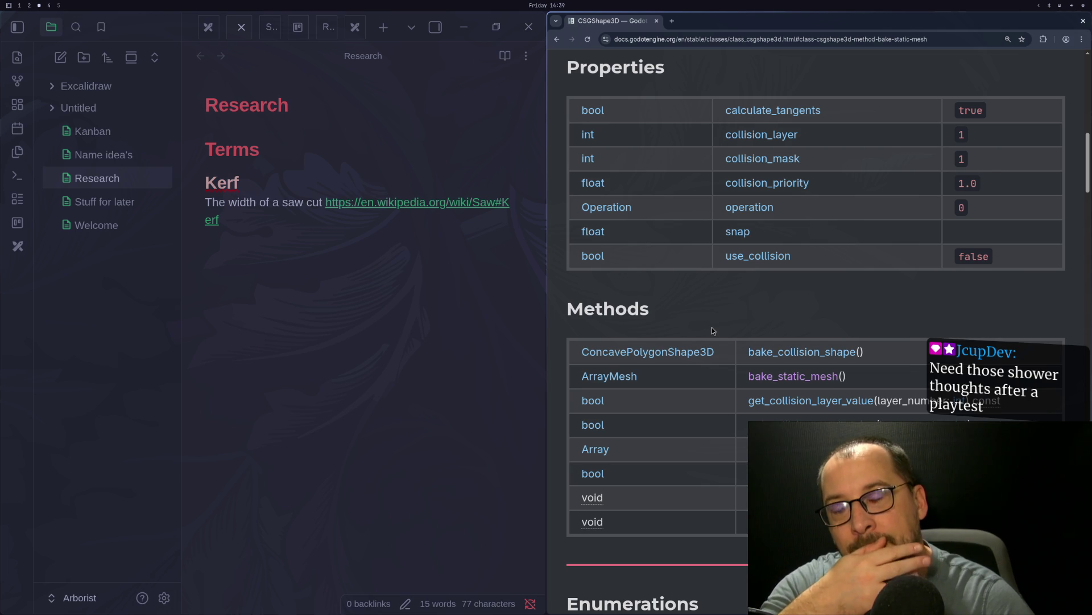
{"action": "scroll", "coordinate": [718, 326], "scroll_direction": "down", "scroll_amount": 1}
{"action": "scroll", "coordinate": [719, 324], "scroll_direction": "up", "scroll_amount": 10}
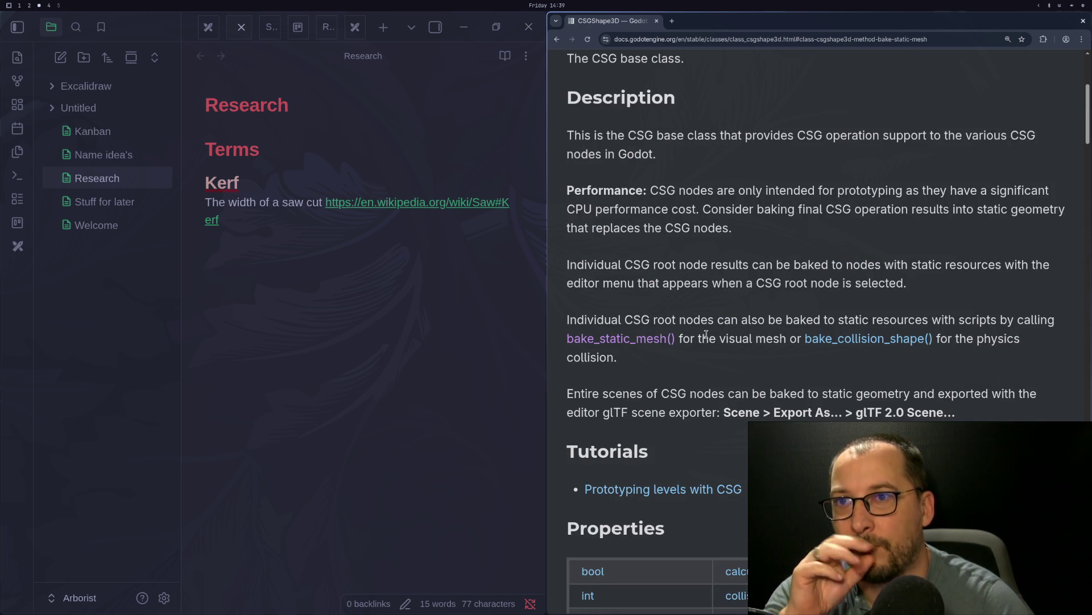
{"action": "scroll", "coordinate": [717, 347], "scroll_direction": "down", "scroll_amount": 3}
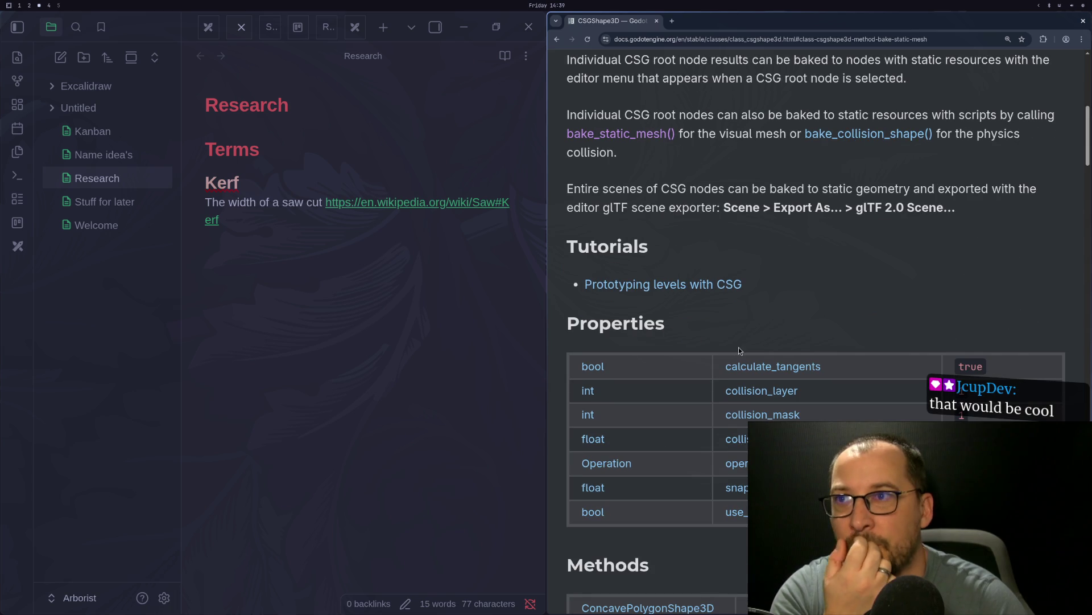
{"action": "scroll", "coordinate": [739, 349], "scroll_direction": "down", "scroll_amount": 10}
{"action": "scroll", "coordinate": [739, 347], "scroll_direction": "down", "scroll_amount": 15}
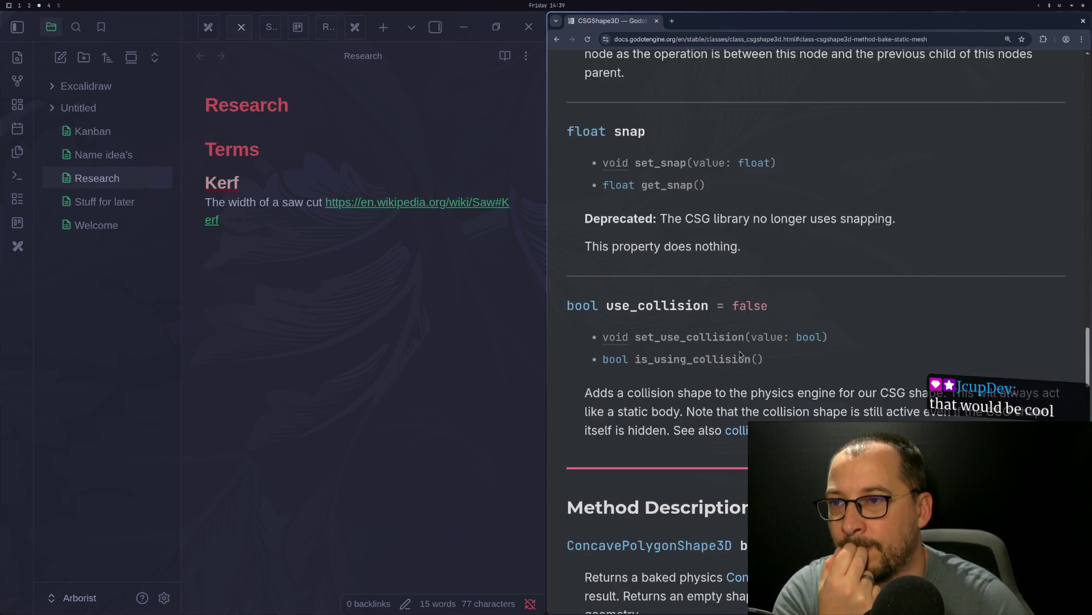
{"action": "scroll", "coordinate": [740, 352], "scroll_direction": "down", "scroll_amount": 3}
{"action": "scroll", "coordinate": [740, 350], "scroll_direction": "down", "scroll_amount": 10}
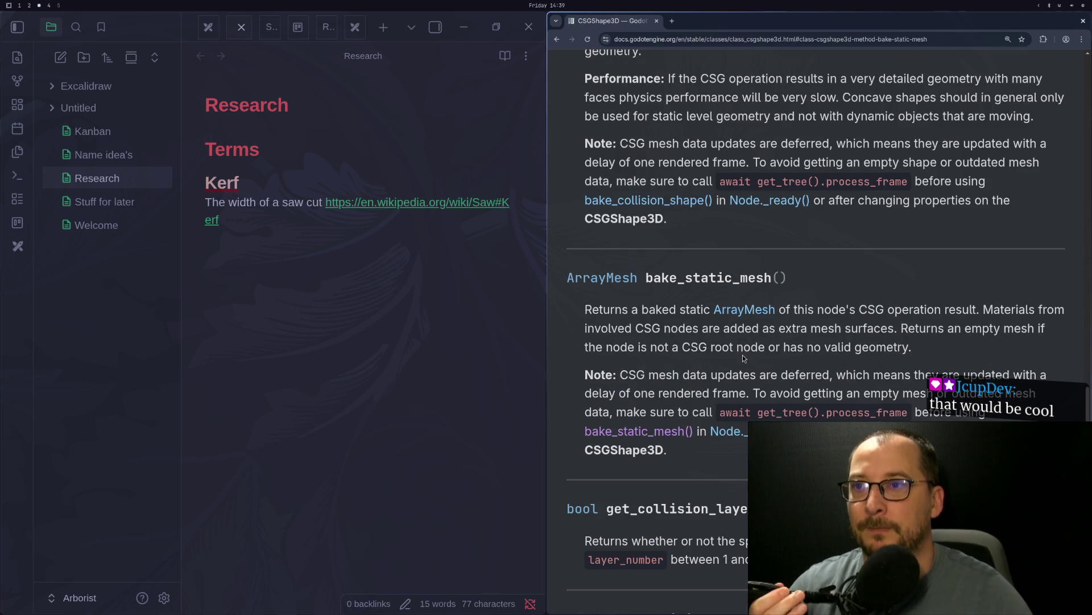
{"action": "scroll", "coordinate": [752, 338], "scroll_direction": "down", "scroll_amount": 2}
{"action": "scroll", "coordinate": [752, 340], "scroll_direction": "down", "scroll_amount": 5}
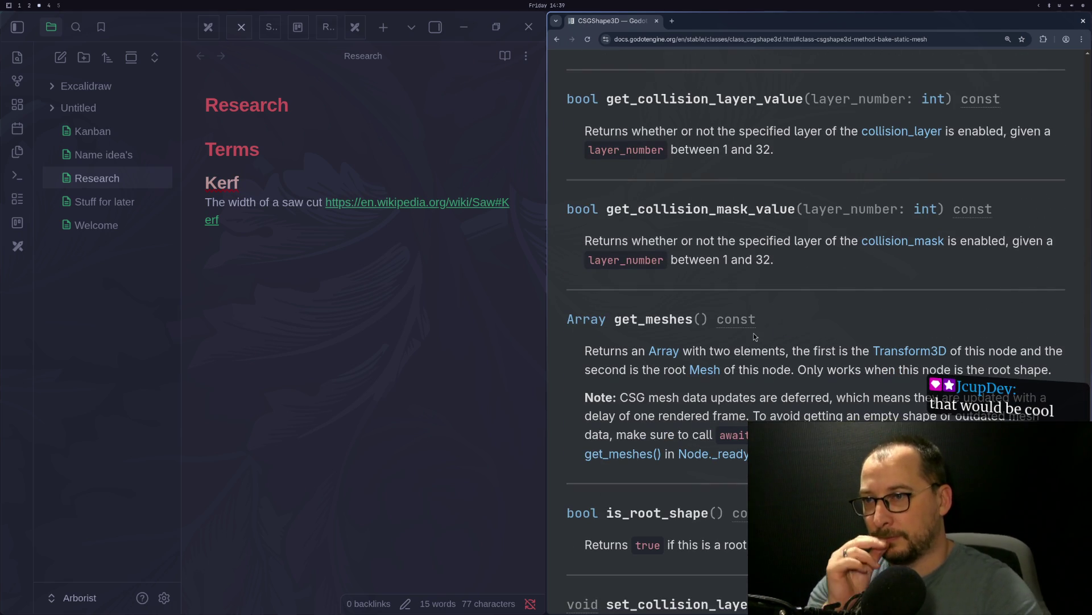
{"action": "scroll", "coordinate": [721, 333], "scroll_direction": "down", "scroll_amount": 4}
{"action": "scroll", "coordinate": [723, 329], "scroll_direction": "up", "scroll_amount": 5}
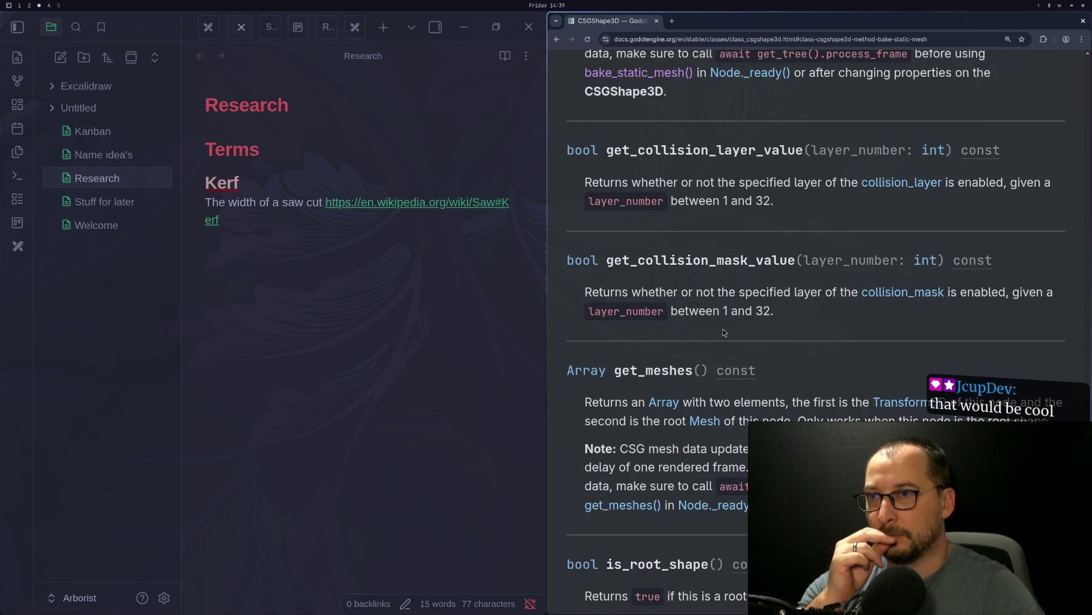
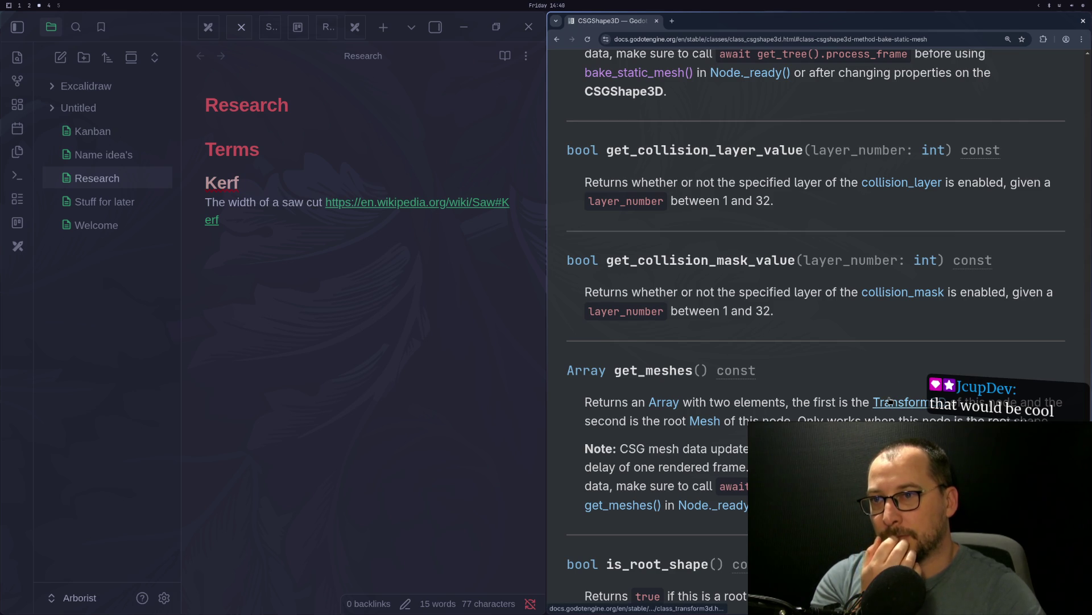
Step: Open the Mesh class reference from the get_meshes description and scroll through its tables
{"action": "left_click", "coordinate": [714, 426]}
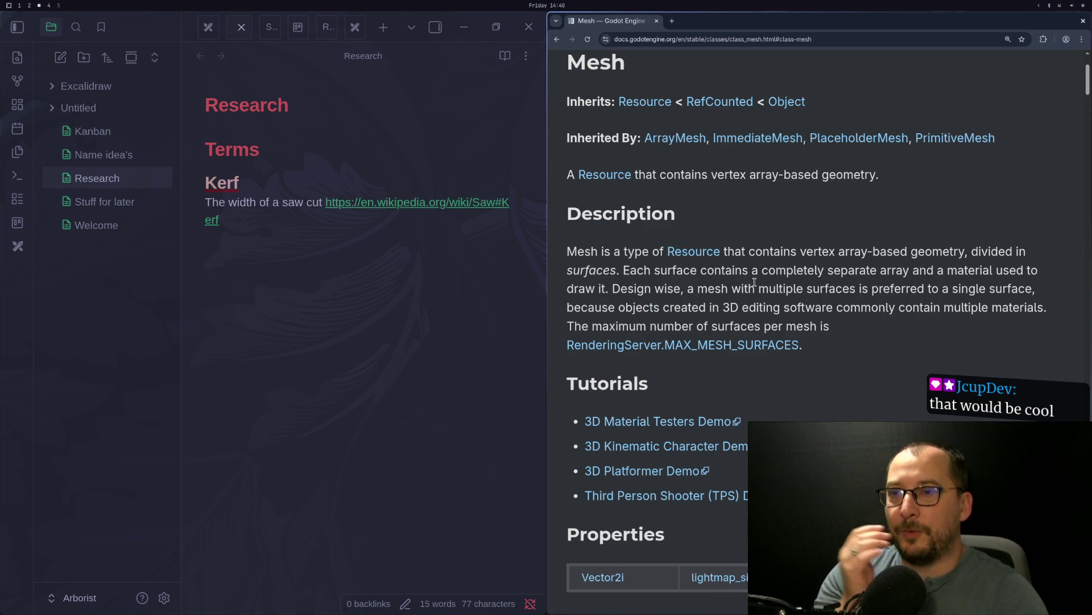
{"action": "scroll", "coordinate": [755, 301], "scroll_direction": "down", "scroll_amount": 5}
{"action": "scroll", "coordinate": [747, 315], "scroll_direction": "down", "scroll_amount": 3}
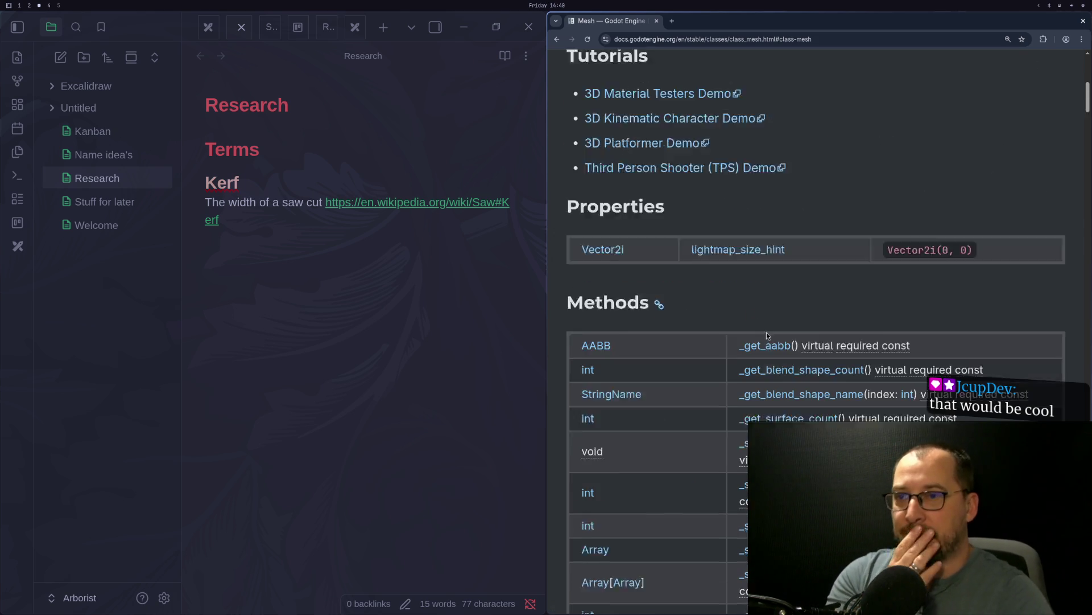
{"action": "scroll", "coordinate": [767, 332], "scroll_direction": "down", "scroll_amount": 2}
{"action": "scroll", "coordinate": [771, 336], "scroll_direction": "down", "scroll_amount": 5}
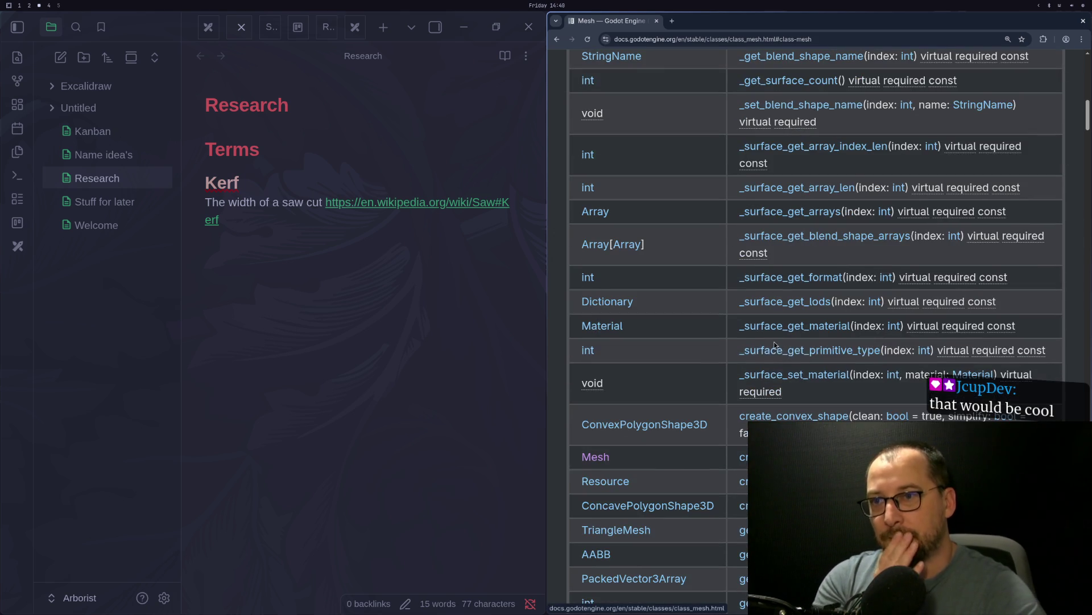
{"action": "scroll", "coordinate": [797, 347], "scroll_direction": "down", "scroll_amount": 3}
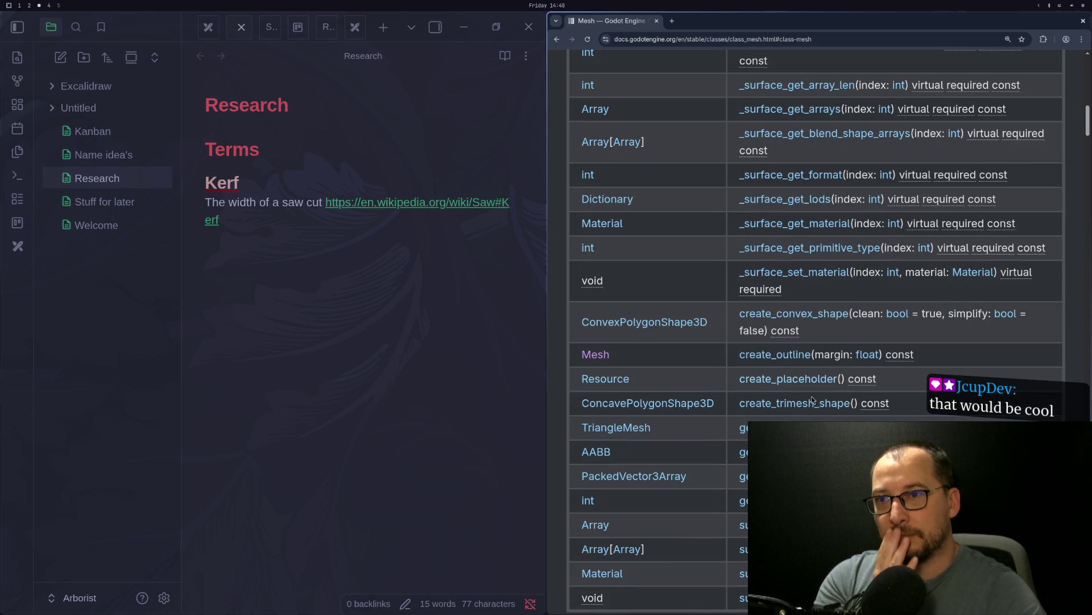
{"action": "scroll", "coordinate": [764, 416], "scroll_direction": "down", "scroll_amount": 3}
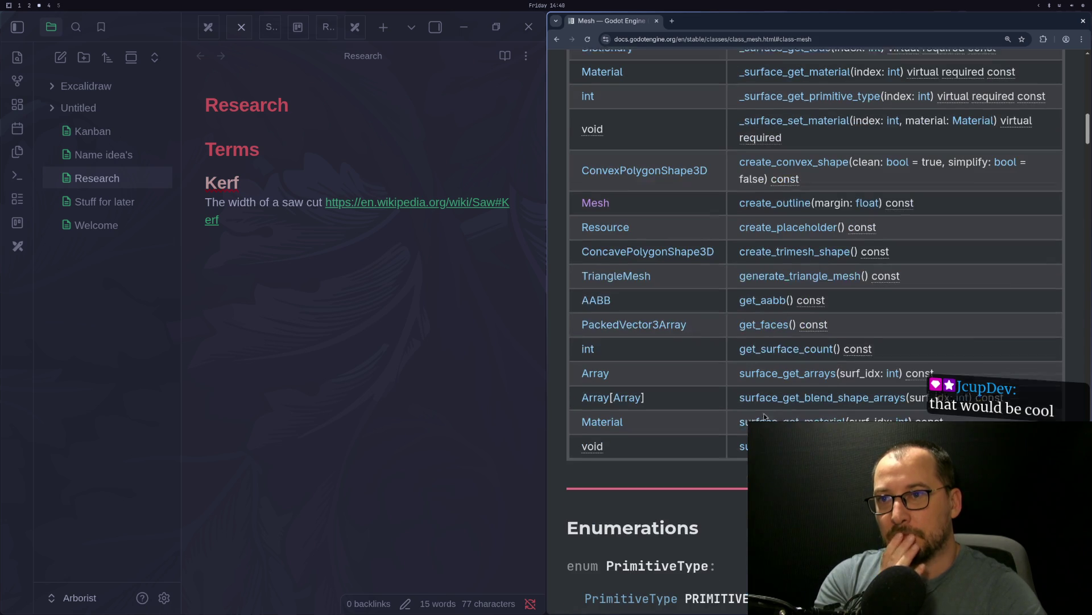
Step: Scroll back over the Mesh Methods table, then return to slice_me.gd
{"action": "scroll", "coordinate": [765, 419], "scroll_direction": "up", "scroll_amount": 3}
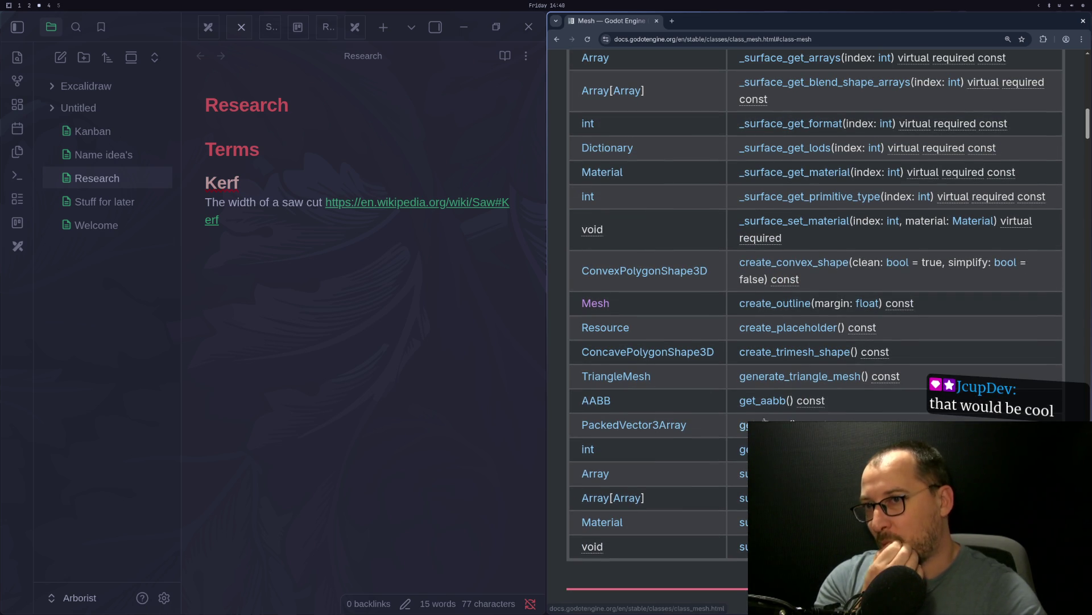
{"action": "scroll", "coordinate": [762, 418], "scroll_direction": "up", "scroll_amount": 4}
{"action": "scroll", "coordinate": [759, 415], "scroll_direction": "up", "scroll_amount": 4}
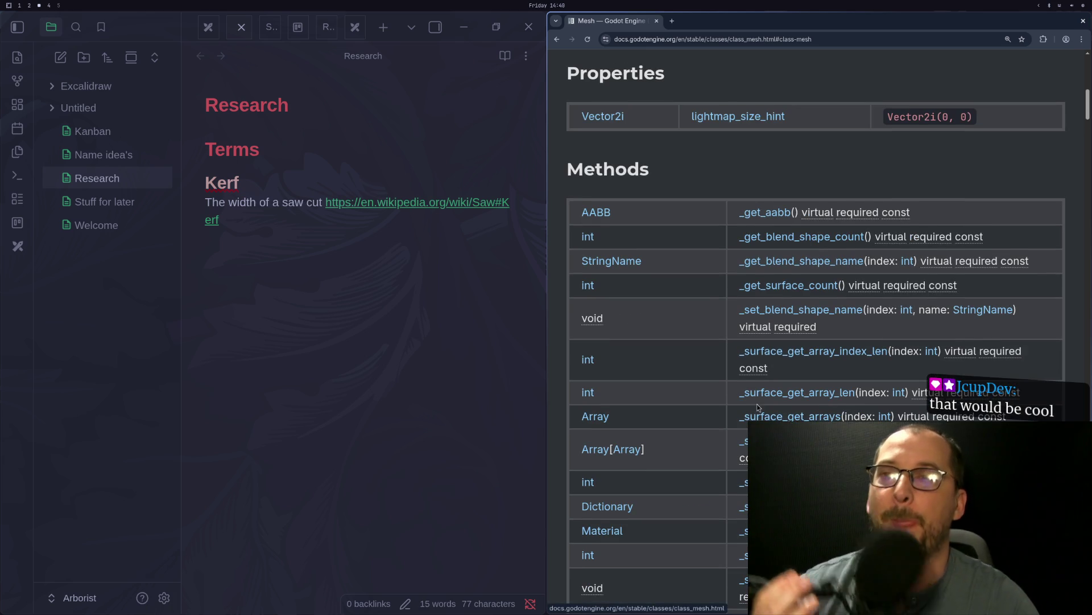
{"action": "scroll", "coordinate": [734, 339], "scroll_direction": "down", "scroll_amount": 7}
{"action": "scroll", "coordinate": [733, 336], "scroll_direction": "down", "scroll_amount": 4}
{"action": "key", "text": "super+1"}
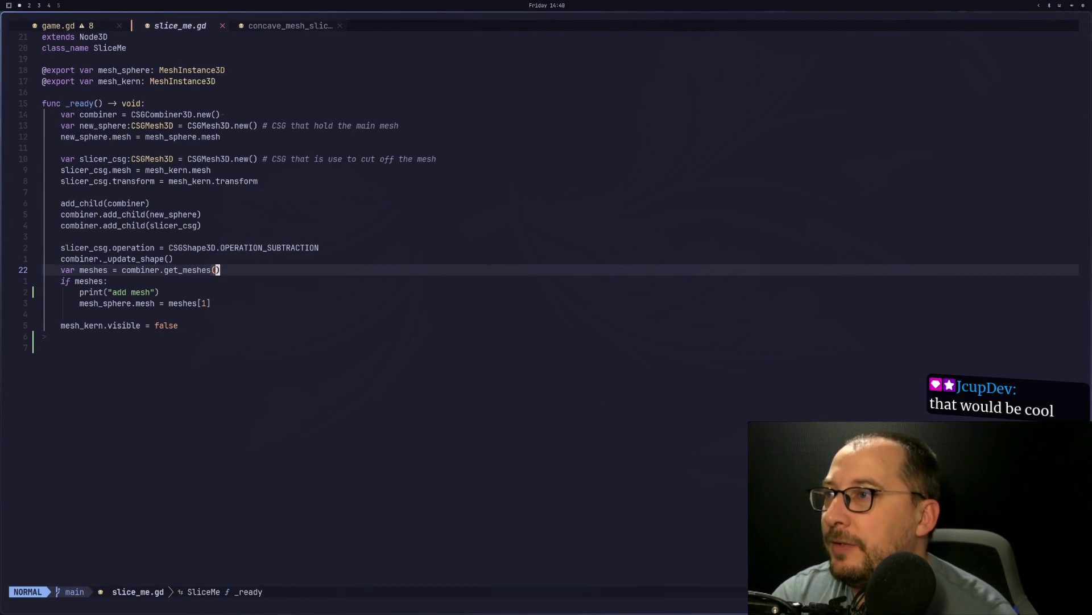
Step: Delete the print("add mesh") debug line from slice_me.gd
{"action": "key", "text": "j"}
{"action": "key", "text": "j"}
{"action": "key", "text": "j"}
{"action": "key", "text": "k"}
{"action": "key", "text": "d"}
{"action": "key", "text": "d"}
{"action": "key", "text": "j"}
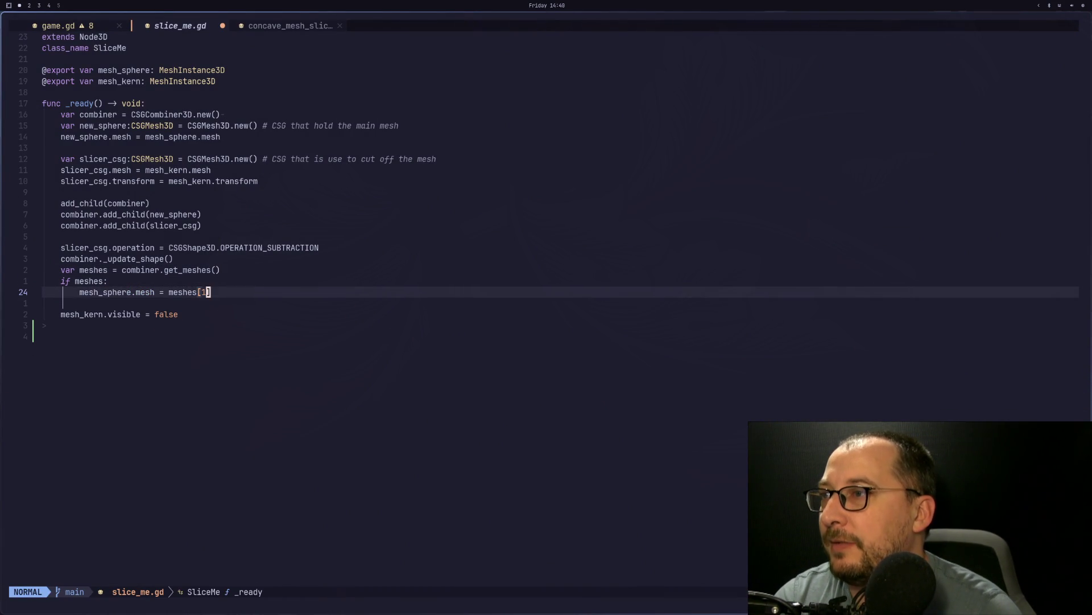
Step: Write ResourceSaver.save(meshes[1], "res://split_mesh.tres") in its place and save the script
{"action": "type", "text": "o"}
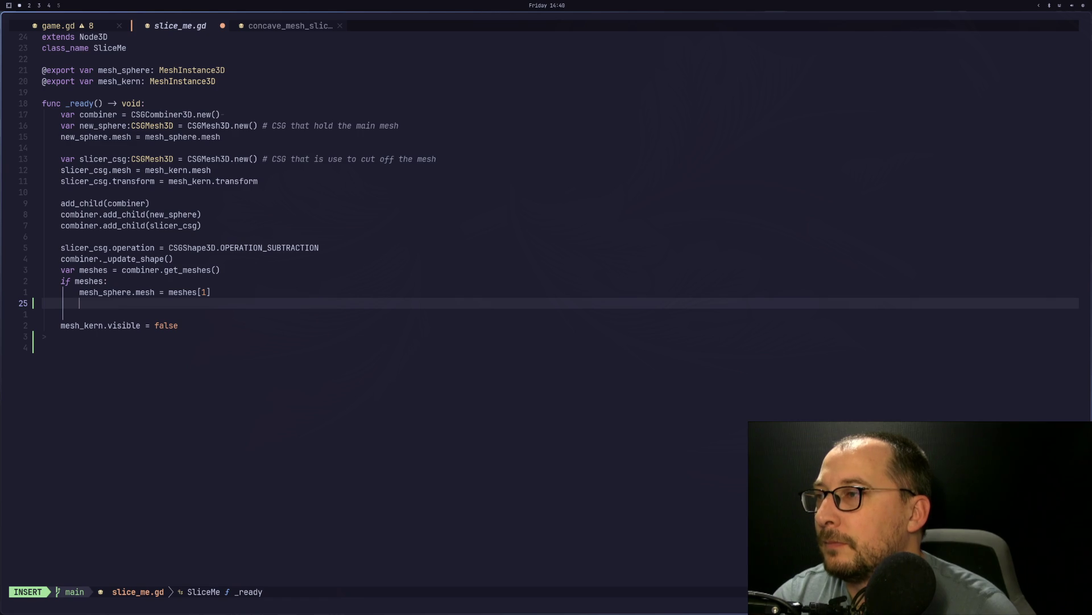
{"action": "type", "text": "ResourceSaver."}
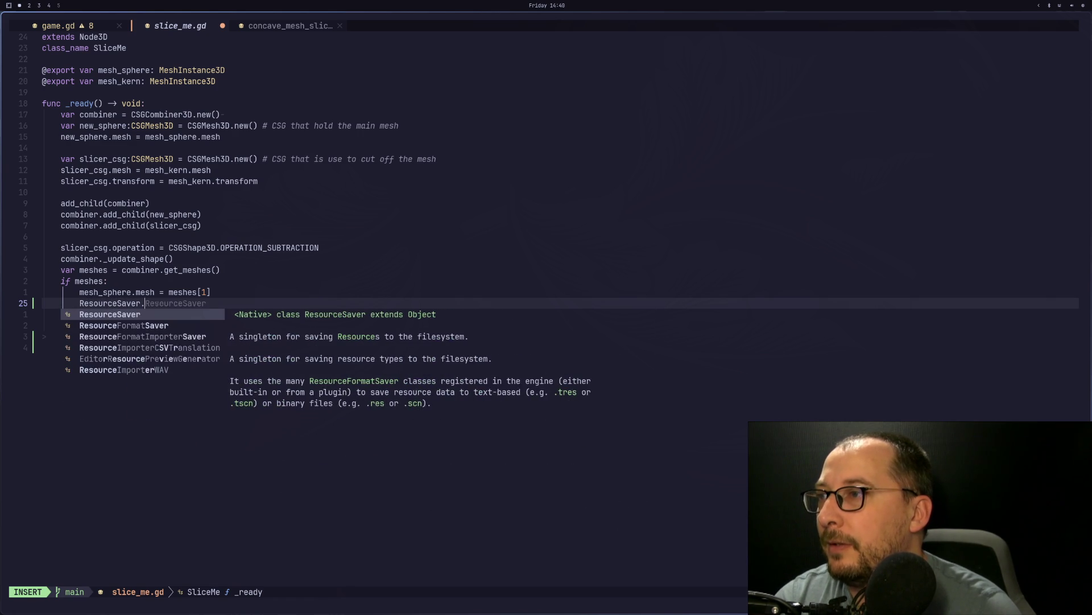
{"action": "type", "text": "sav"}
{"action": "type", "text": "(\"res"}
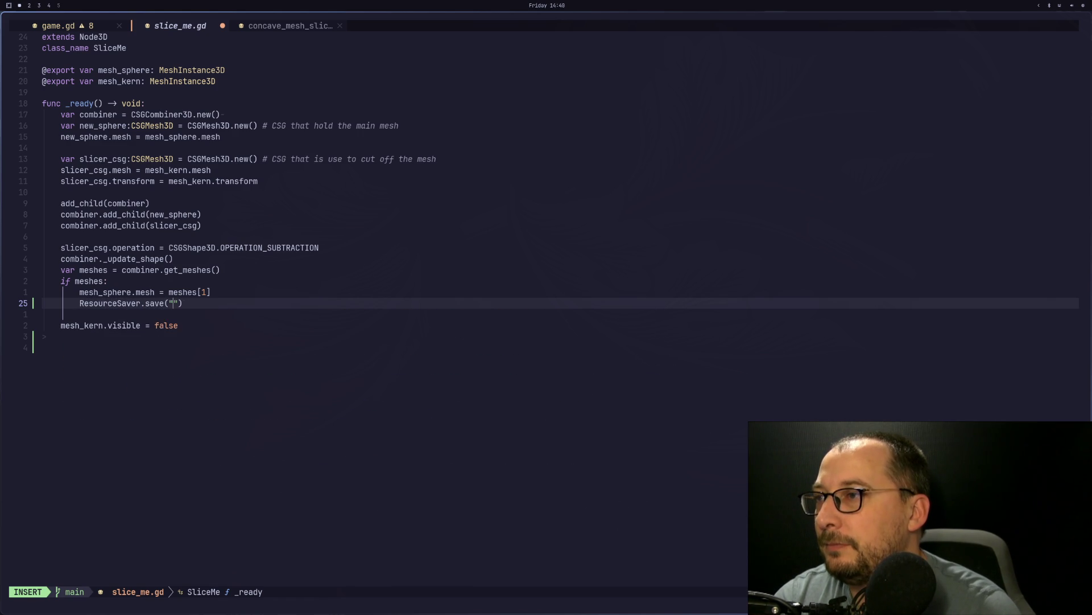
{"action": "type", "text": ":"}
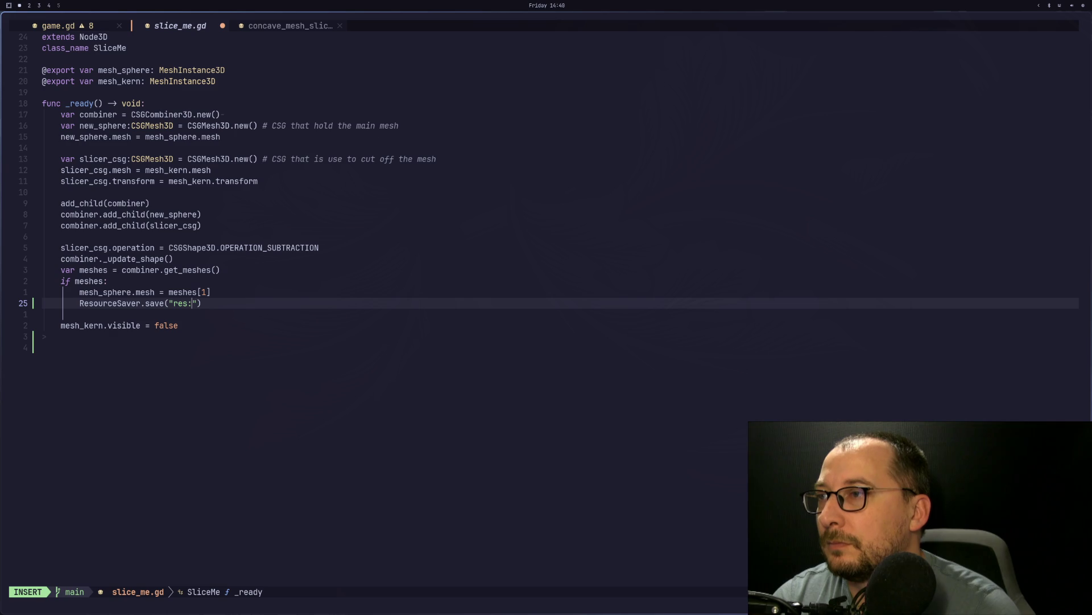
{"action": "type", "text": "split"}
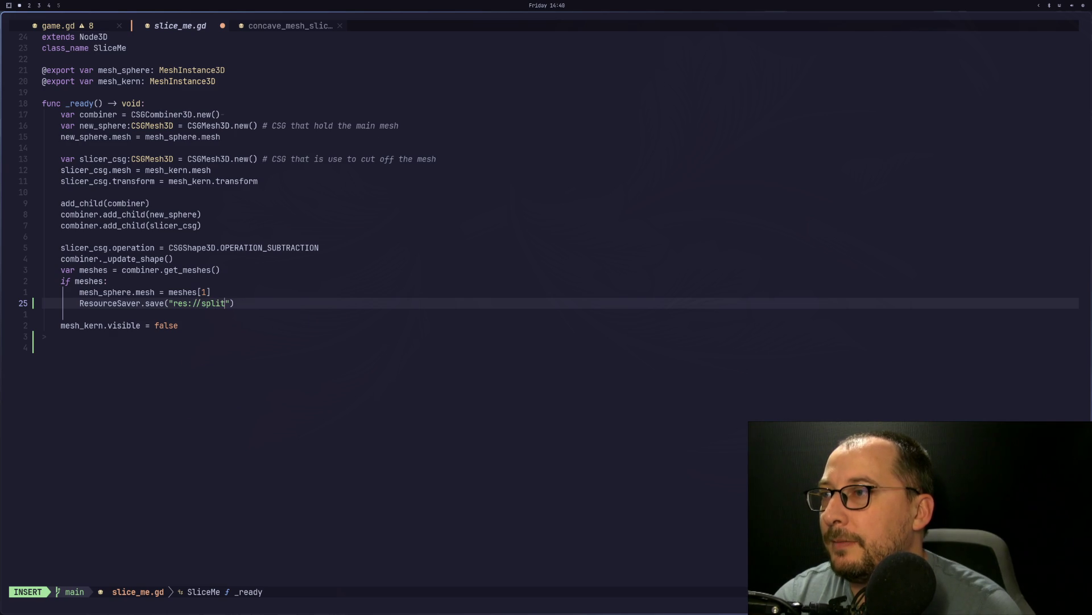
{"action": "type", "text": "res\","}
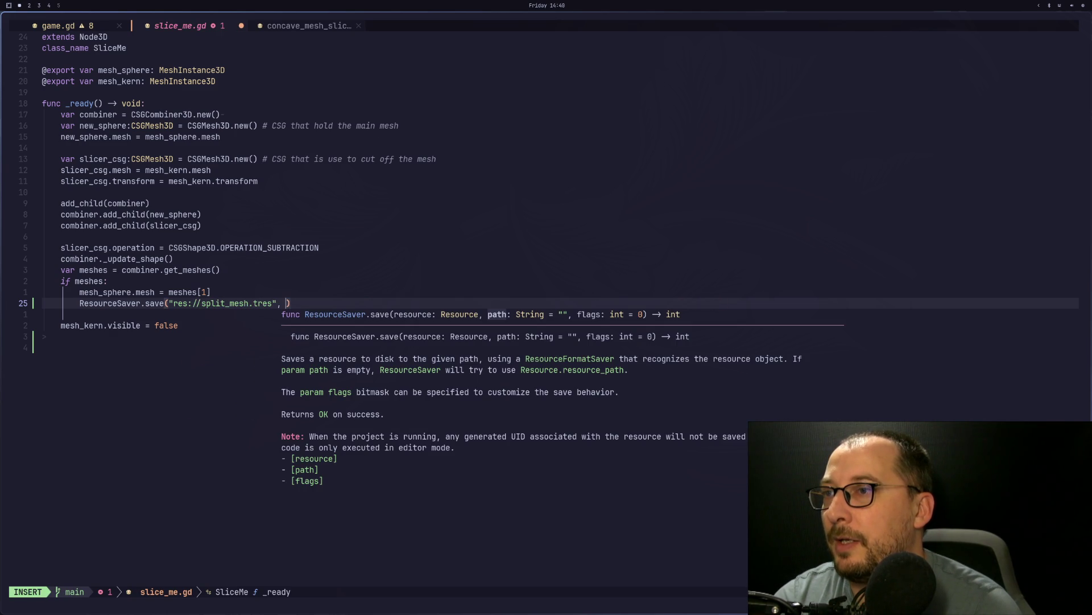
{"action": "key", "text": "BackSpace"}
{"action": "key", "text": "BackSpace"}
{"action": "key", "text": "Escape"}
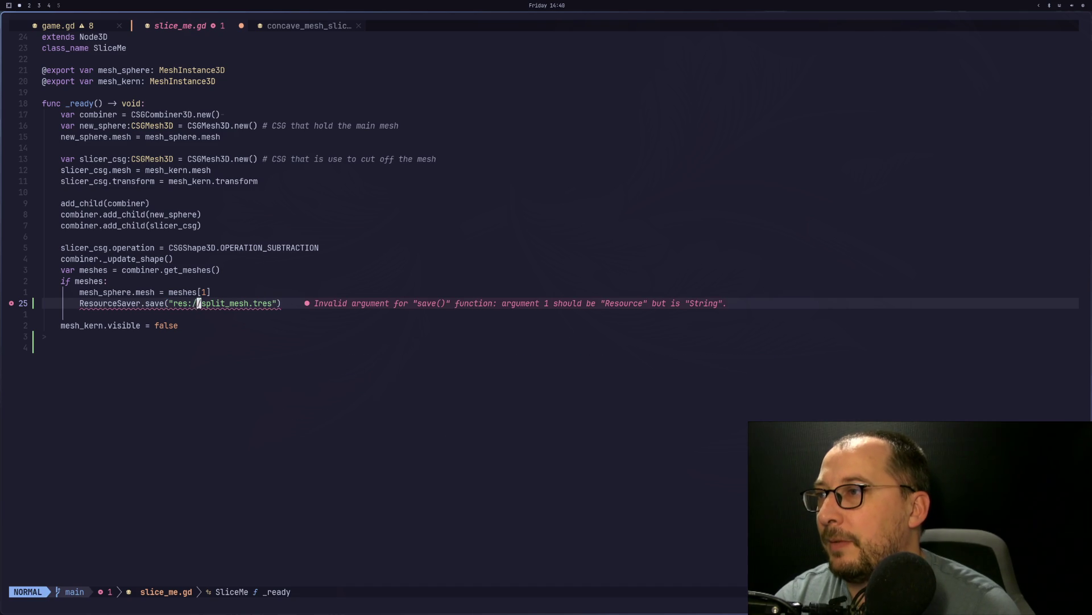
{"action": "type", "text": "ave(mesh"}
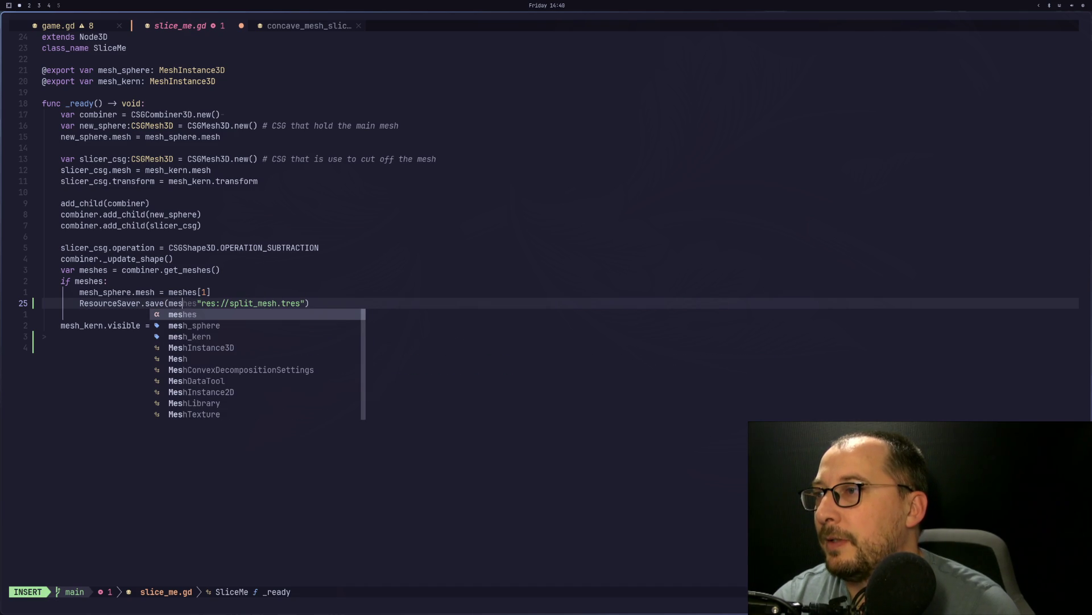
{"action": "type", "text": "es[1["}
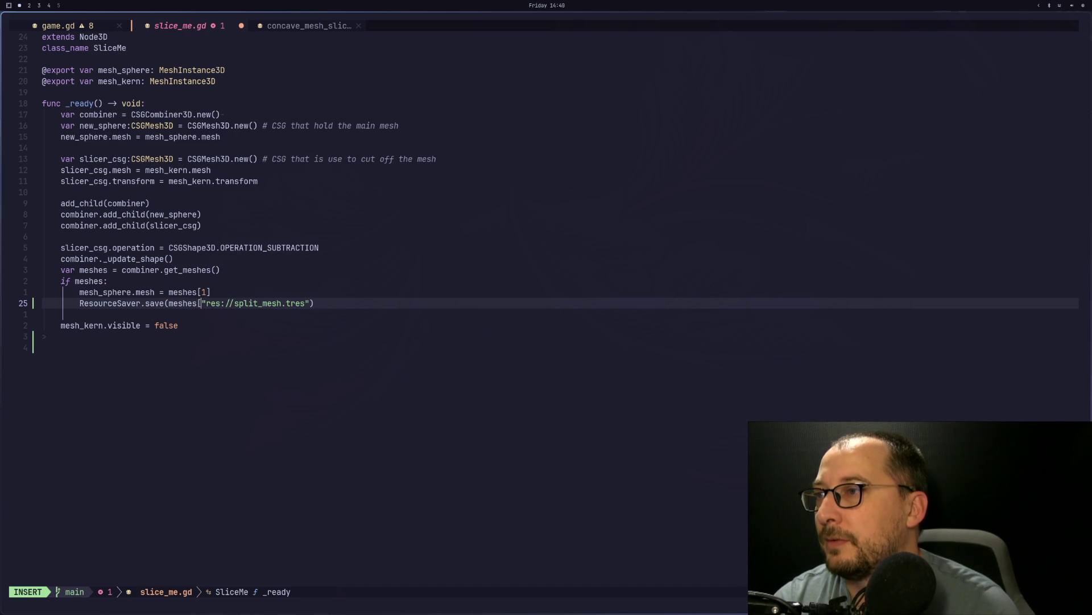
{"action": "key", "text": "BackSpace"}
{"action": "type", "text": "]"}
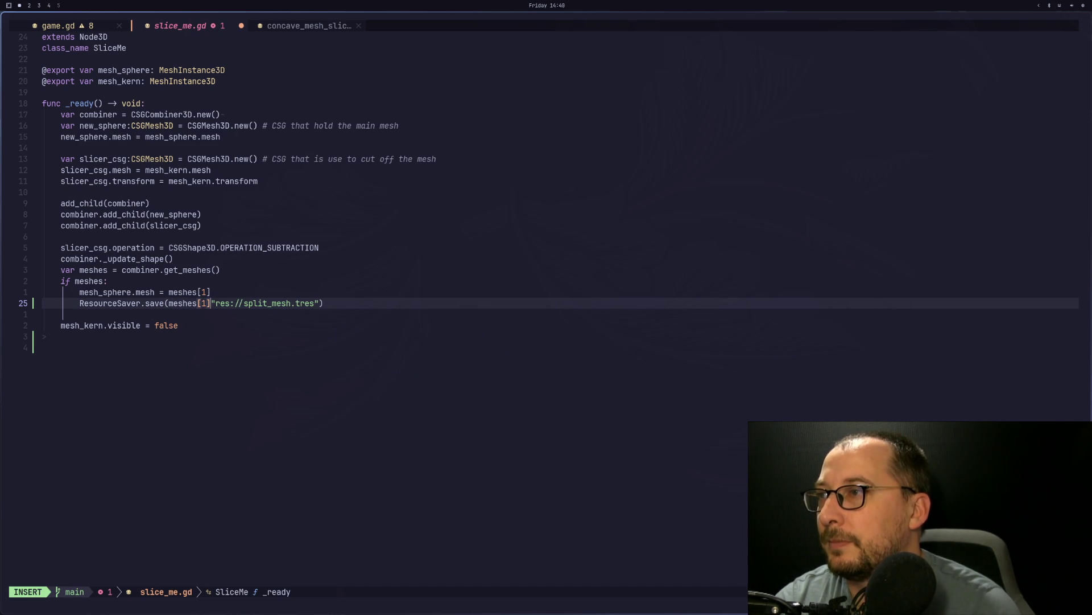
{"action": "type", "text": ","}
{"action": "key", "text": "Escape"}
{"action": "type", "text": ":w"}
{"action": "key", "text": "Return"}
Step: Run slice_me and confirm split_mesh.tres now appears in the FileSystem panel
{"action": "key", "text": "super+2"}
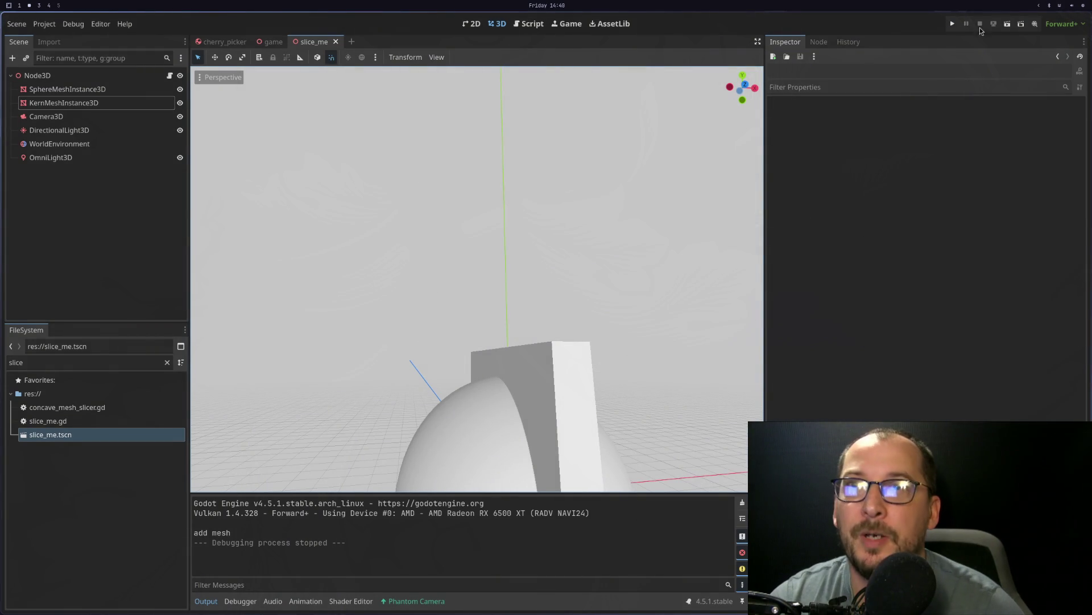
{"action": "left_click", "coordinate": [1009, 24]}
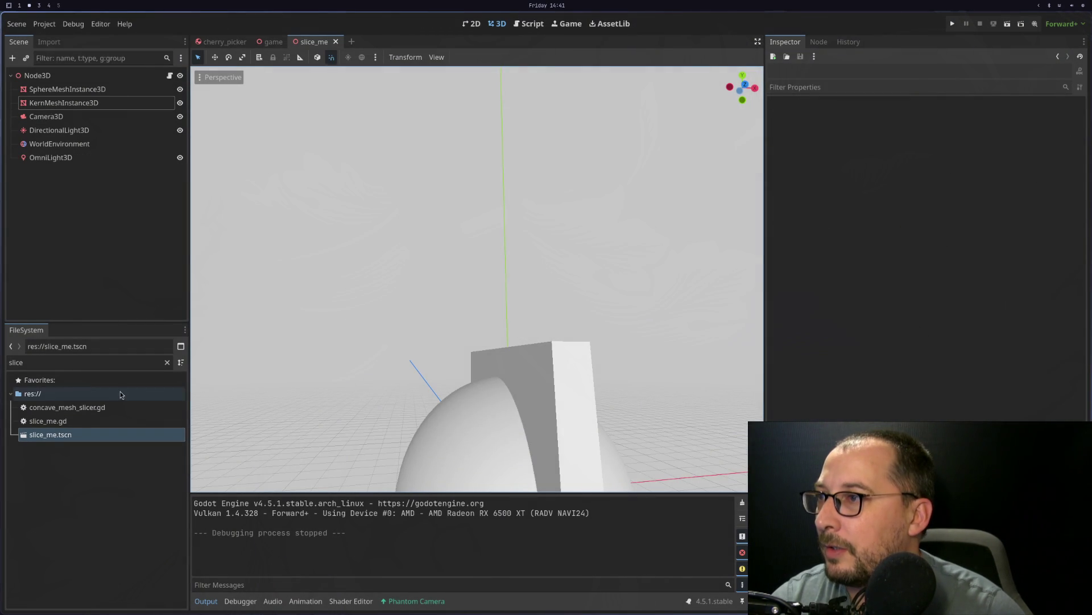
{"action": "left_click", "coordinate": [167, 362]}
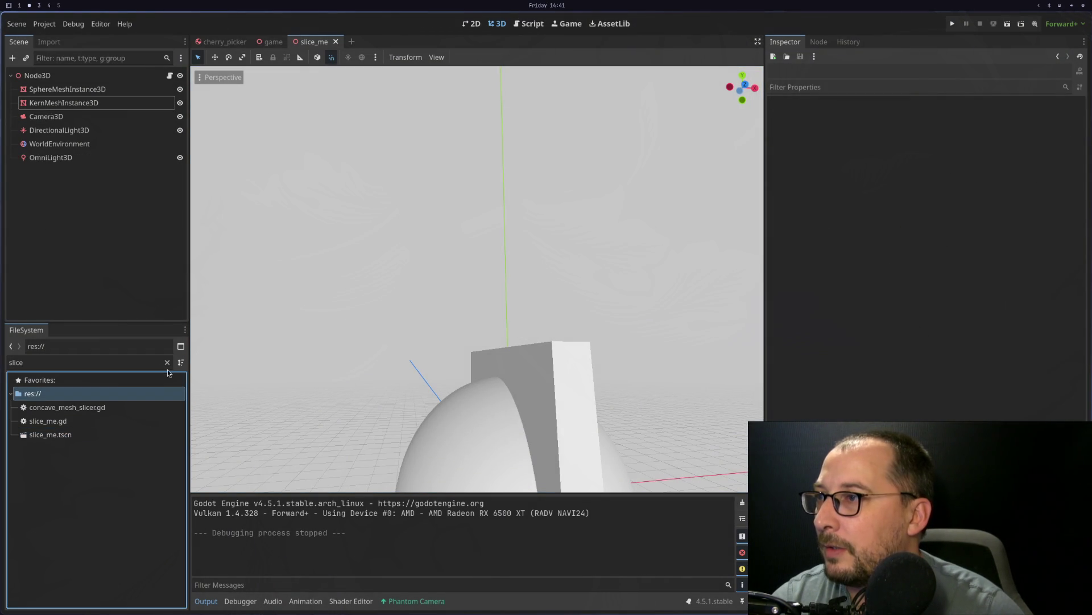
{"action": "scroll", "coordinate": [113, 460], "scroll_direction": "down", "scroll_amount": 15}
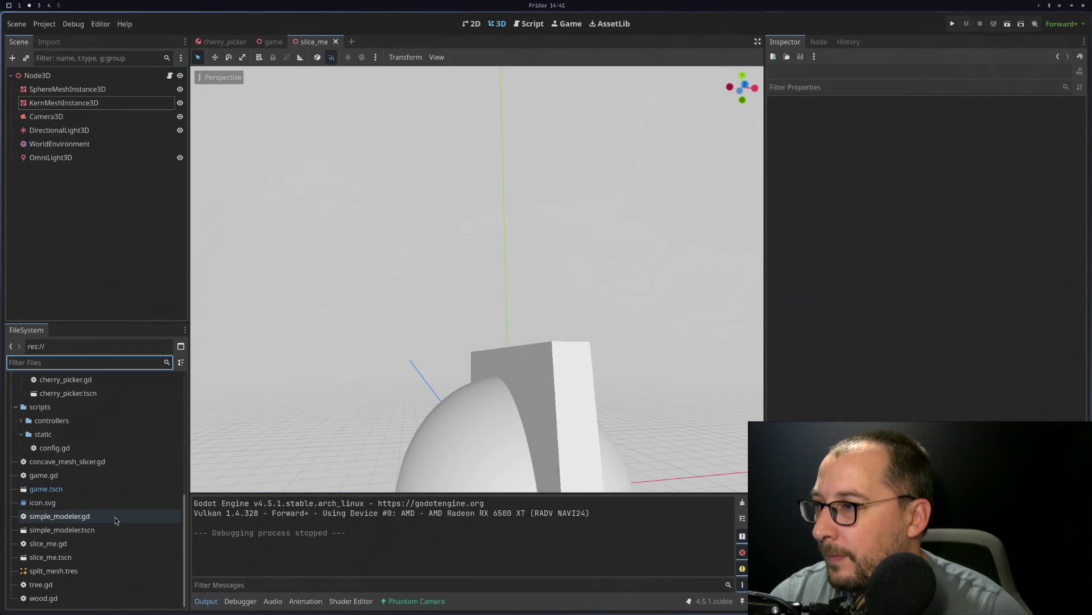
{"action": "left_click", "coordinate": [87, 568]}
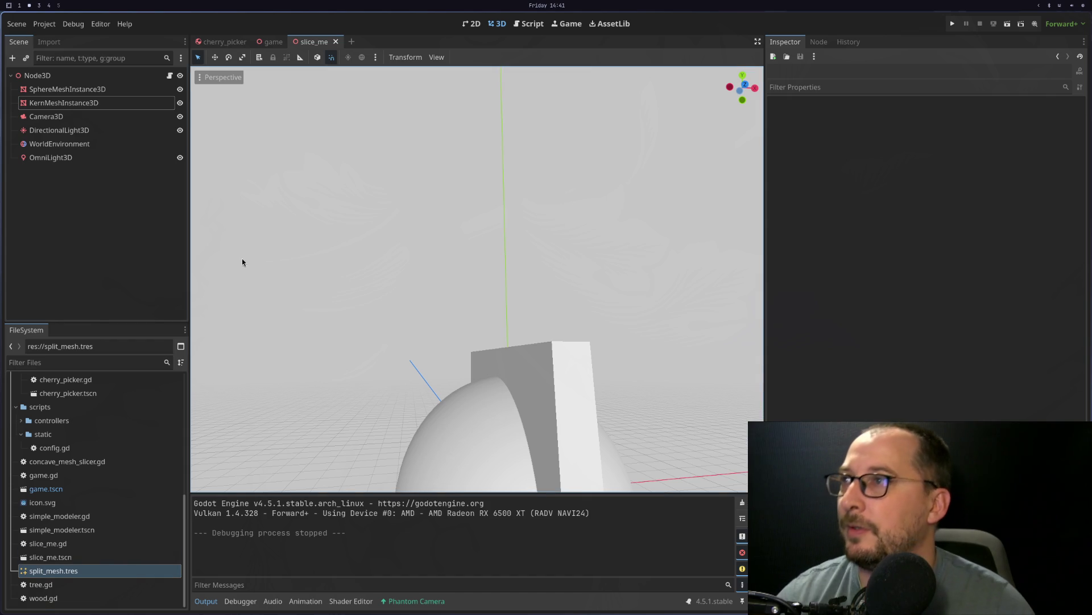
Step: Create a new empty scene from the Scene menu
{"action": "left_click", "coordinate": [272, 42]}
{"action": "left_click", "coordinate": [223, 42]}
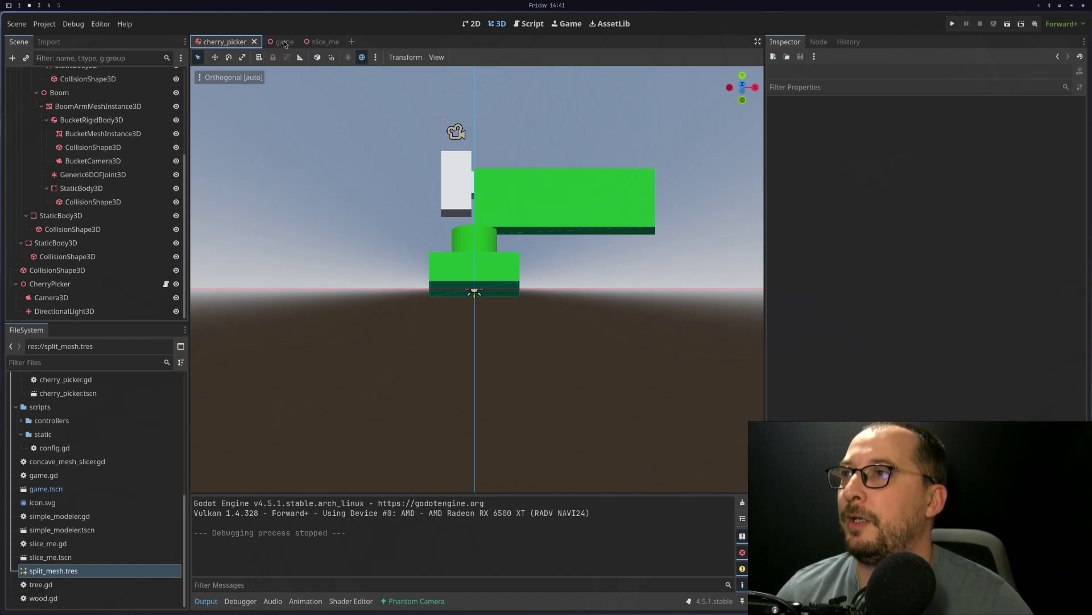
{"action": "scroll", "coordinate": [113, 170], "scroll_direction": "up", "scroll_amount": 5}
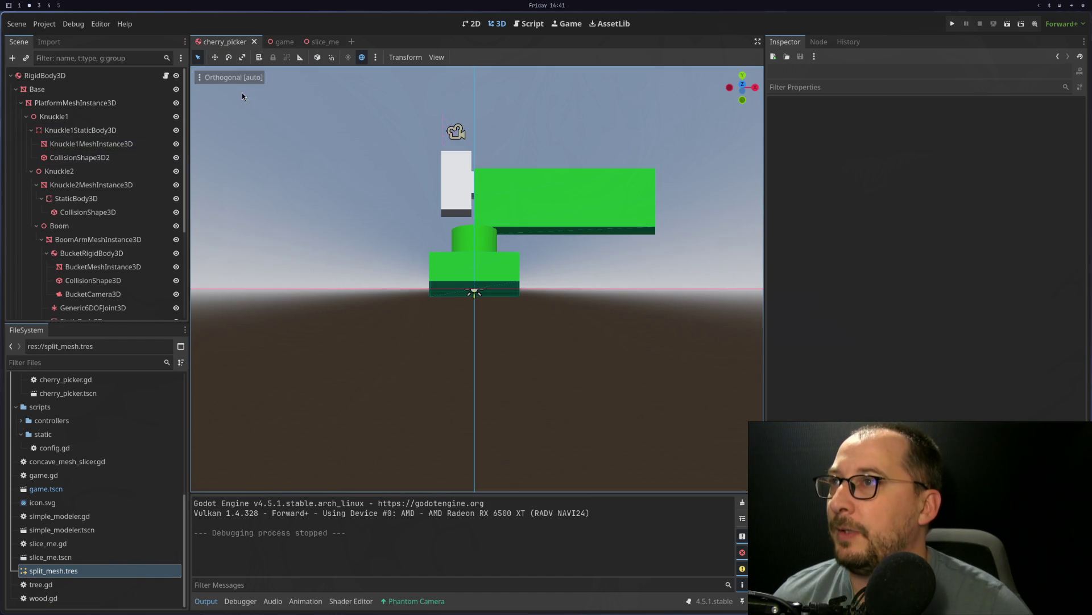
{"action": "left_click", "coordinate": [17, 24]}
{"action": "left_click", "coordinate": [34, 36]}
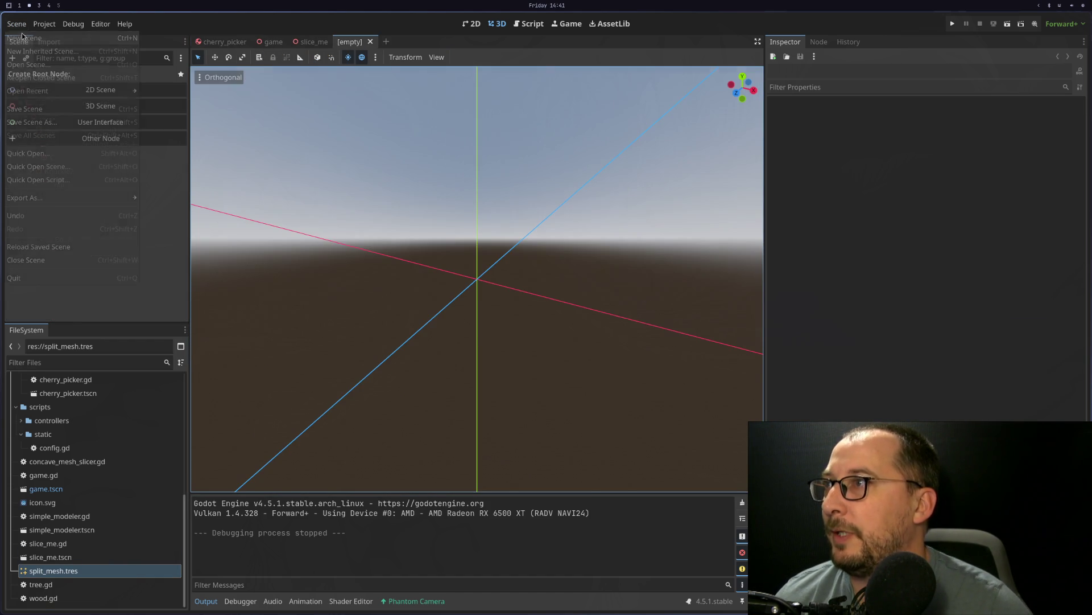
Step: Create a Node3D root and add a MeshInstance3D child to it
{"action": "left_click", "coordinate": [107, 105]}
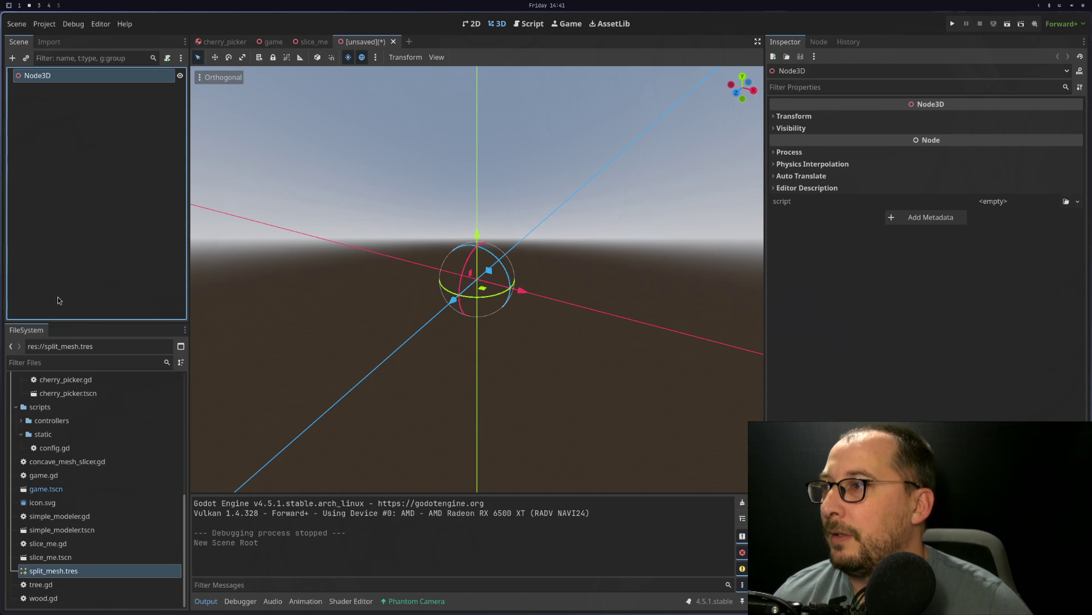
{"action": "right_click", "coordinate": [111, 84]}
{"action": "left_click", "coordinate": [130, 87]}
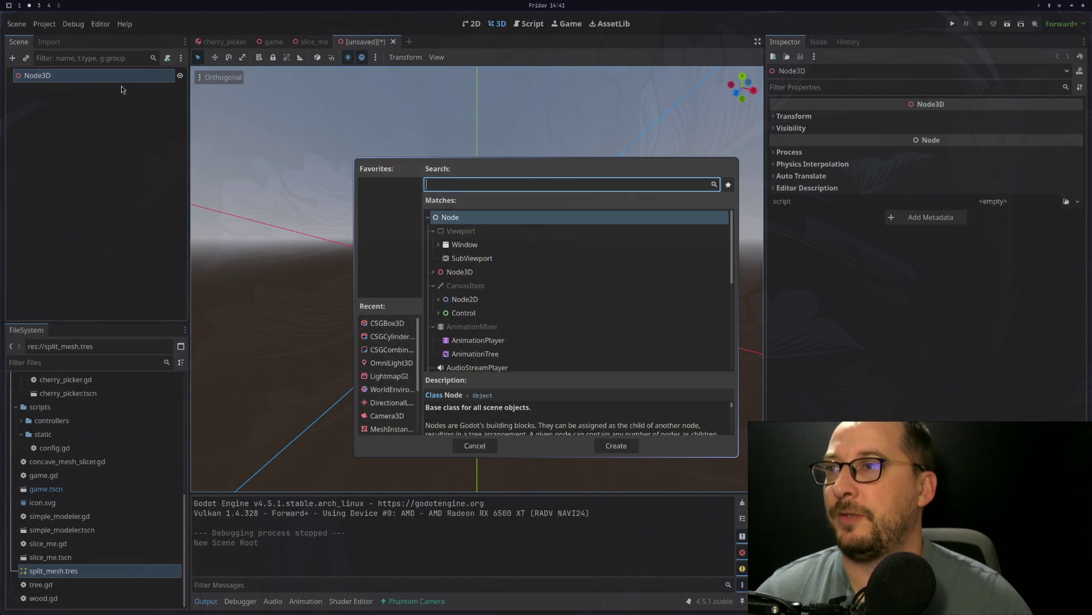
{"action": "type", "text": "mesh"}
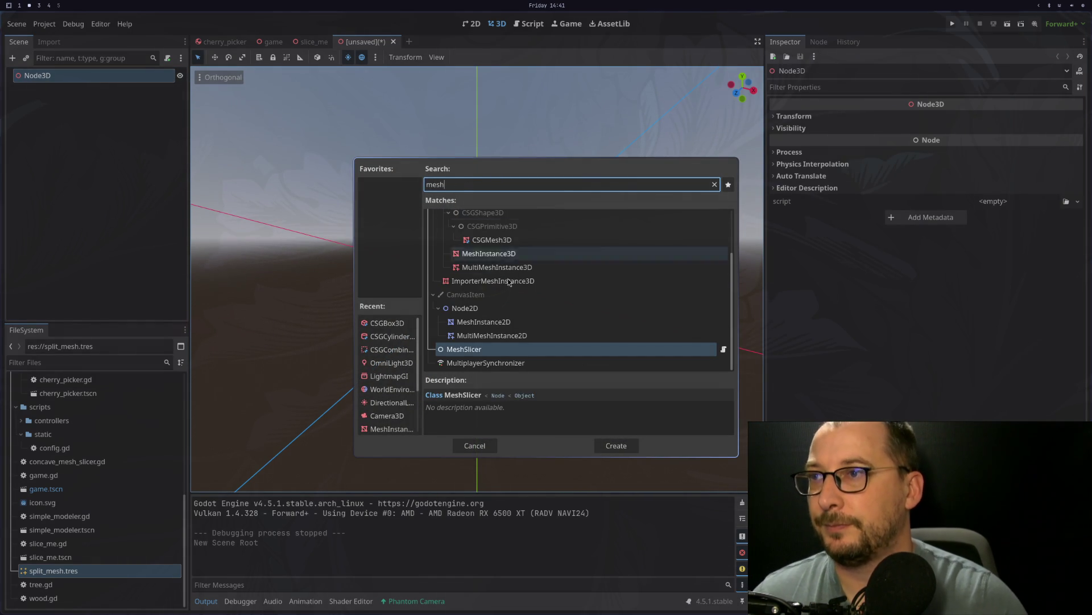
{"action": "left_click", "coordinate": [532, 253]}
{"action": "double_click", "coordinate": [532, 251]}
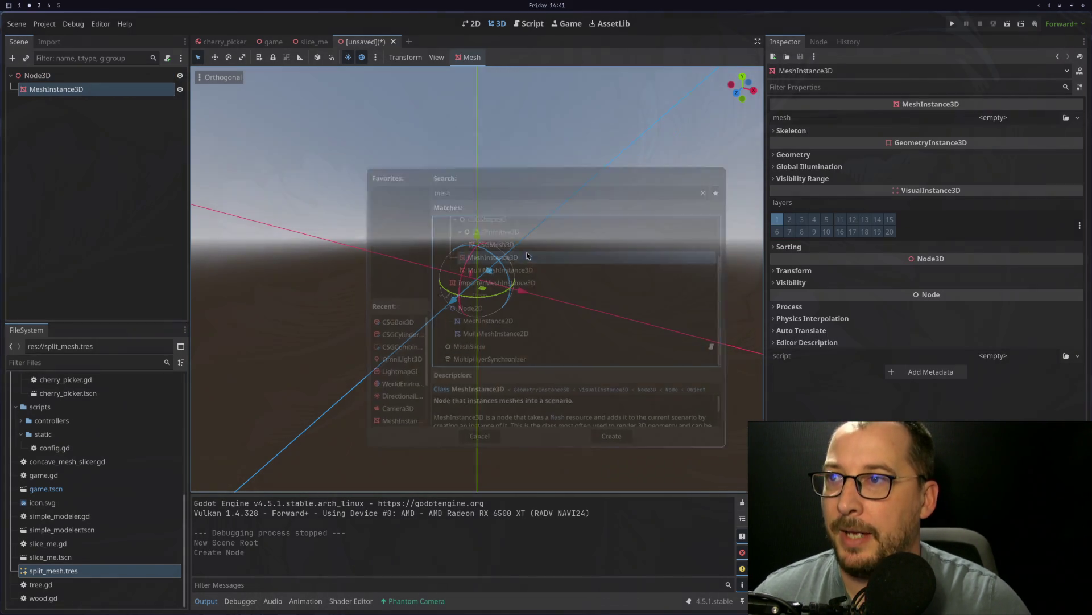
Step: Quick Load split_mesh.tres as the MeshInstance3D's mesh and orbit around the split sphere
{"action": "left_click", "coordinate": [993, 118]}
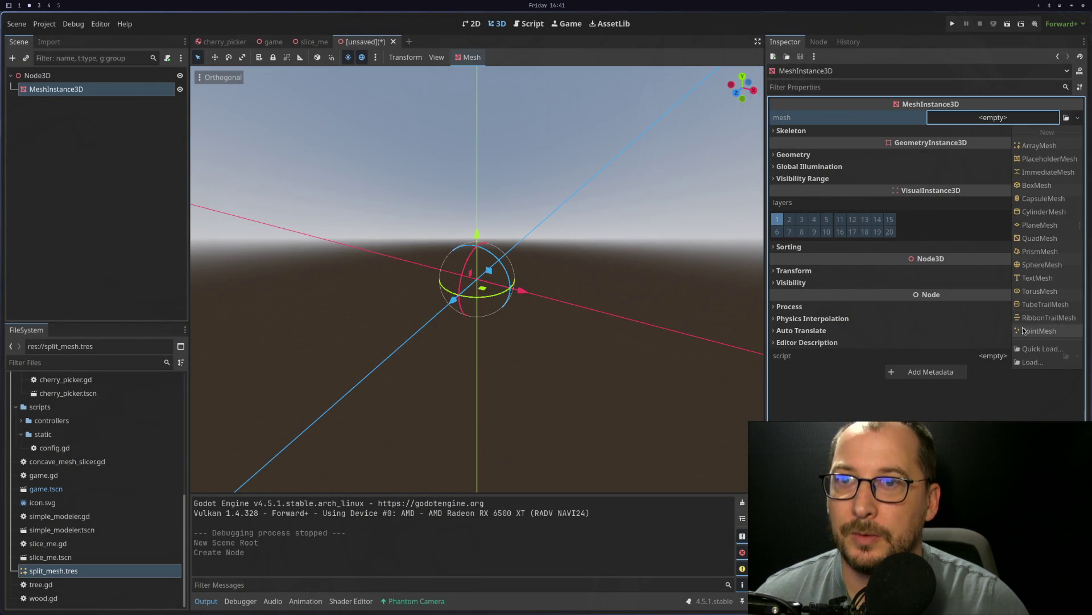
{"action": "left_click", "coordinate": [1042, 349]}
{"action": "double_click", "coordinate": [427, 216]}
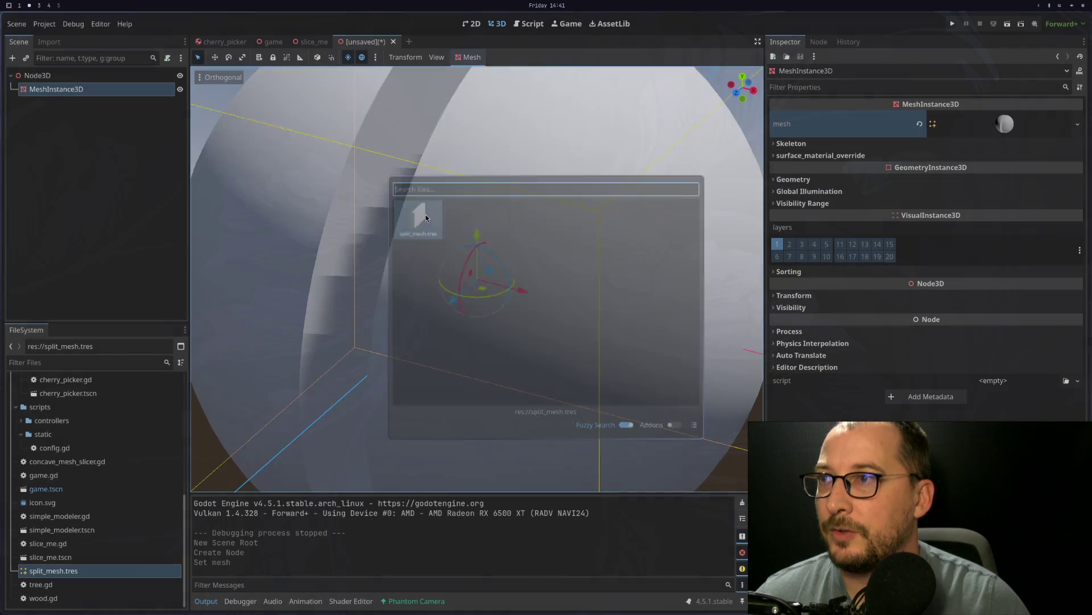
{"action": "scroll", "coordinate": [429, 214], "scroll_direction": "down", "scroll_amount": 4}
{"action": "mouse_move", "coordinate": [498, 197]}
{"action": "left_mouse_down"}
{"action": "mouse_move", "coordinate": [513, 182]}
{"action": "mouse_move", "coordinate": [479, 174]}
{"action": "mouse_move", "coordinate": [465, 190]}
{"action": "mouse_move", "coordinate": [480, 206]}
{"action": "left_mouse_up"}
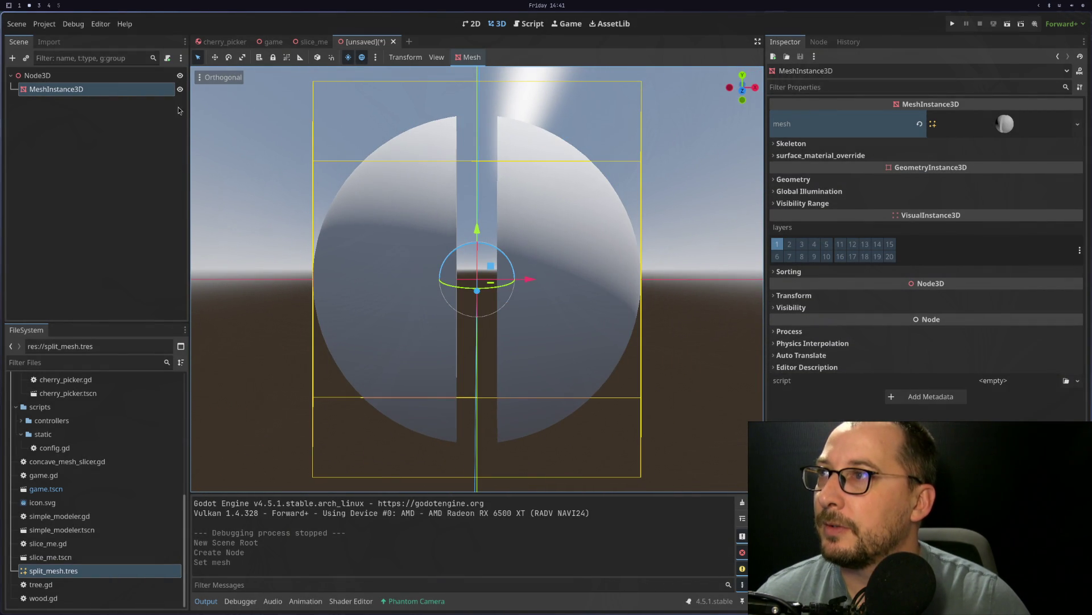
{"action": "mouse_move", "coordinate": [429, 150]}
{"action": "left_mouse_down"}
{"action": "mouse_move", "coordinate": [432, 180]}
{"action": "mouse_move", "coordinate": [409, 164]}
{"action": "mouse_move", "coordinate": [360, 171]}
{"action": "left_mouse_up"}
{"action": "scroll", "coordinate": [444, 225], "scroll_direction": "up", "scroll_amount": 4}
{"action": "mouse_move", "coordinate": [444, 226]}
{"action": "left_mouse_down"}
{"action": "mouse_move", "coordinate": [509, 232]}
{"action": "mouse_move", "coordinate": [484, 261]}
{"action": "mouse_move", "coordinate": [457, 258]}
{"action": "left_mouse_up"}
{"action": "scroll", "coordinate": [506, 234], "scroll_direction": "down", "scroll_amount": 4}
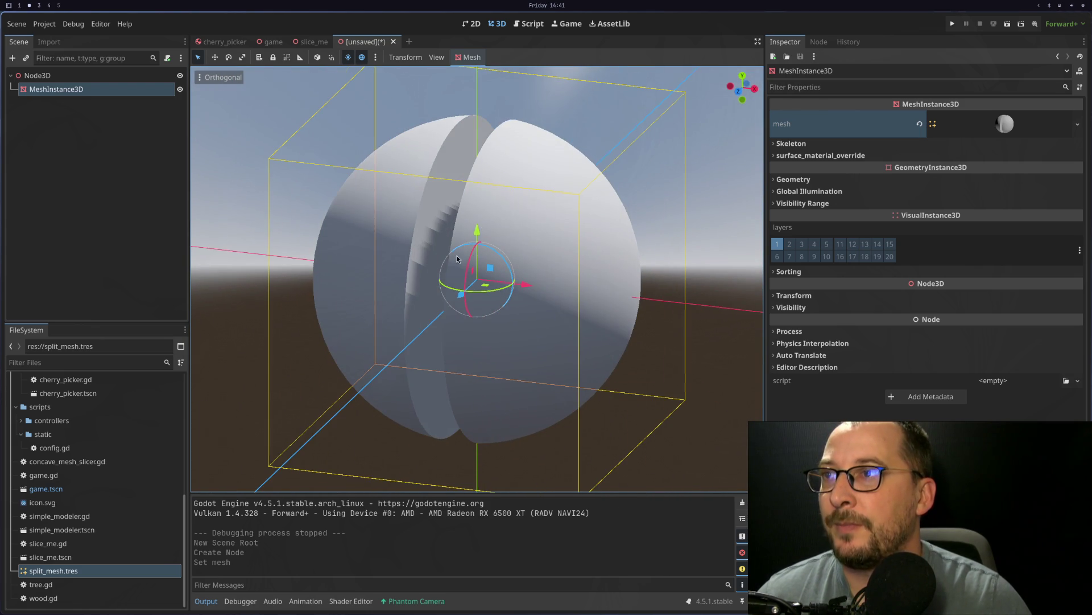
Step: Snap to a front view and expand the mesh's surface_0 properties
{"action": "left_click", "coordinate": [738, 91]}
{"action": "left_click", "coordinate": [1004, 126]}
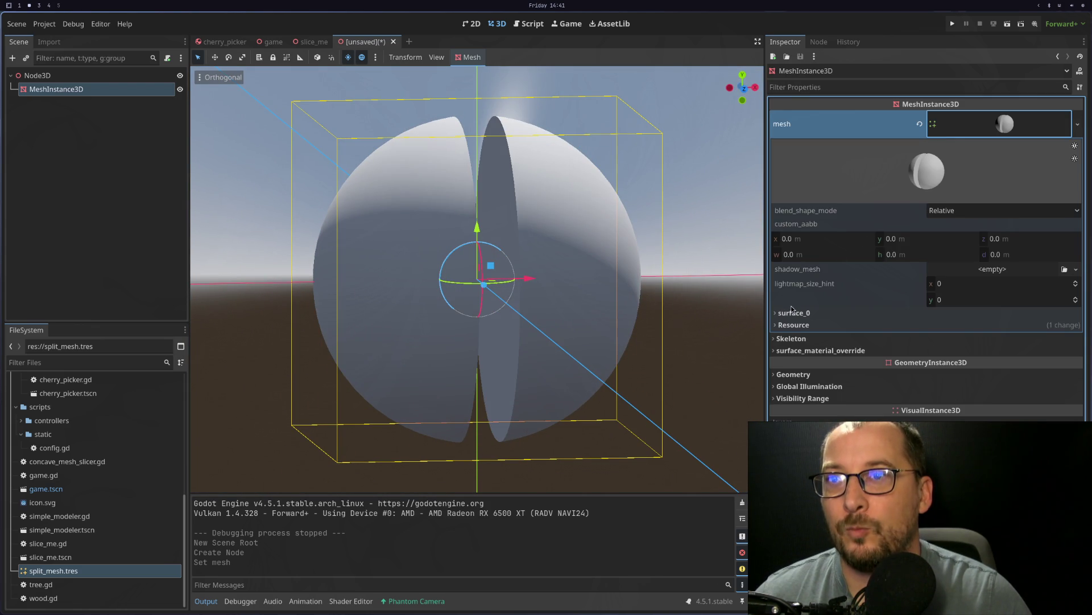
{"action": "left_click", "coordinate": [802, 314]}
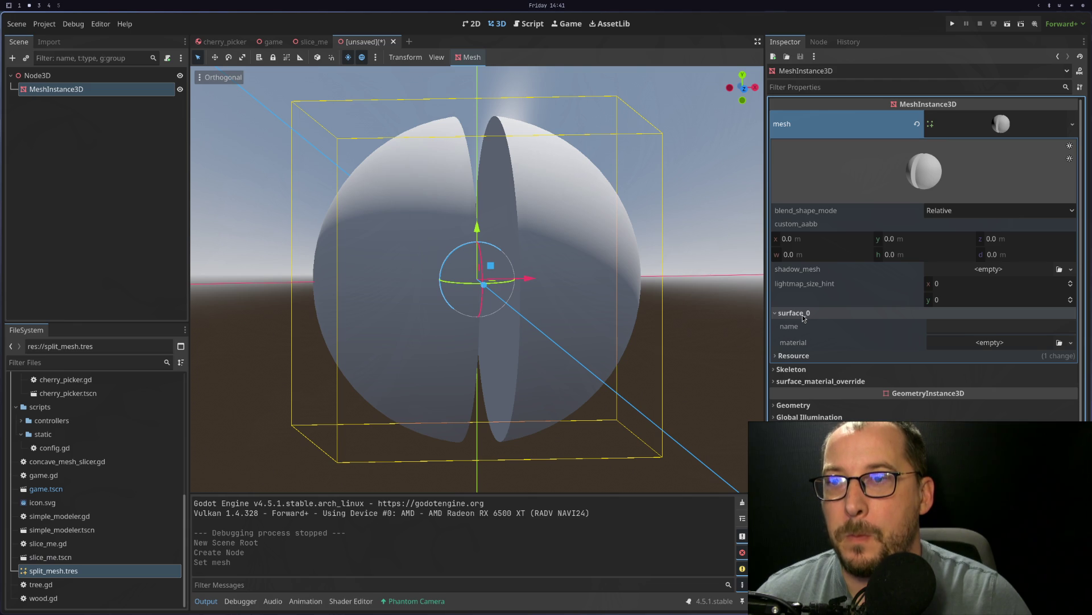
{"action": "left_click_drag", "start_coordinate": [571, 269], "coordinate": [482, 180]}
Step: Switch the viewport to Display Wireframe and orbit around the wireframe sphere
{"action": "left_click", "coordinate": [267, 84]}
{"action": "left_click", "coordinate": [213, 76]}
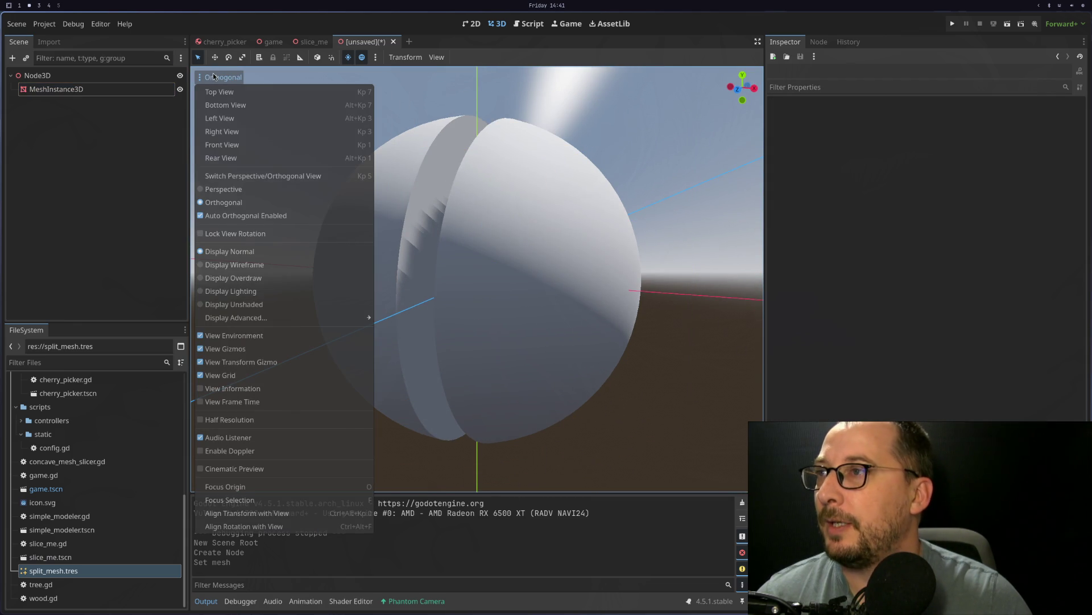
{"action": "left_click", "coordinate": [228, 264]}
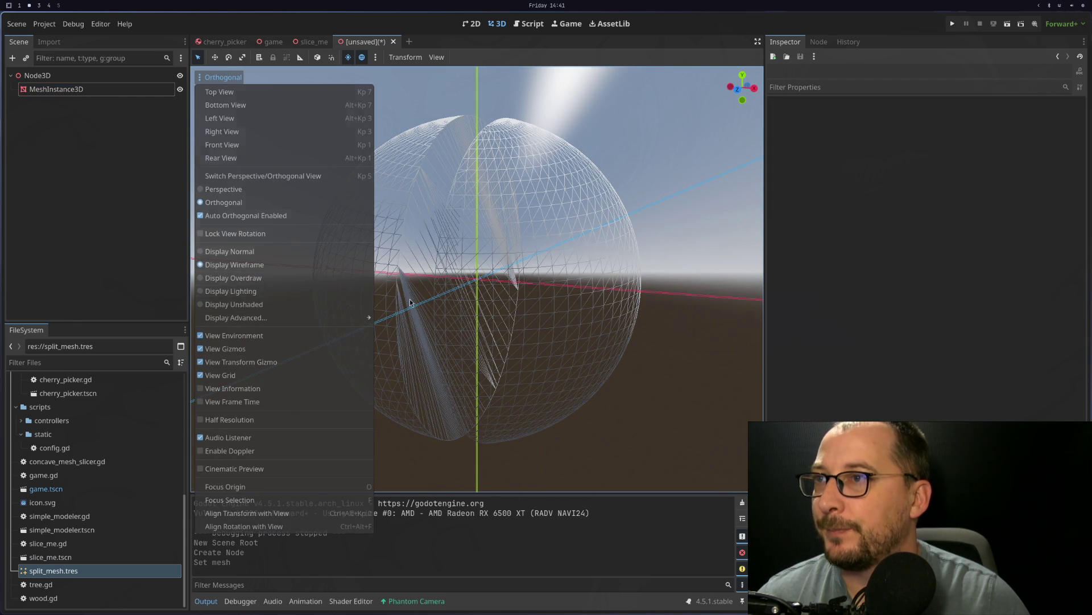
{"action": "left_click", "coordinate": [410, 299]}
{"action": "mouse_move", "coordinate": [393, 309]}
{"action": "left_mouse_down"}
{"action": "mouse_move", "coordinate": [334, 339]}
{"action": "mouse_move", "coordinate": [469, 382]}
{"action": "mouse_move", "coordinate": [500, 353]}
{"action": "mouse_move", "coordinate": [539, 249]}
{"action": "mouse_move", "coordinate": [713, 202]}
{"action": "mouse_move", "coordinate": [711, 301]}
{"action": "mouse_move", "coordinate": [529, 340]}
{"action": "mouse_move", "coordinate": [495, 358]}
{"action": "mouse_move", "coordinate": [436, 354]}
{"action": "left_mouse_up"}
{"action": "scroll", "coordinate": [529, 340], "scroll_direction": "up", "scroll_amount": 5}
{"action": "scroll", "coordinate": [437, 354], "scroll_direction": "down", "scroll_amount": 5}
{"action": "key", "text": "super+3"}
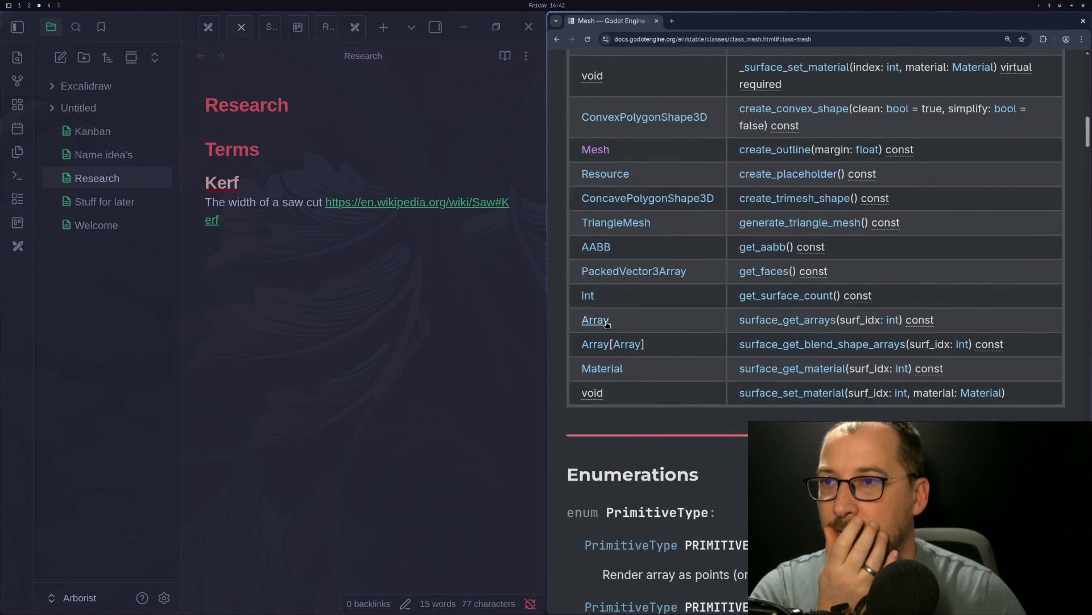
Step: Read the Mesh get_faces and get_surface_count method descriptions
{"action": "scroll", "coordinate": [607, 323], "scroll_direction": "up", "scroll_amount": 4}
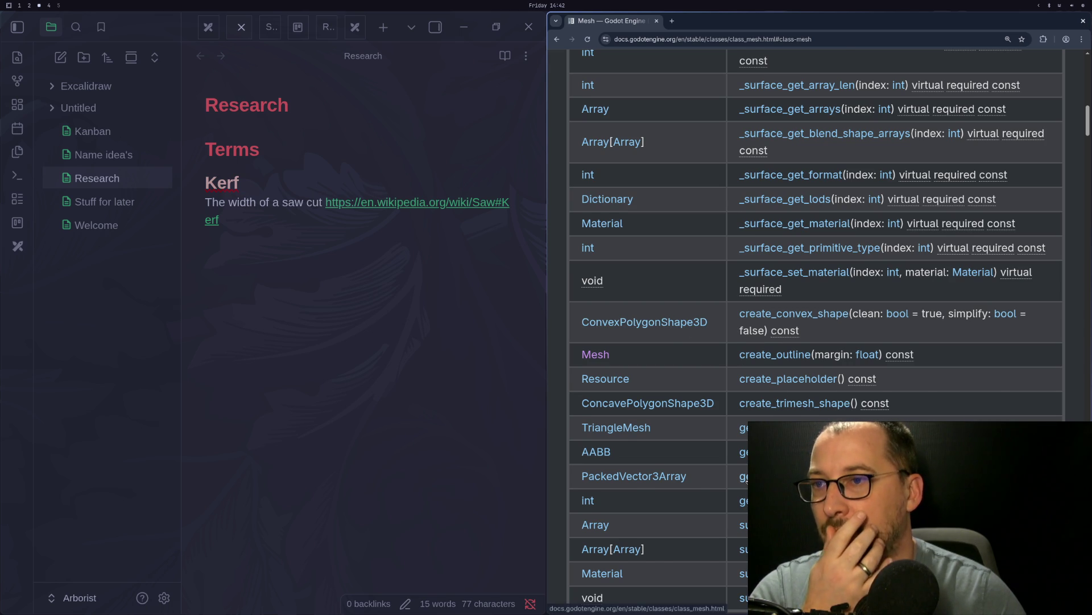
{"action": "left_click", "coordinate": [757, 475]}
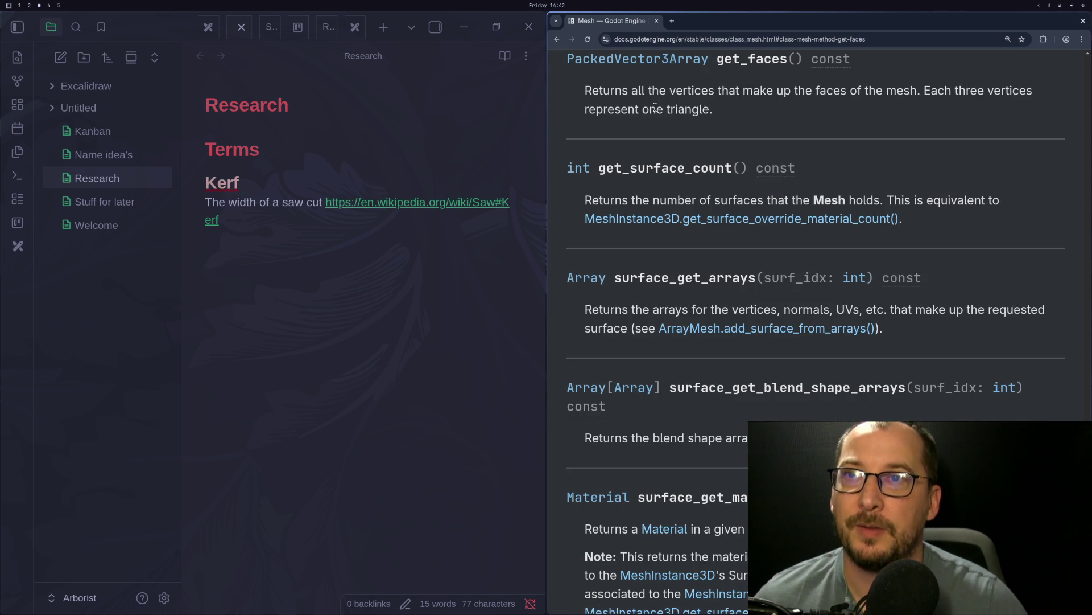
{"action": "left_click", "coordinate": [557, 40]}
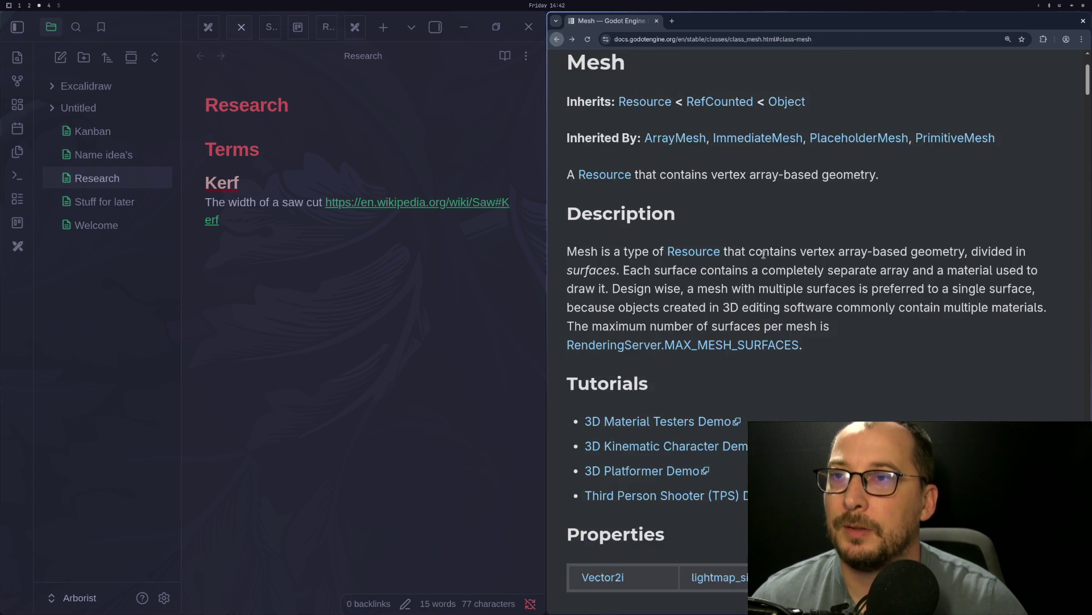
{"action": "scroll", "coordinate": [765, 260], "scroll_direction": "down", "scroll_amount": 12}
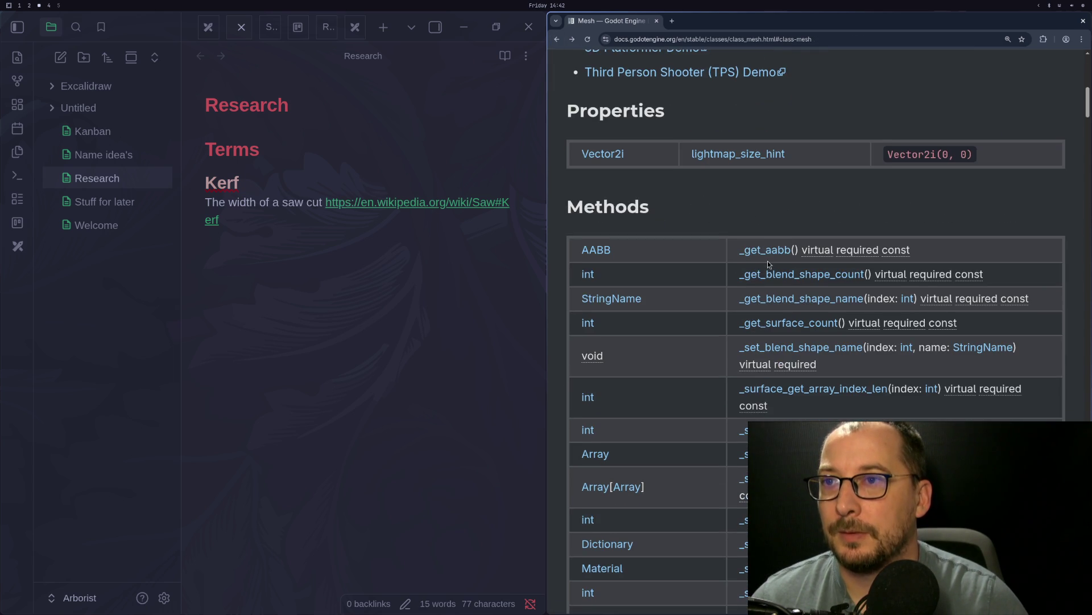
{"action": "scroll", "coordinate": [729, 312], "scroll_direction": "down", "scroll_amount": 5}
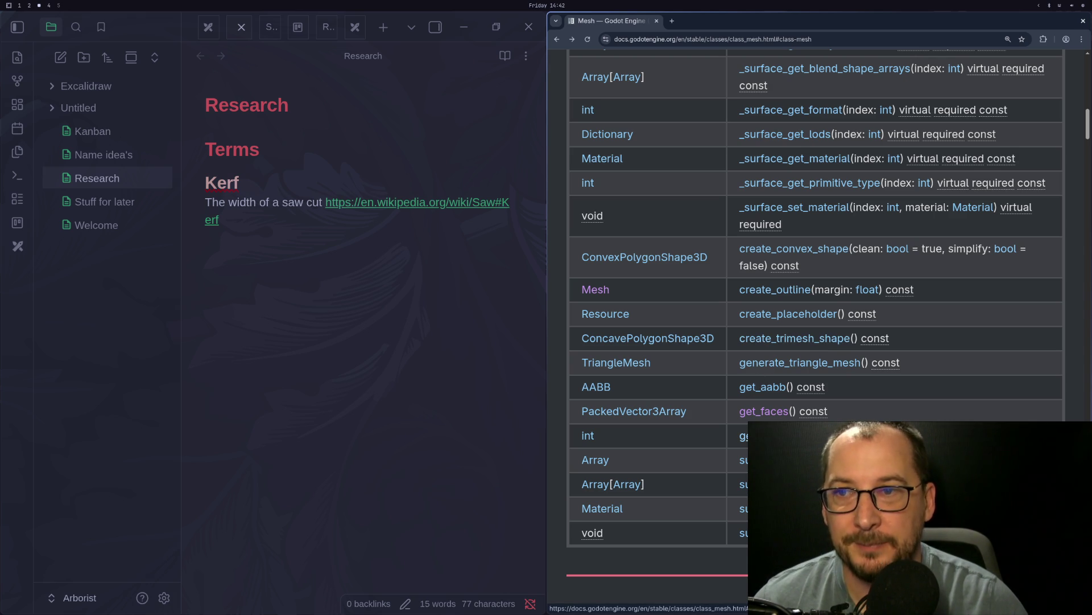
{"action": "left_click", "coordinate": [763, 436]}
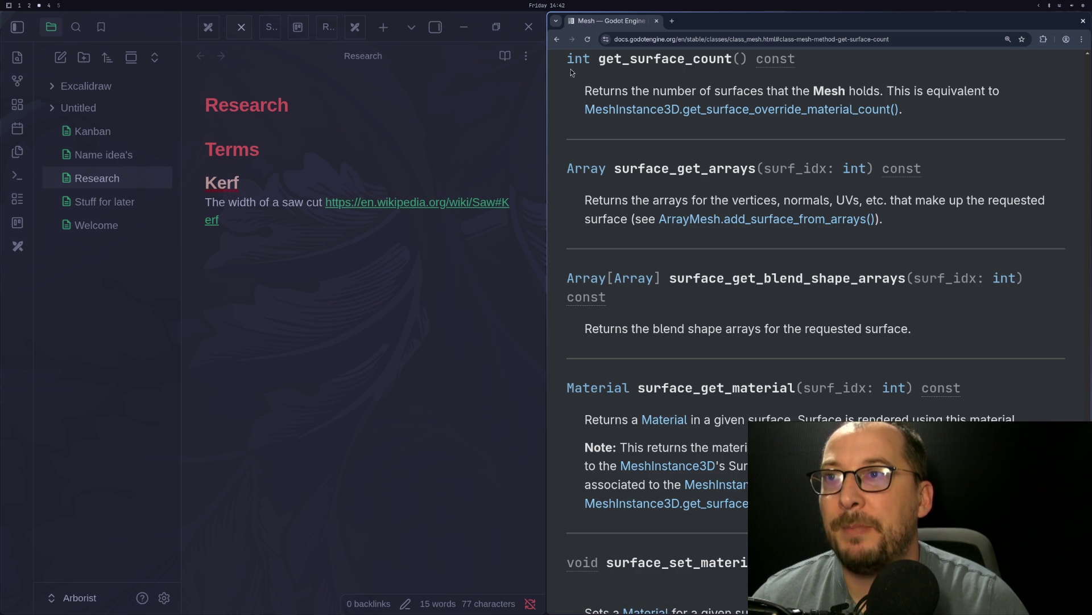
{"action": "left_click", "coordinate": [557, 39]}
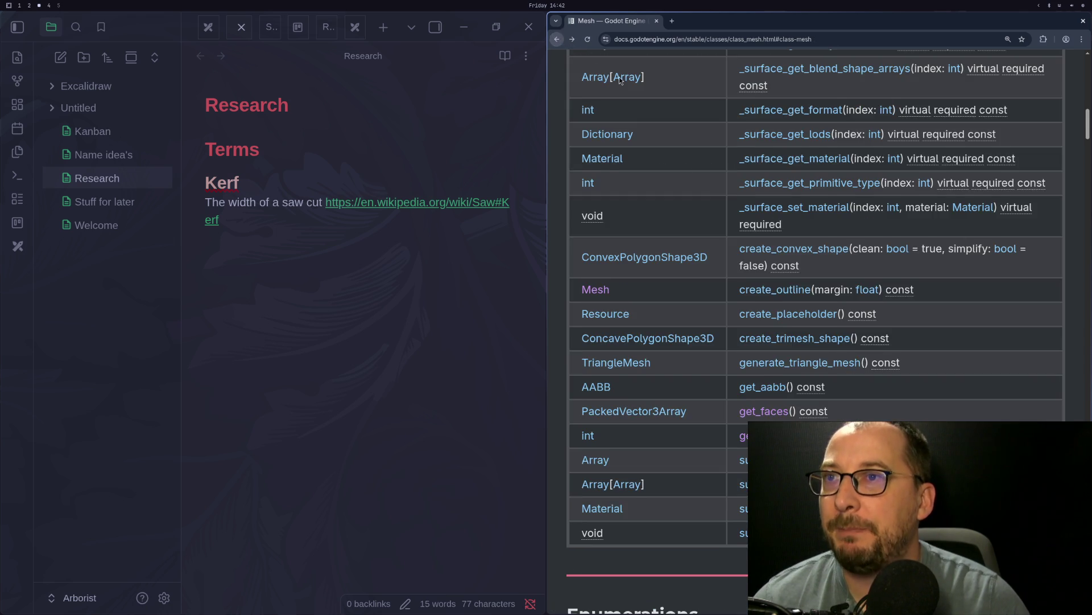
{"action": "scroll", "coordinate": [688, 272], "scroll_direction": "up", "scroll_amount": 10}
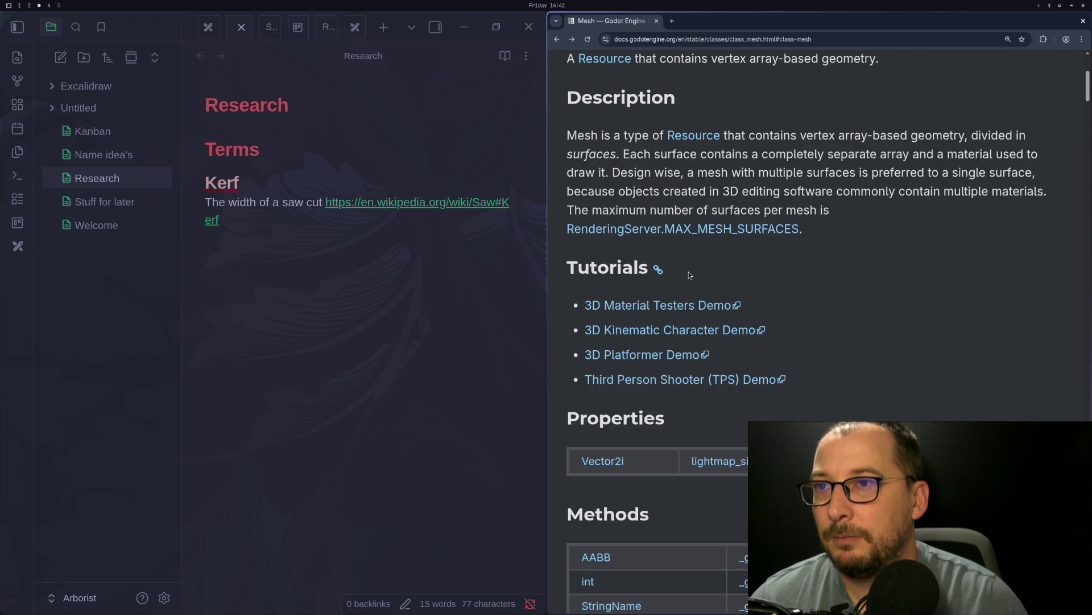
{"action": "scroll", "coordinate": [689, 275], "scroll_direction": "up", "scroll_amount": 4}
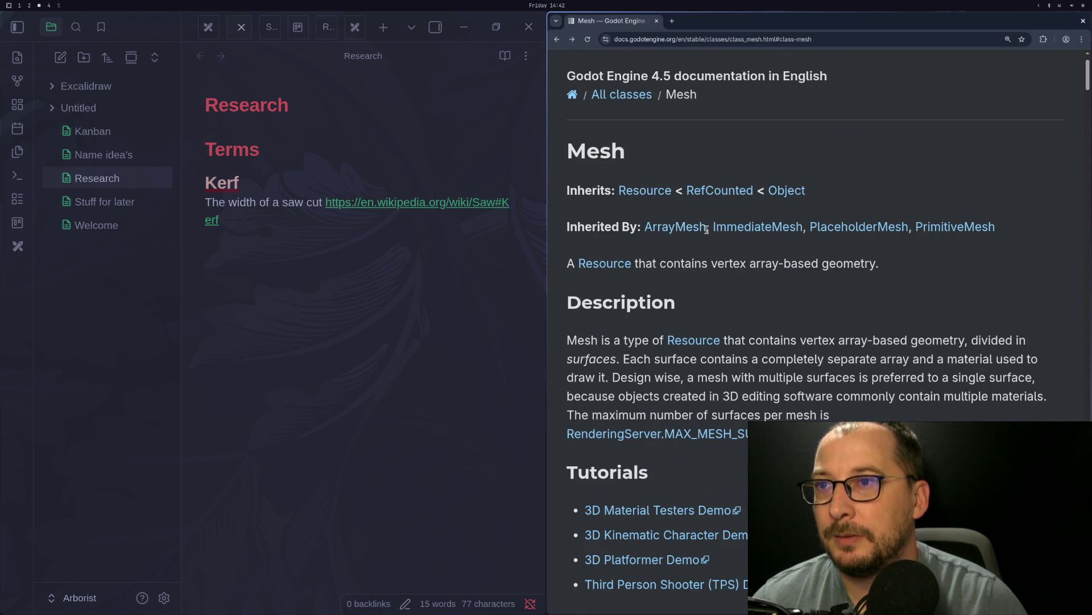
Step: Select the MeshInstance3D in Godot to check its mesh
{"action": "key", "text": "super+2"}
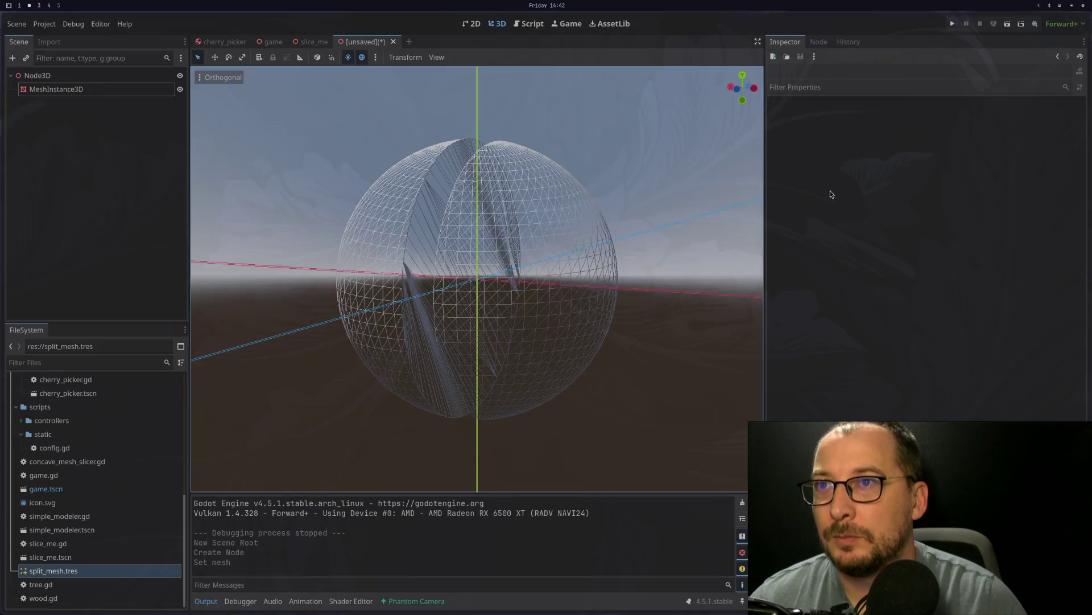
{"action": "left_click", "coordinate": [97, 91]}
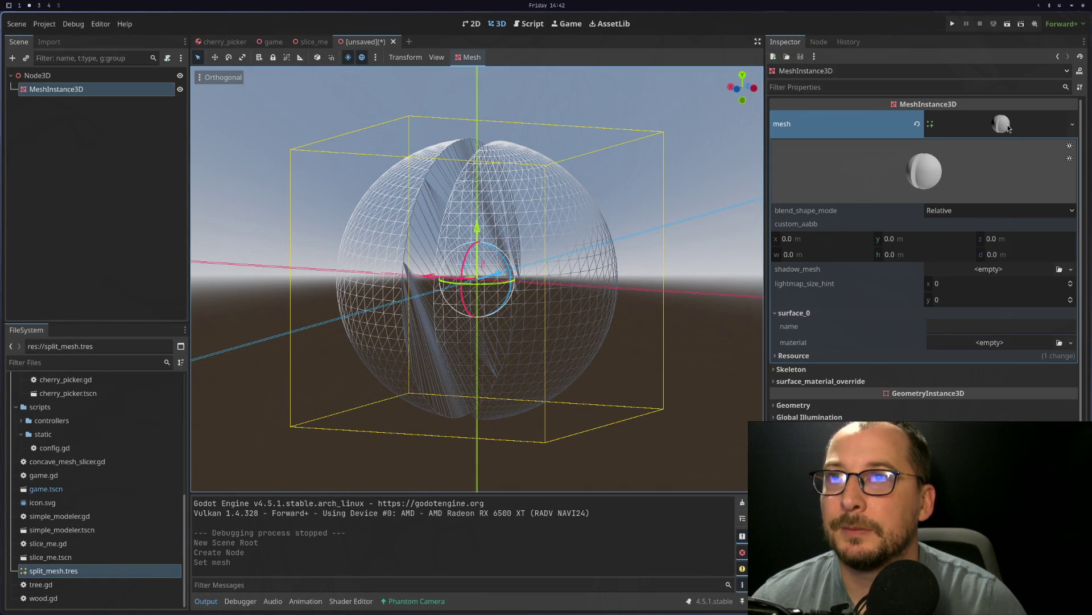
{"action": "key", "text": "super+4"}
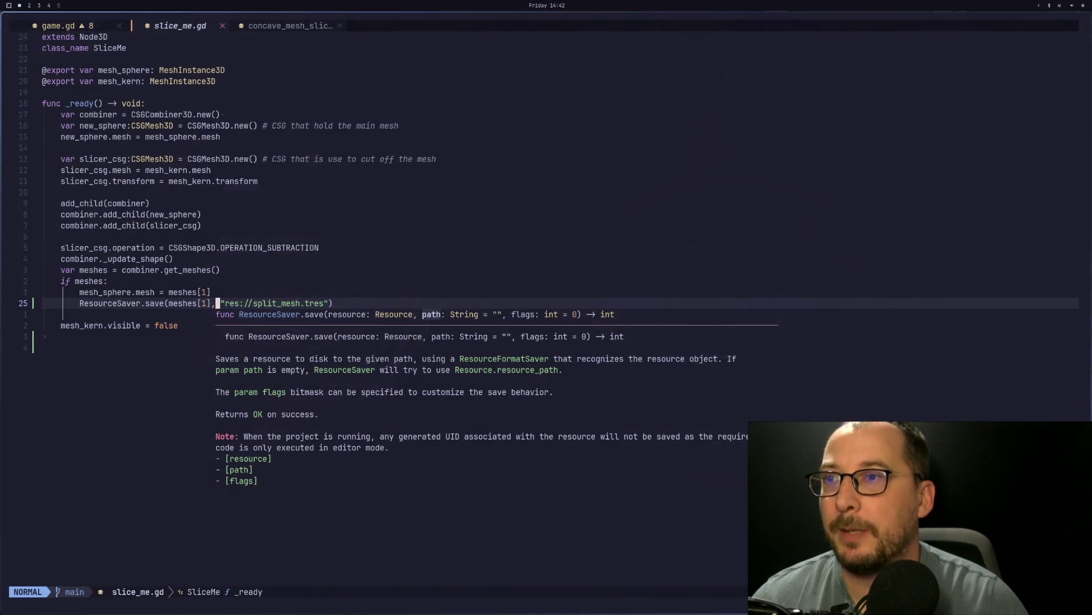
{"action": "key", "text": "super+3"}
Step: Open the ArrayMesh reference at get_blend_shape_count, then go to slice_me.gd's get_meshes() line
{"action": "left_click", "coordinate": [649, 228]}
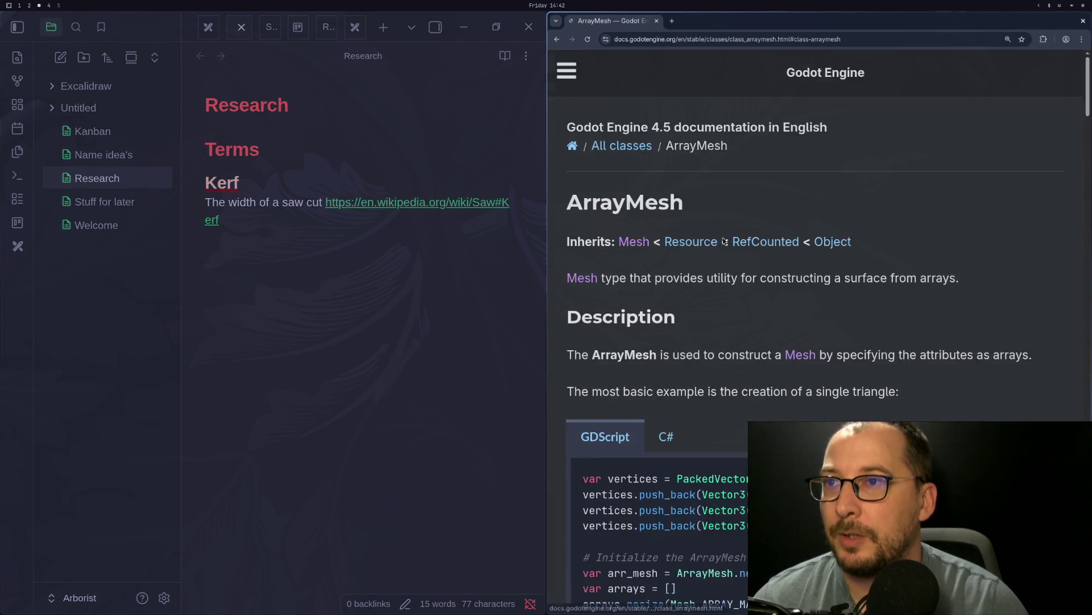
{"action": "scroll", "coordinate": [695, 184], "scroll_direction": "down", "scroll_amount": 10}
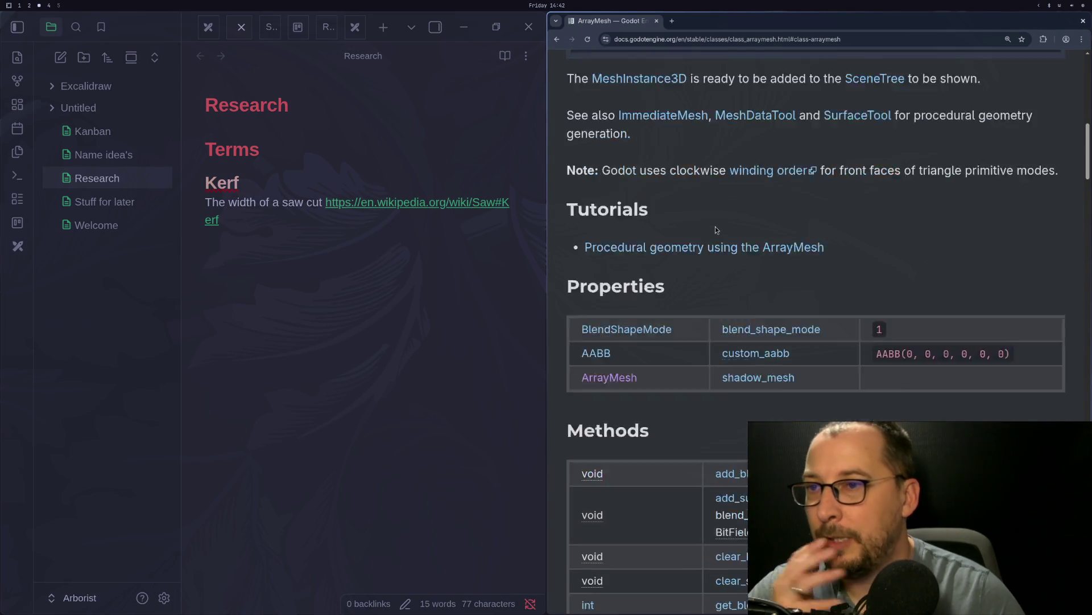
{"action": "scroll", "coordinate": [710, 246], "scroll_direction": "down", "scroll_amount": 2}
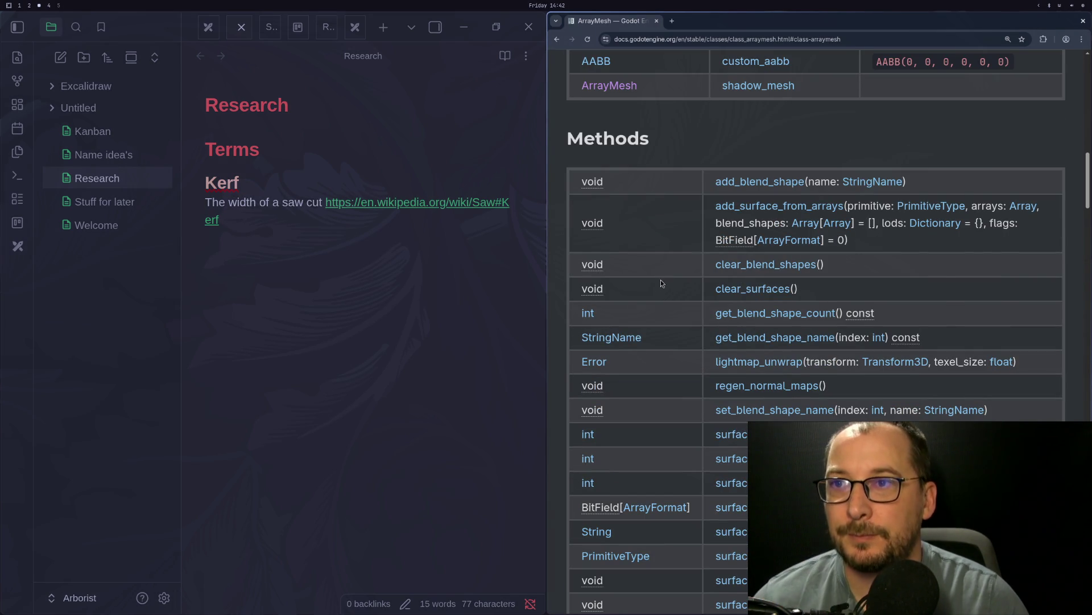
{"action": "left_click", "coordinate": [739, 314]}
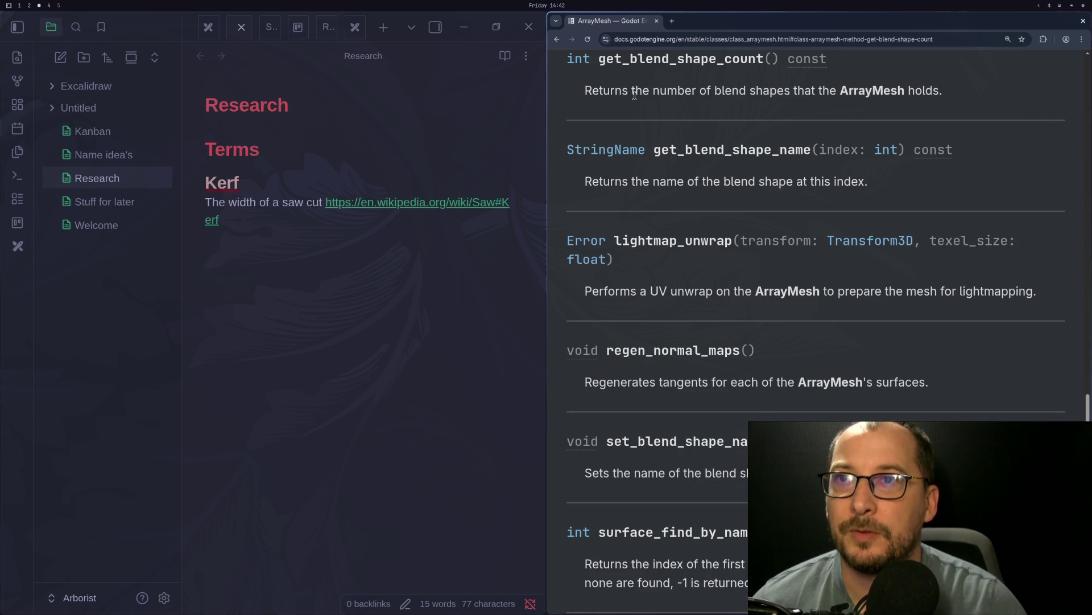
{"action": "key", "text": "super+1"}
{"action": "left_click", "coordinate": [412, 272]}
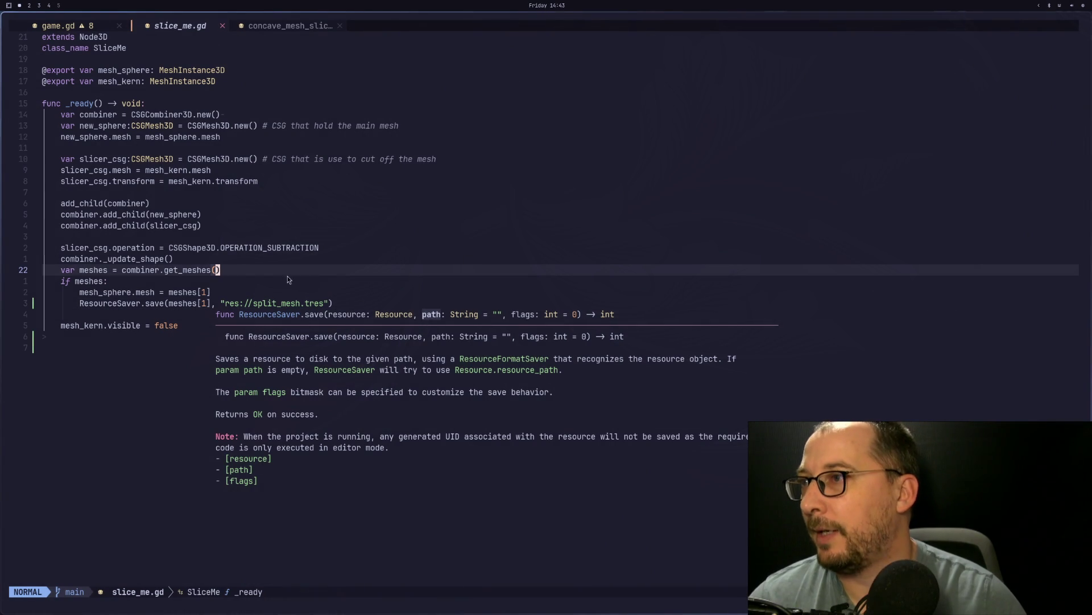
Step: Add print(meshes[1].get_blended_shape_count()) below the meshes[1] line and save slice_me.gd
{"action": "left_click", "coordinate": [259, 302]}
{"action": "left_click", "coordinate": [257, 293]}
{"action": "key", "text": "A"}
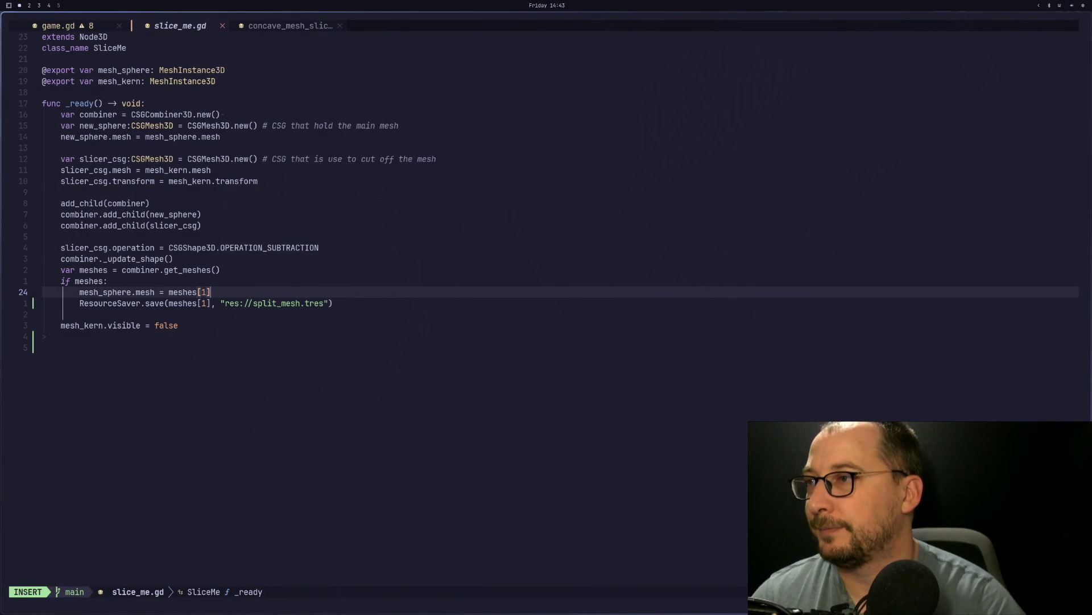
{"action": "key", "text": "Return"}
{"action": "type", "text": "print)"}
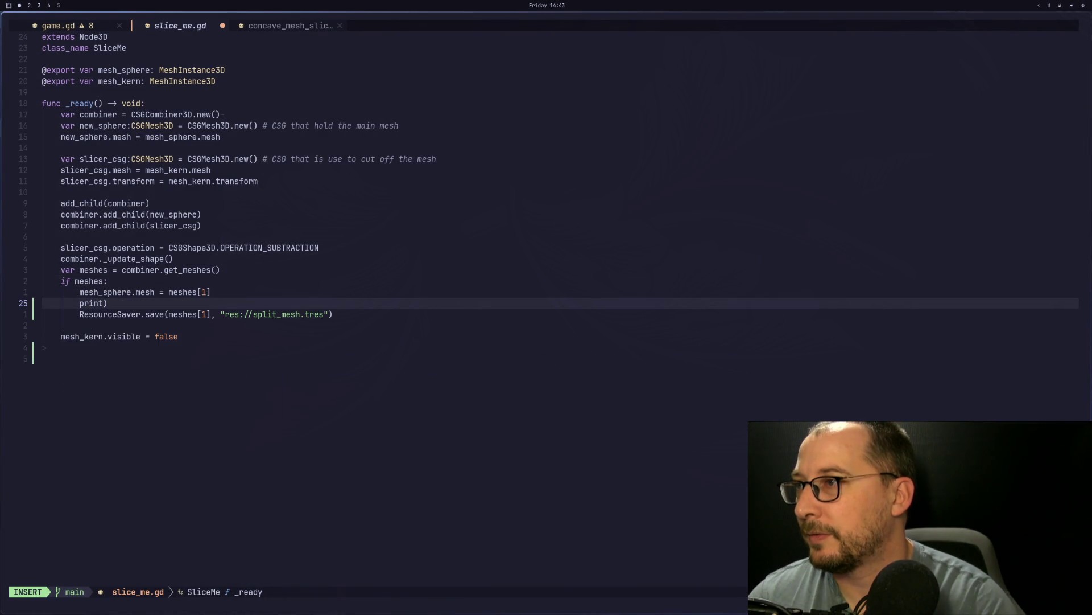
{"action": "type", "text": "(meshes"}
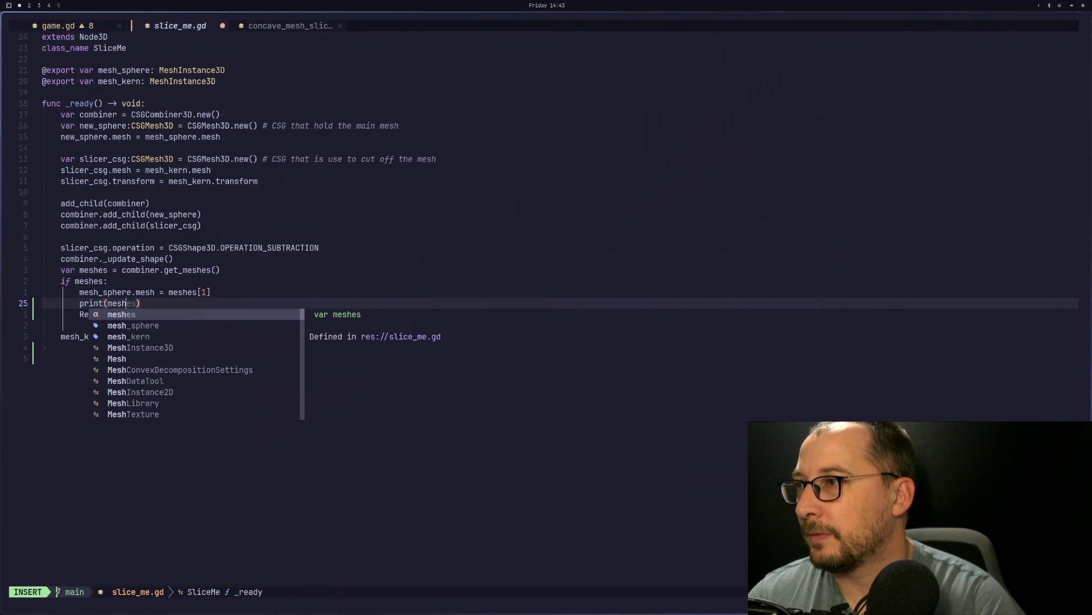
{"action": "type", "text": "[1"}
{"action": "key", "text": "Escape"}
{"action": "type", "text": "la.get_blen"}
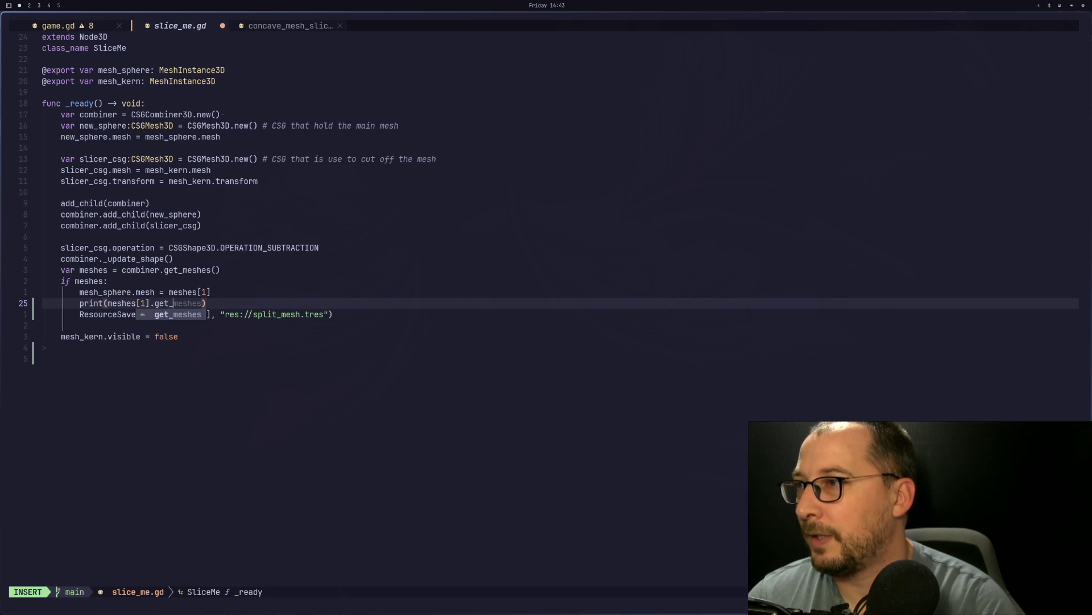
{"action": "type", "text": "ded"}
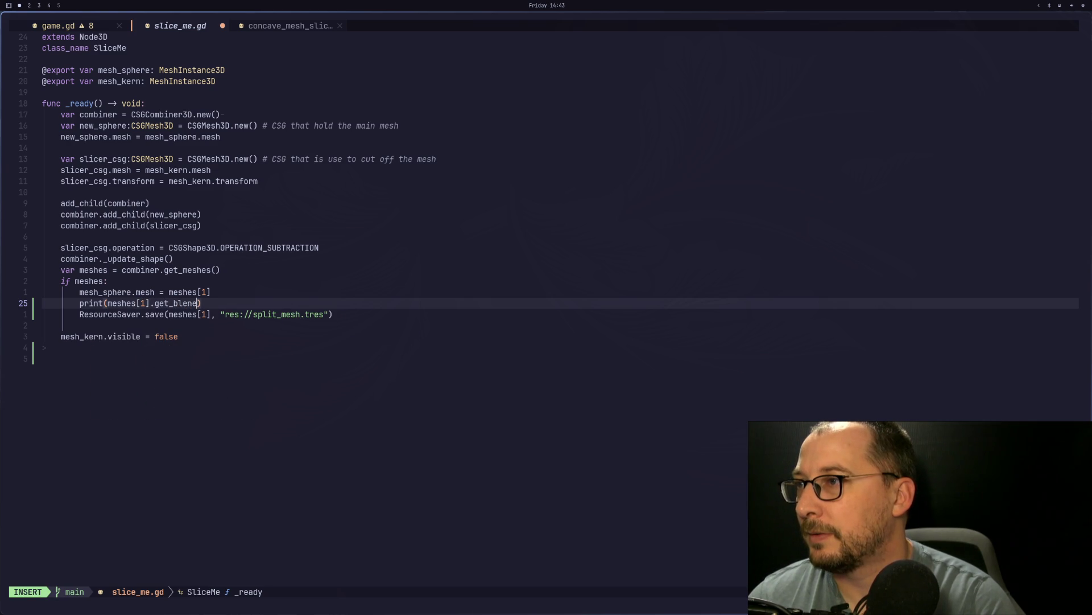
{"action": "type", "text": "_shape"}
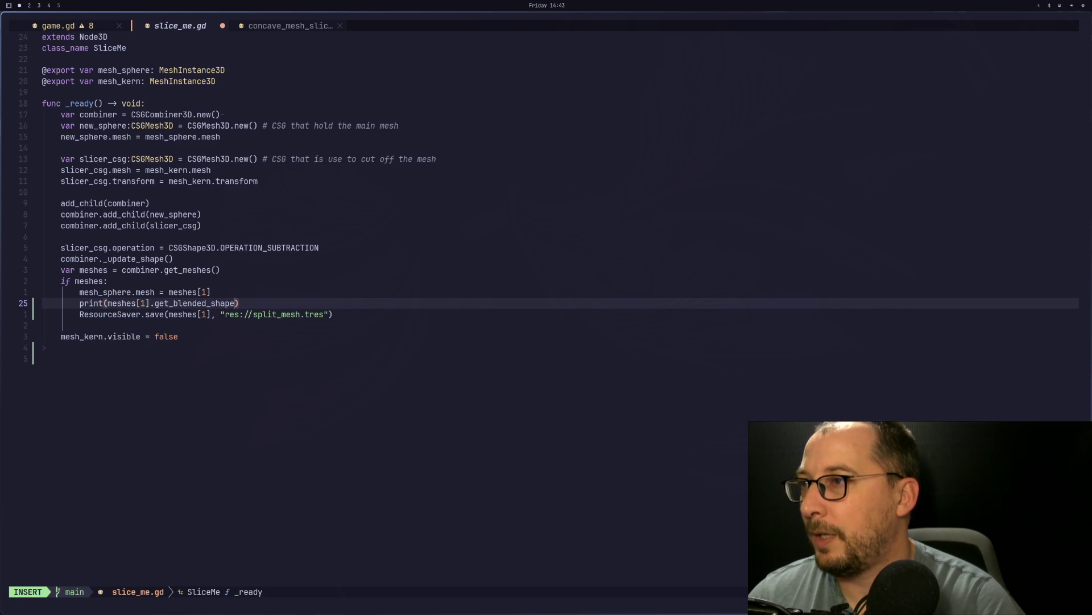
{"action": "type", "text": "_"}
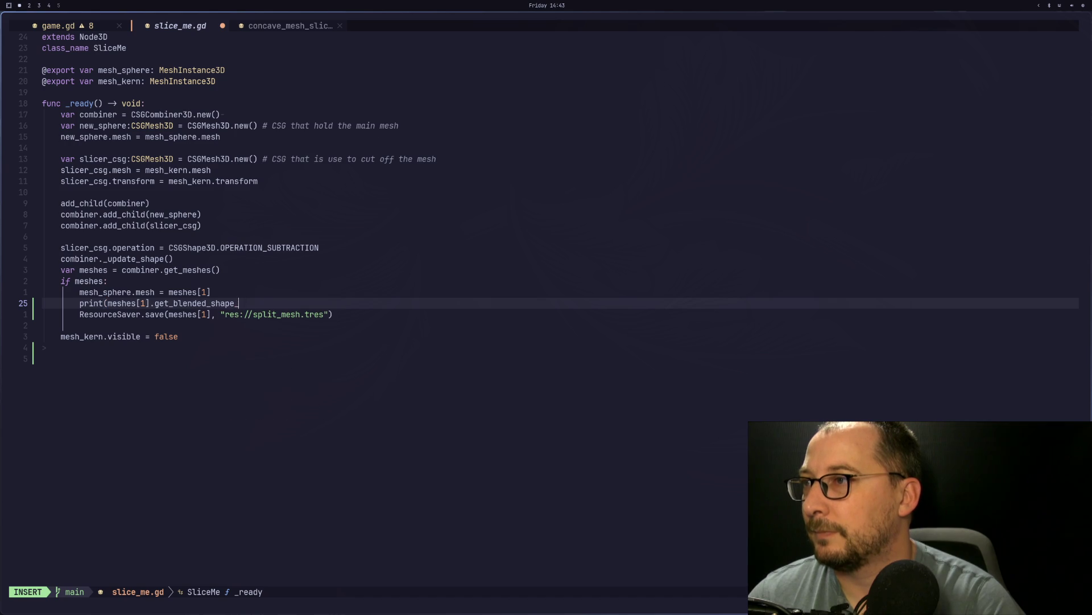
{"action": "type", "text": "()"}
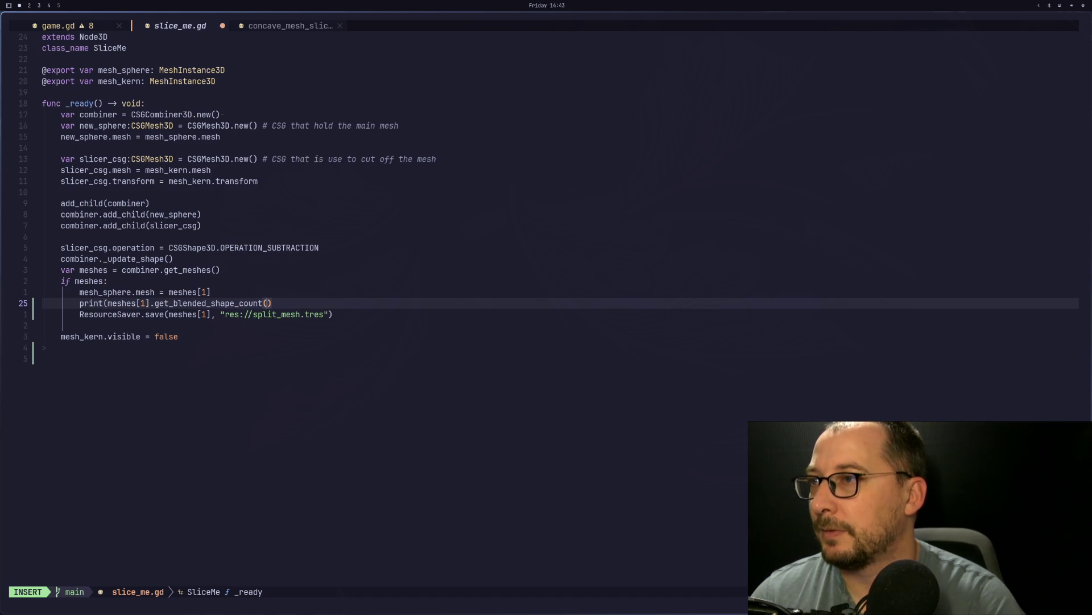
{"action": "key", "text": "Escape"}
{"action": "type", "text": ":w"}
{"action": "key", "text": "Return"}
{"action": "key", "text": "super+2"}
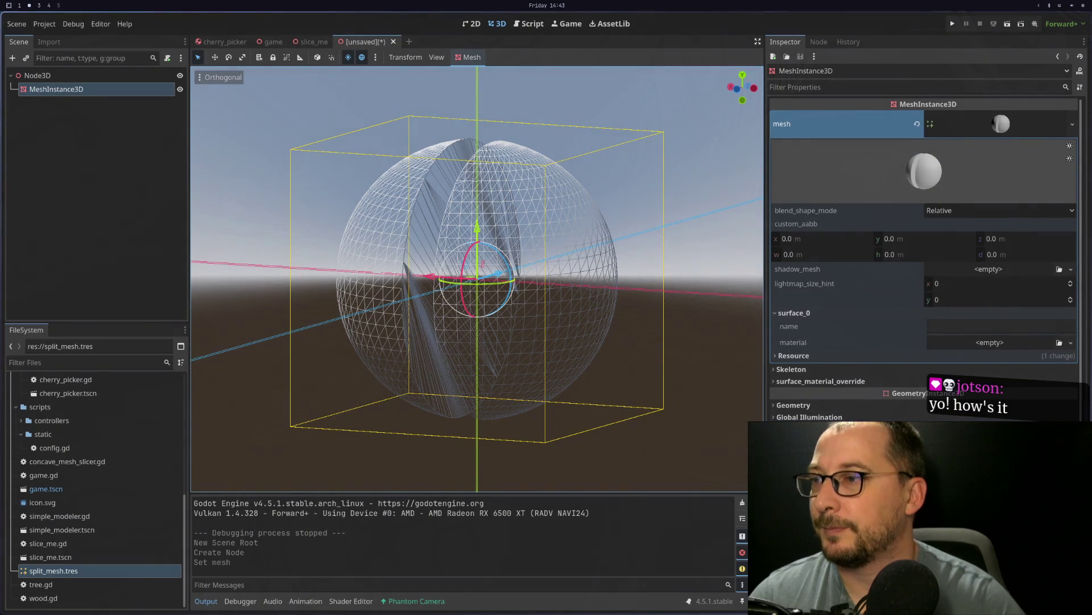
Step: Run the slice_me scene from its tab
{"action": "left_click", "coordinate": [319, 43]}
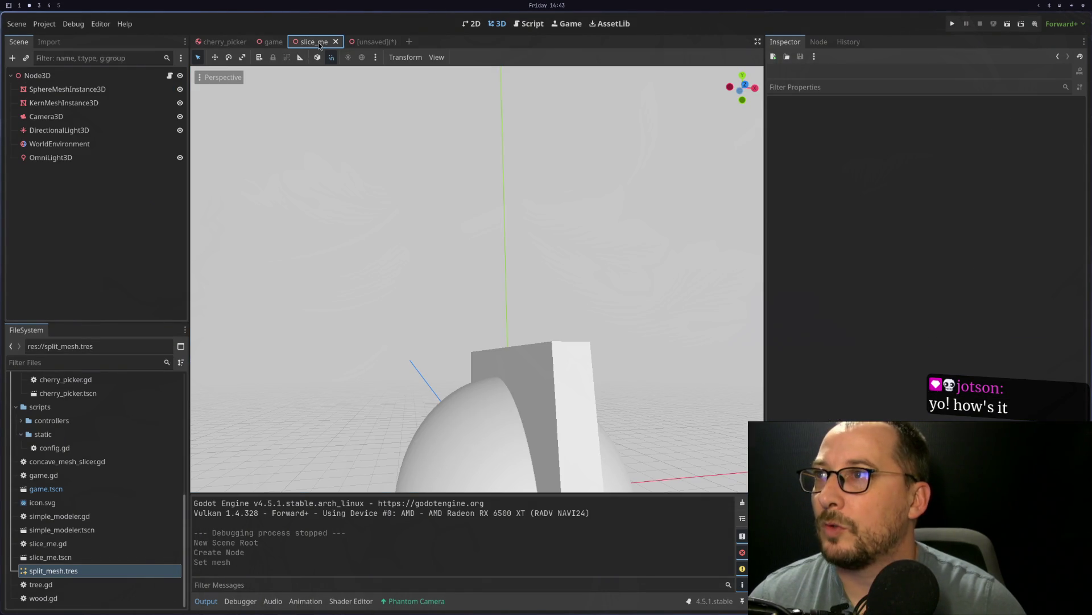
{"action": "left_click", "coordinate": [1007, 25]}
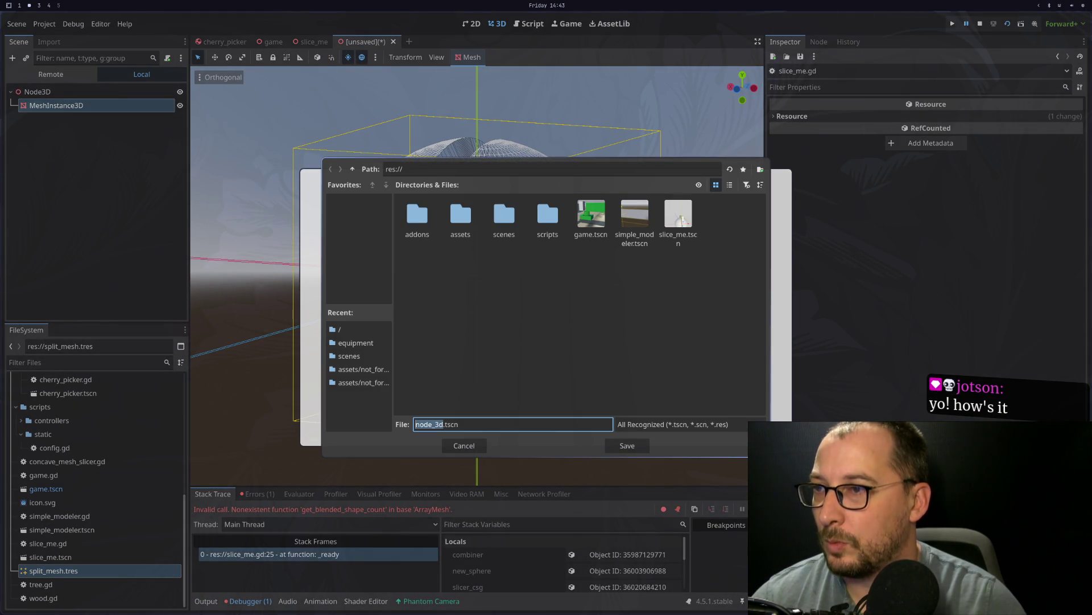
{"action": "key", "text": "super+1"}
{"action": "key", "text": "super+3"}
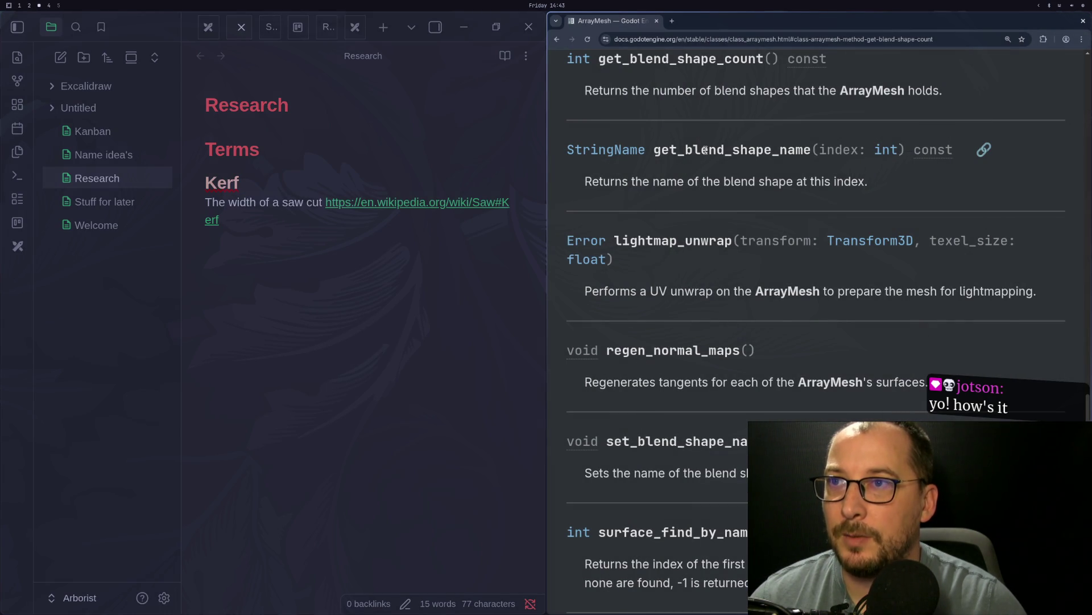
Step: Correct the method name to get_blend_shape_count and save slice_me.gd
{"action": "key", "text": "super+1"}
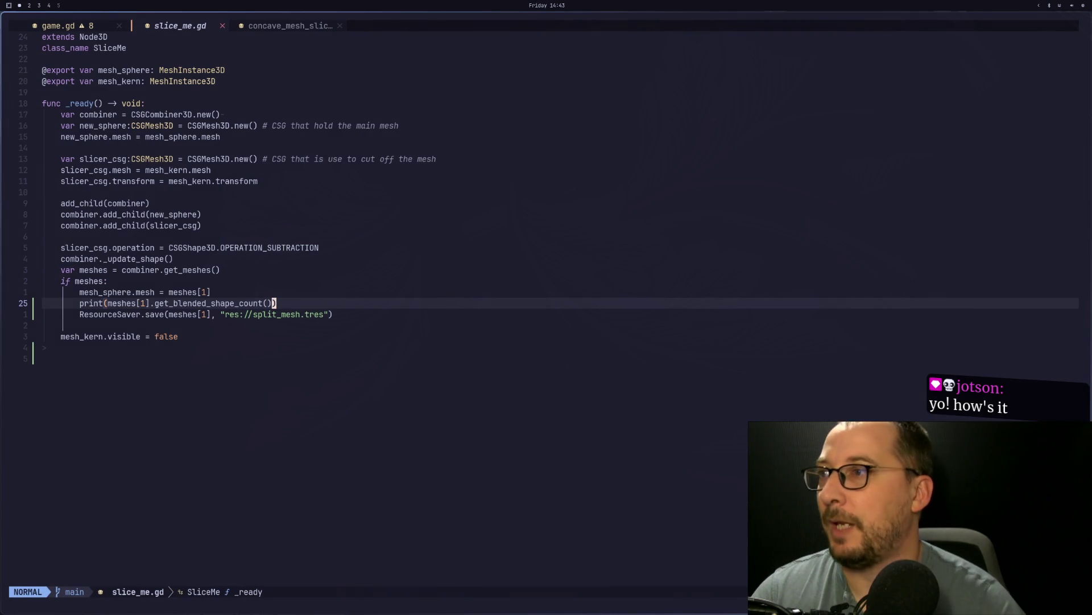
{"action": "key", "text": "shift+f"}
{"action": "key", "text": "d"}
{"action": "key", "text": "s"}
{"action": "key", "text": "Escape"}
{"action": "key", "text": "ctrl+s"}
Step: Stop the game, close the unsaved scene with Don't Save, and rerun slice_me
{"action": "key", "text": "super+2"}
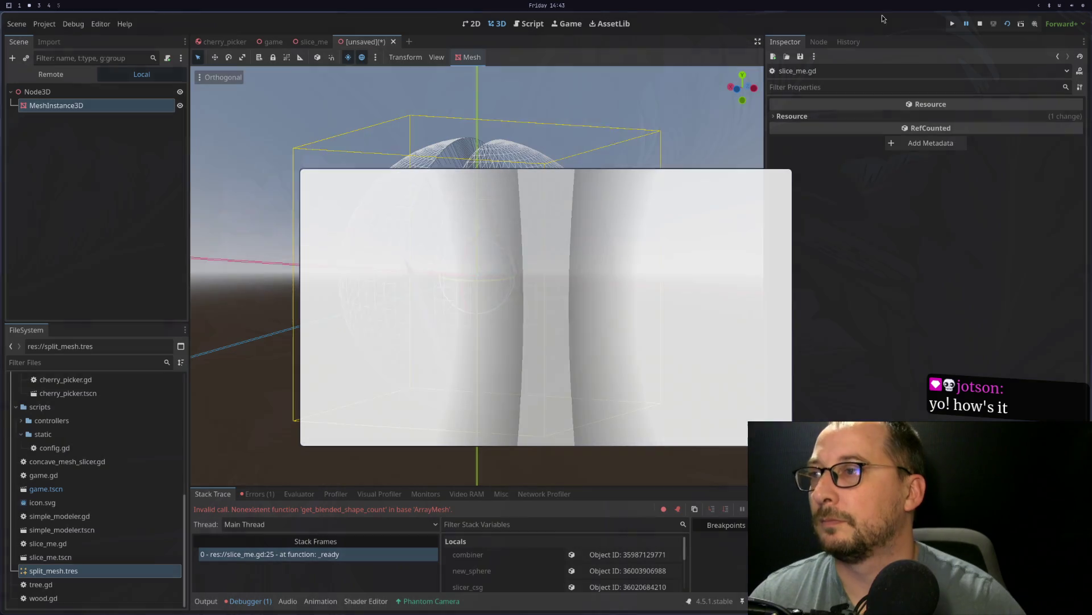
{"action": "left_click", "coordinate": [979, 24]}
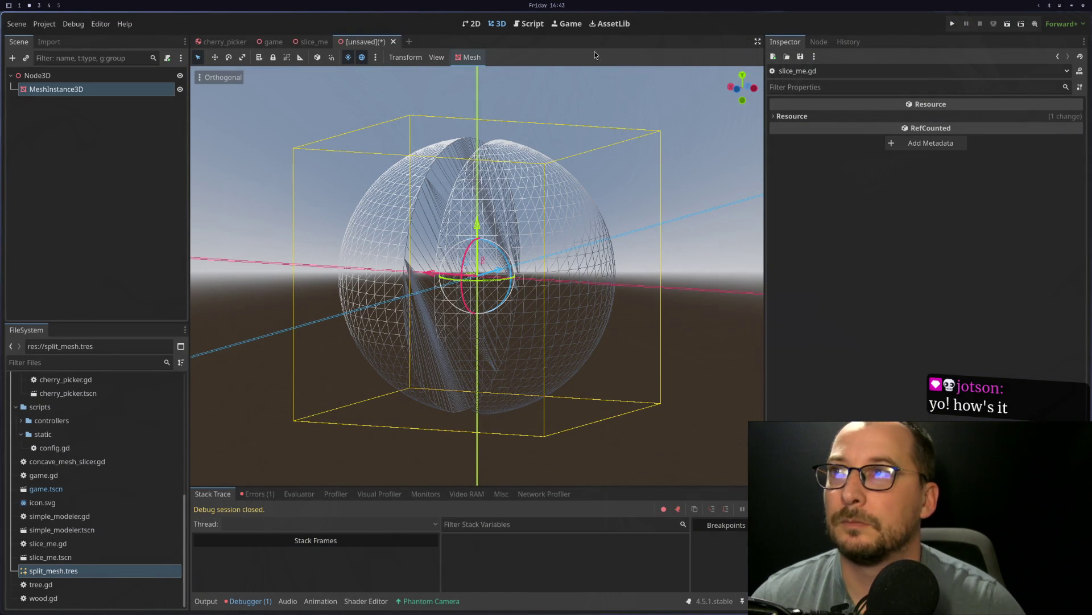
{"action": "left_click", "coordinate": [392, 42]}
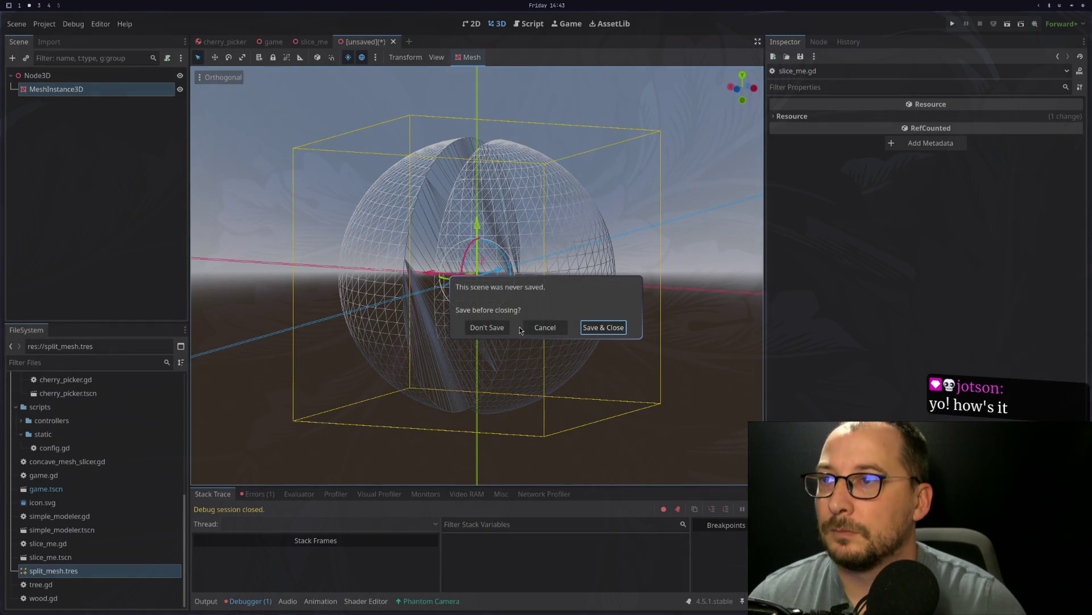
{"action": "left_click", "coordinate": [492, 328]}
{"action": "left_click", "coordinate": [1010, 25]}
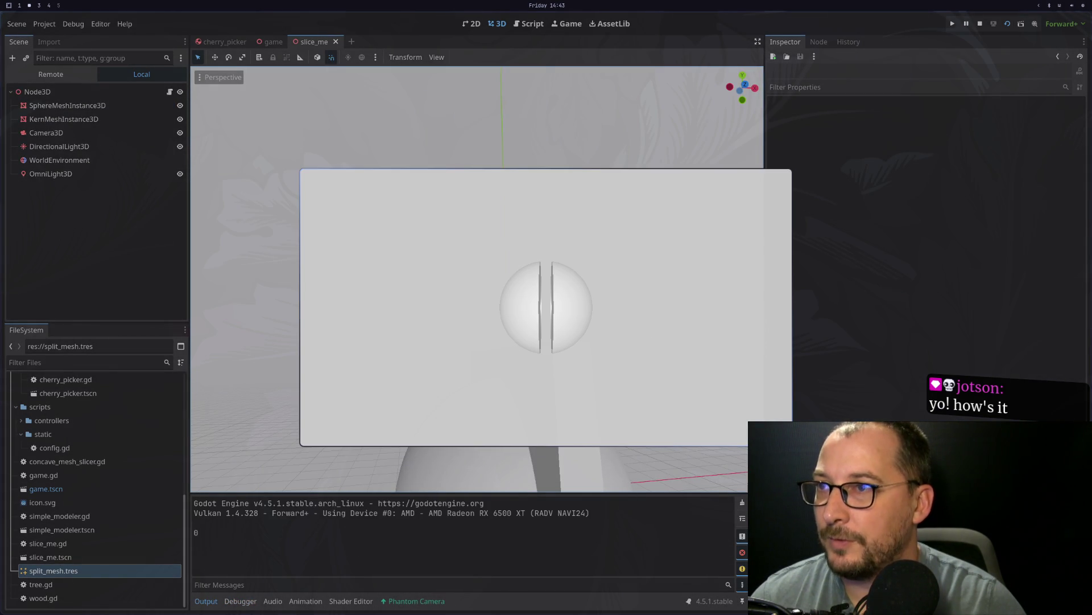
{"action": "key", "text": "Escape"}
{"action": "key", "text": "super+3"}
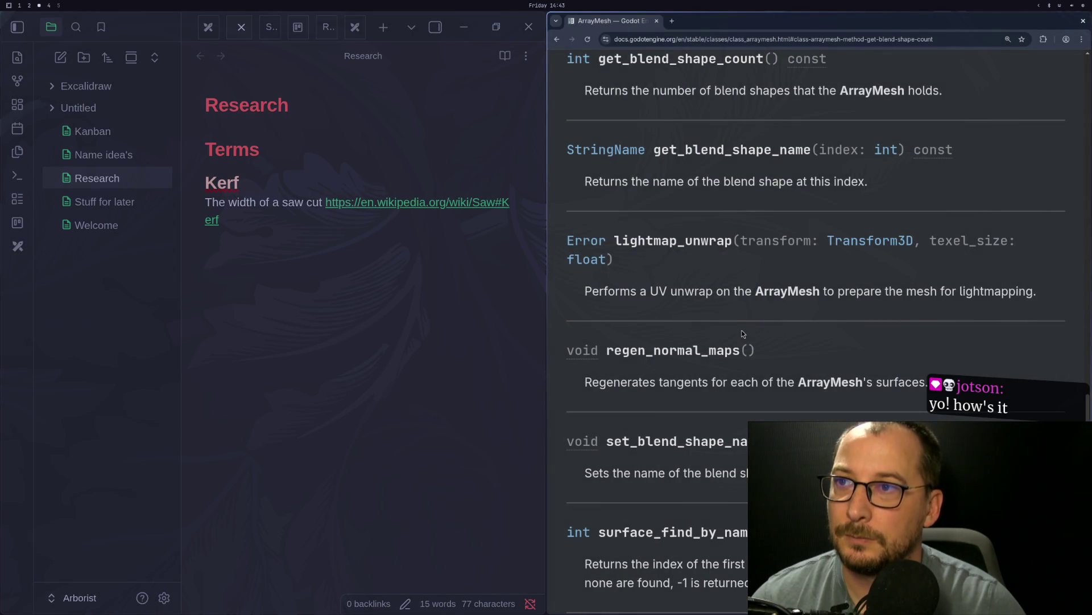
Step: Scroll the ArrayMesh page up from its Methods table to the class description
{"action": "scroll", "coordinate": [742, 330], "scroll_direction": "up", "scroll_amount": 15}
{"action": "scroll", "coordinate": [752, 387], "scroll_direction": "up", "scroll_amount": 15}
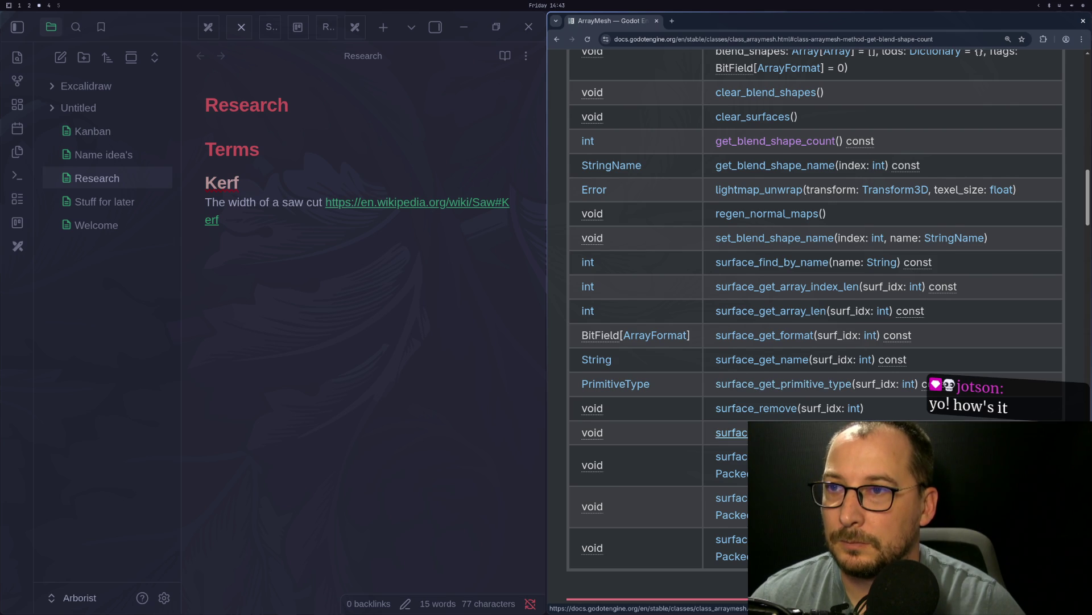
{"action": "scroll", "coordinate": [740, 427], "scroll_direction": "up", "scroll_amount": 5}
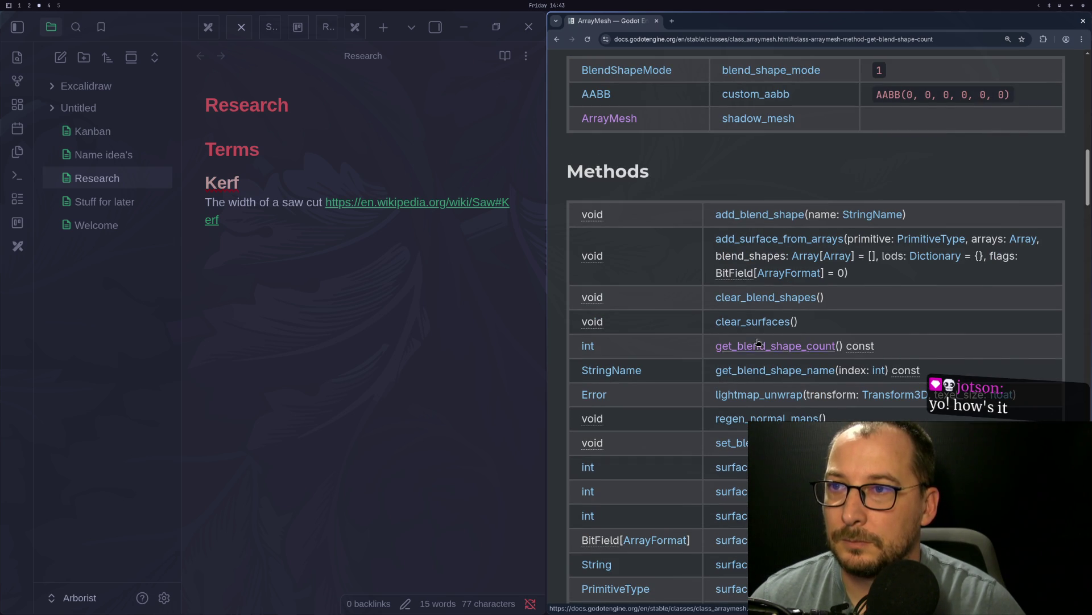
{"action": "scroll", "coordinate": [759, 342], "scroll_direction": "up", "scroll_amount": 1}
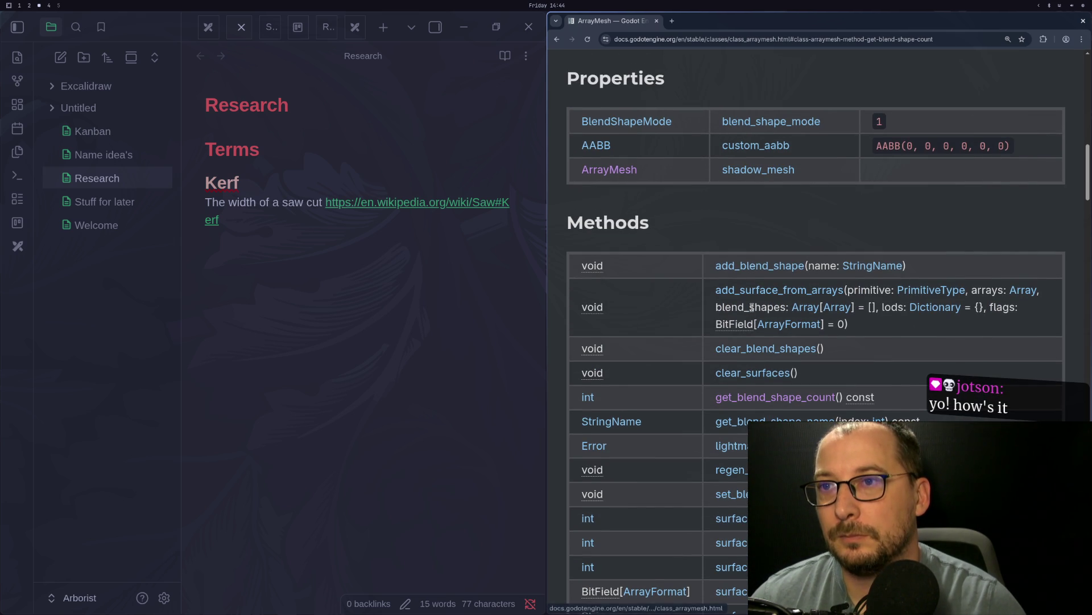
{"action": "scroll", "coordinate": [747, 292], "scroll_direction": "up", "scroll_amount": 3}
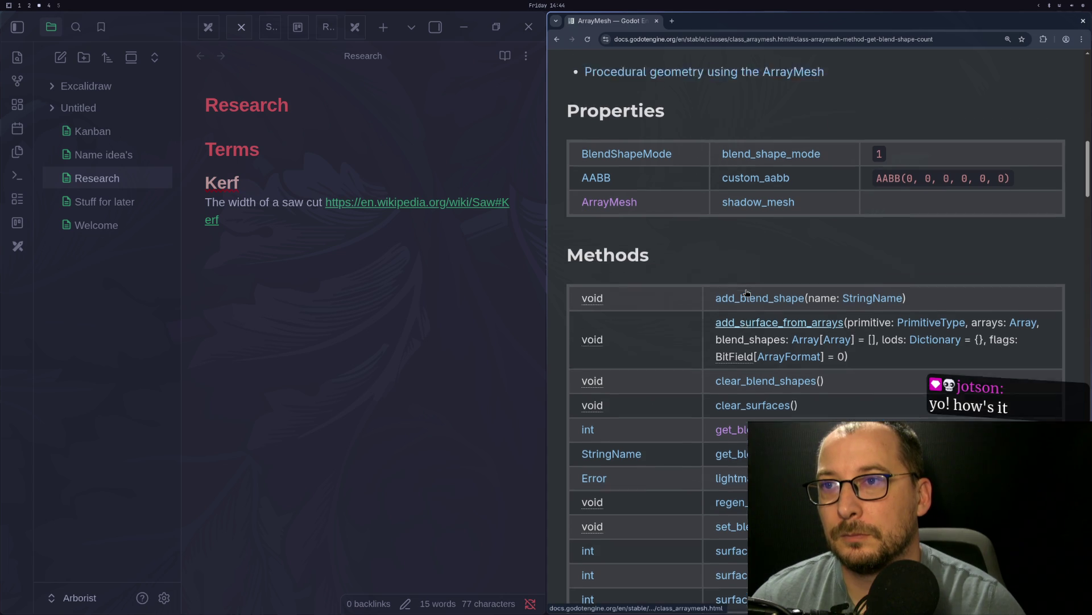
{"action": "scroll", "coordinate": [746, 335], "scroll_direction": "up", "scroll_amount": 3}
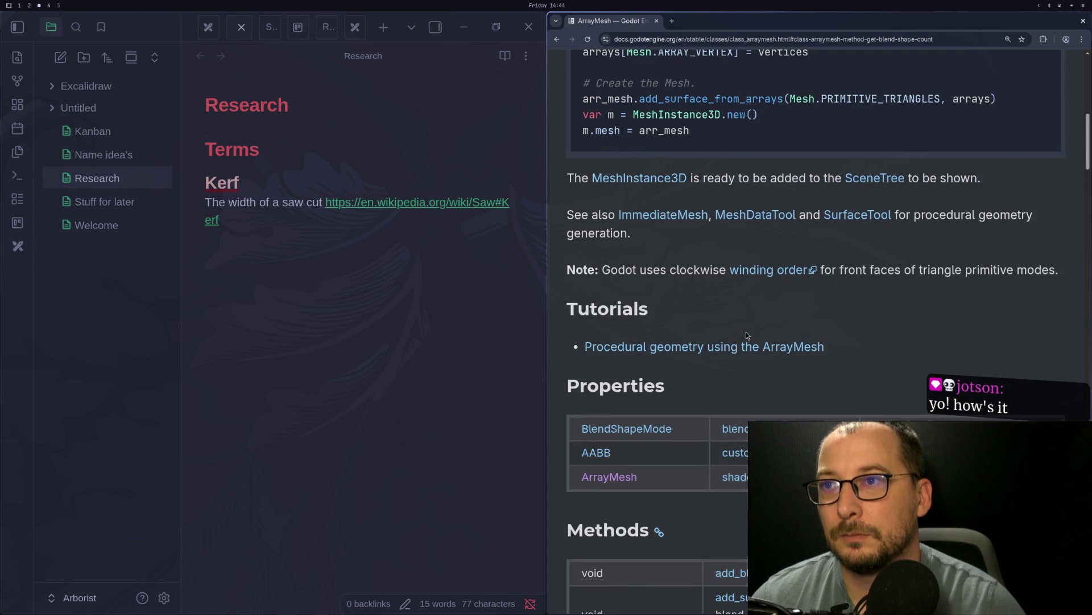
{"action": "scroll", "coordinate": [746, 335], "scroll_direction": "up", "scroll_amount": 2}
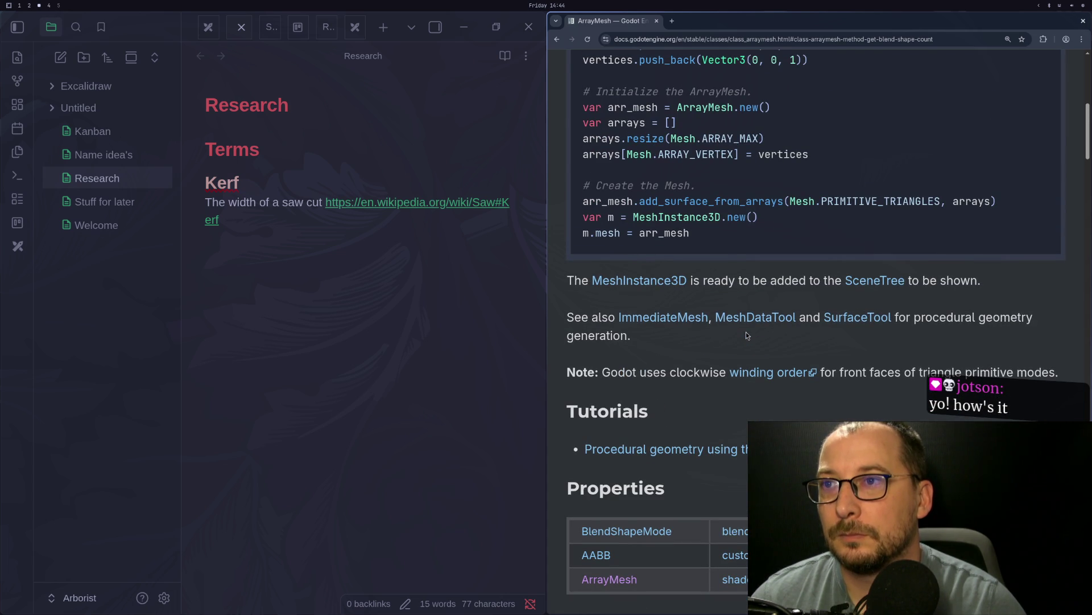
{"action": "scroll", "coordinate": [747, 336], "scroll_direction": "up", "scroll_amount": 2}
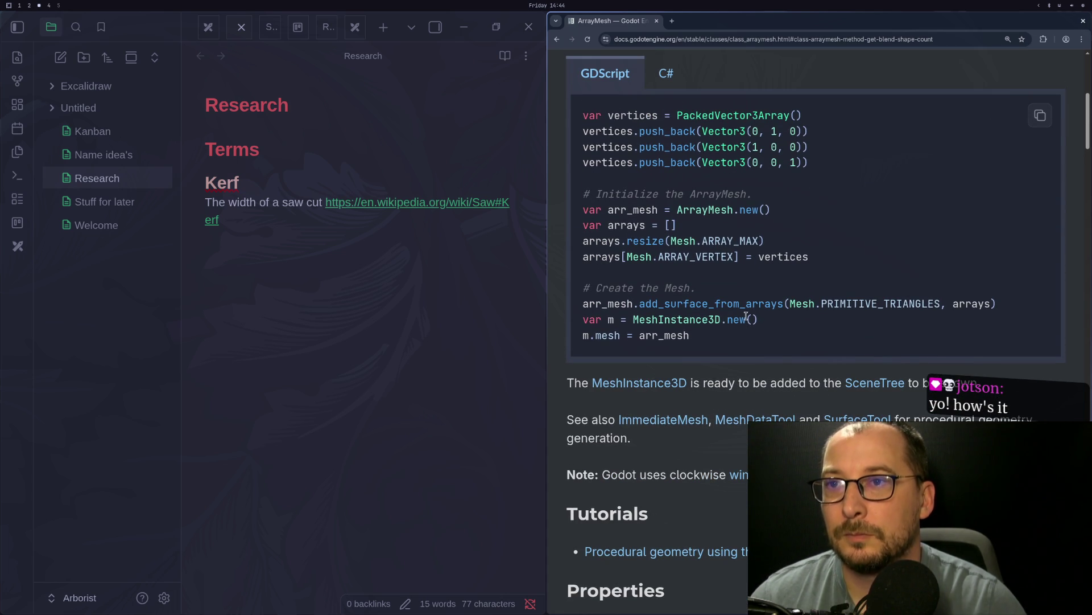
{"action": "scroll", "coordinate": [746, 316], "scroll_direction": "up", "scroll_amount": 6}
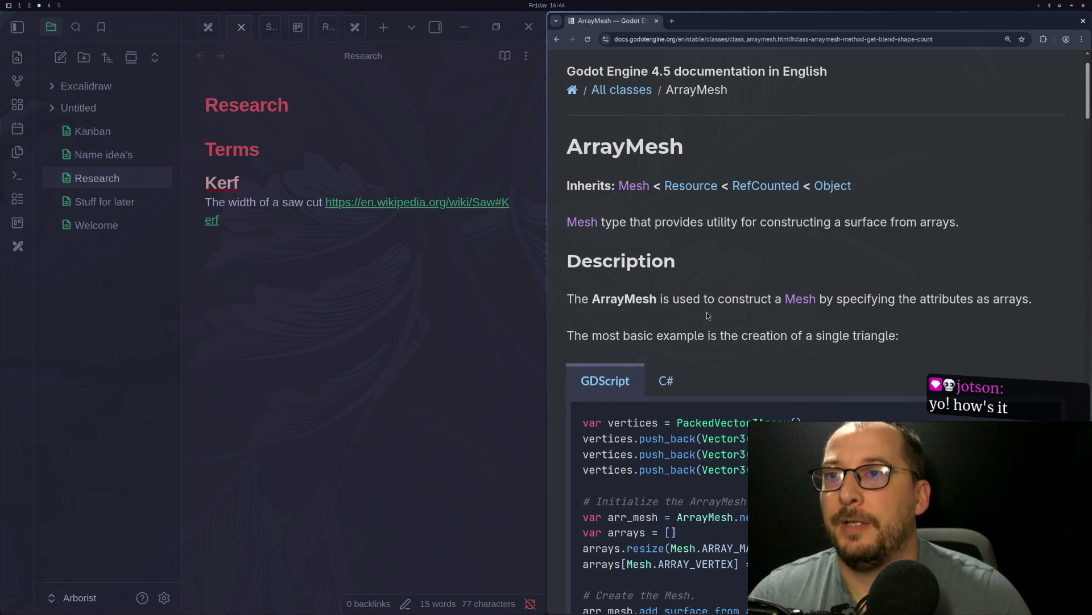
{"action": "key", "text": "super+1"}
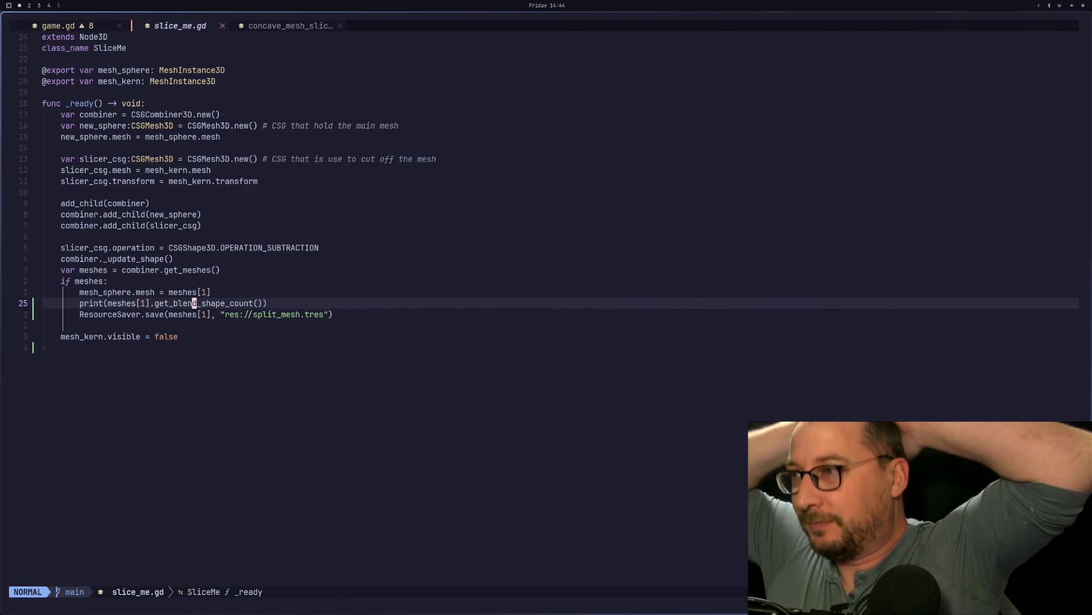
Step: Move KernMeshInstance3D up 5 m along Y and rerun slice_me
{"action": "key", "text": "super+2"}
{"action": "mouse_move", "coordinate": [715, 249]}
{"action": "left_mouse_down"}
{"action": "mouse_move", "coordinate": [573, 278]}
{"action": "mouse_move", "coordinate": [590, 239]}
{"action": "mouse_move", "coordinate": [604, 305]}
{"action": "mouse_move", "coordinate": [500, 334]}
{"action": "mouse_move", "coordinate": [583, 326]}
{"action": "mouse_move", "coordinate": [495, 322]}
{"action": "mouse_move", "coordinate": [475, 251]}
{"action": "mouse_move", "coordinate": [476, 241]}
{"action": "mouse_move", "coordinate": [481, 281]}
{"action": "mouse_move", "coordinate": [502, 151]}
{"action": "mouse_move", "coordinate": [497, 351]}
{"action": "mouse_move", "coordinate": [493, 267]}
{"action": "mouse_move", "coordinate": [488, 330]}
{"action": "left_mouse_up"}
{"action": "scroll", "coordinate": [582, 327], "scroll_direction": "down", "scroll_amount": 3}
{"action": "left_click", "coordinate": [489, 321]}
{"action": "left_click", "coordinate": [1005, 25]}
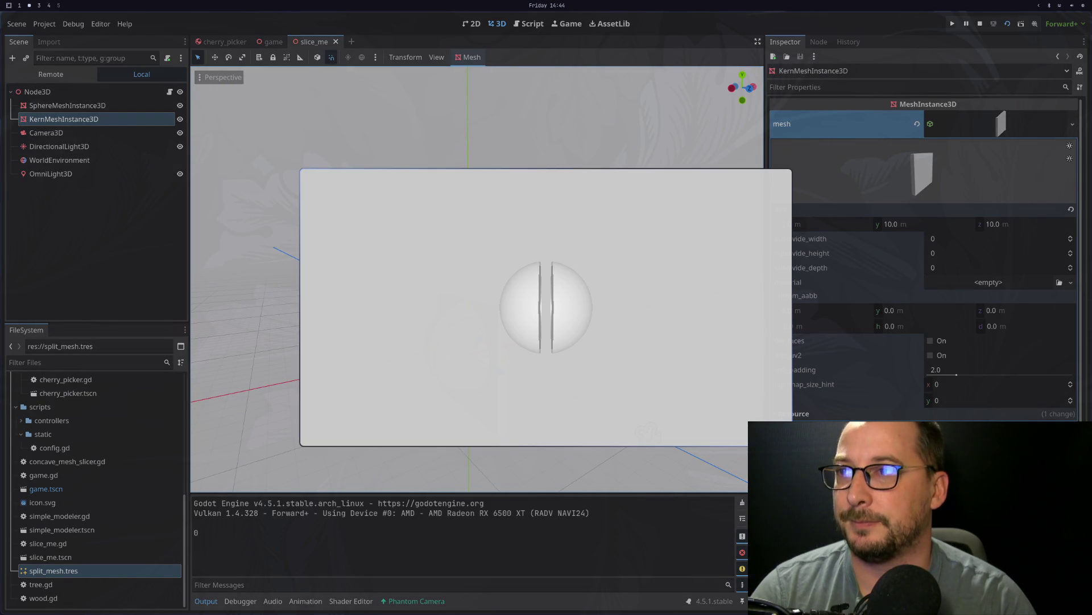
Step: Move the Camera3D closer to the sphere and set its field of view to 45
{"action": "key", "text": "Escape"}
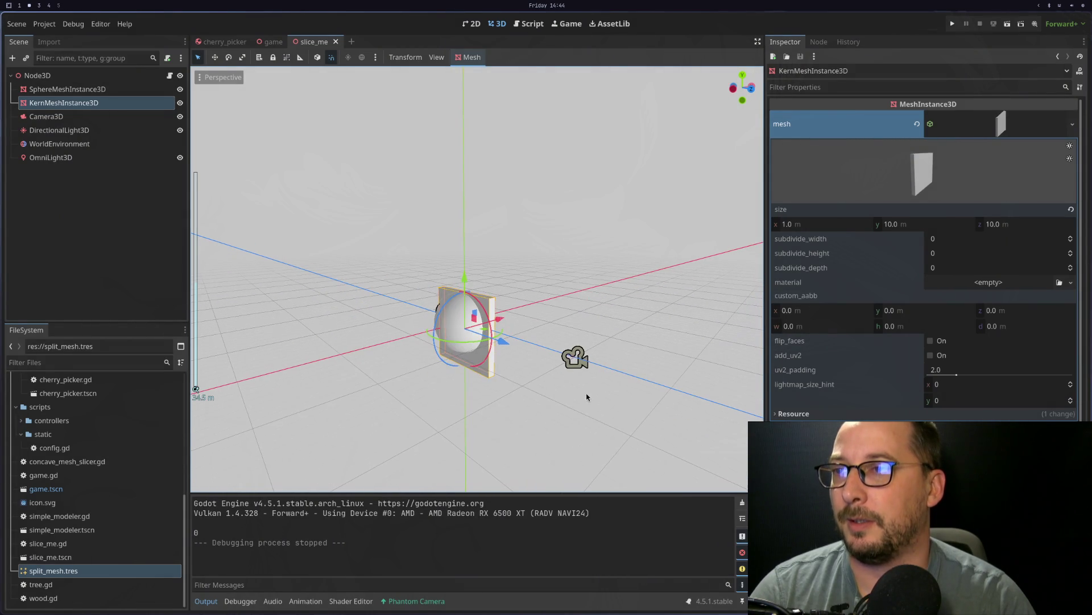
{"action": "left_click", "coordinate": [579, 359]}
{"action": "mouse_move", "coordinate": [628, 371]}
{"action": "left_mouse_down"}
{"action": "mouse_move", "coordinate": [452, 410]}
{"action": "mouse_move", "coordinate": [503, 389]}
{"action": "mouse_move", "coordinate": [464, 448]}
{"action": "mouse_move", "coordinate": [430, 452]}
{"action": "mouse_move", "coordinate": [446, 450]}
{"action": "left_mouse_up"}
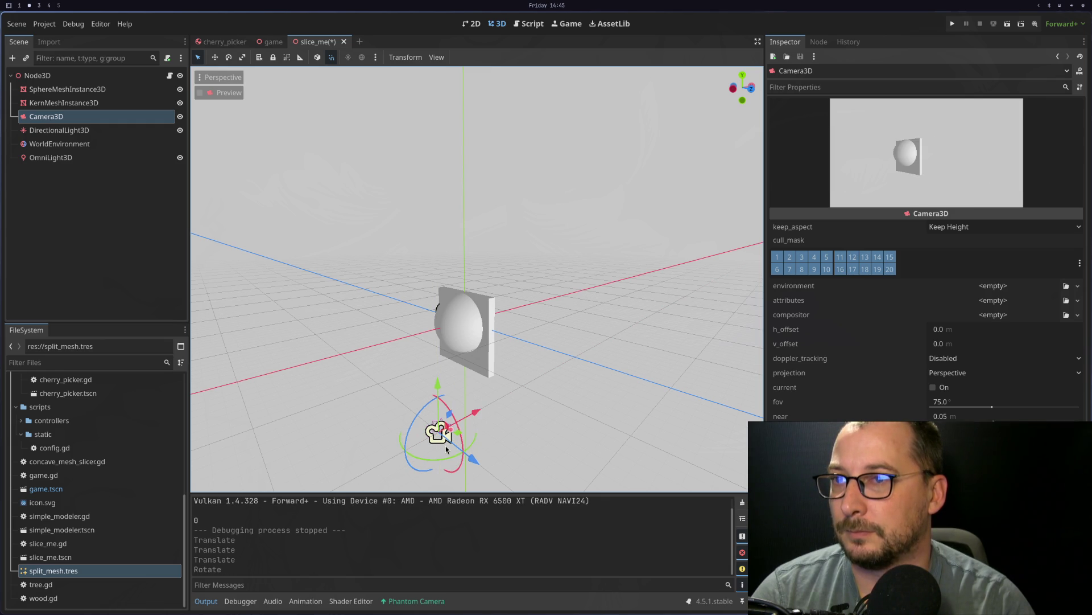
{"action": "left_click", "coordinate": [954, 407]}
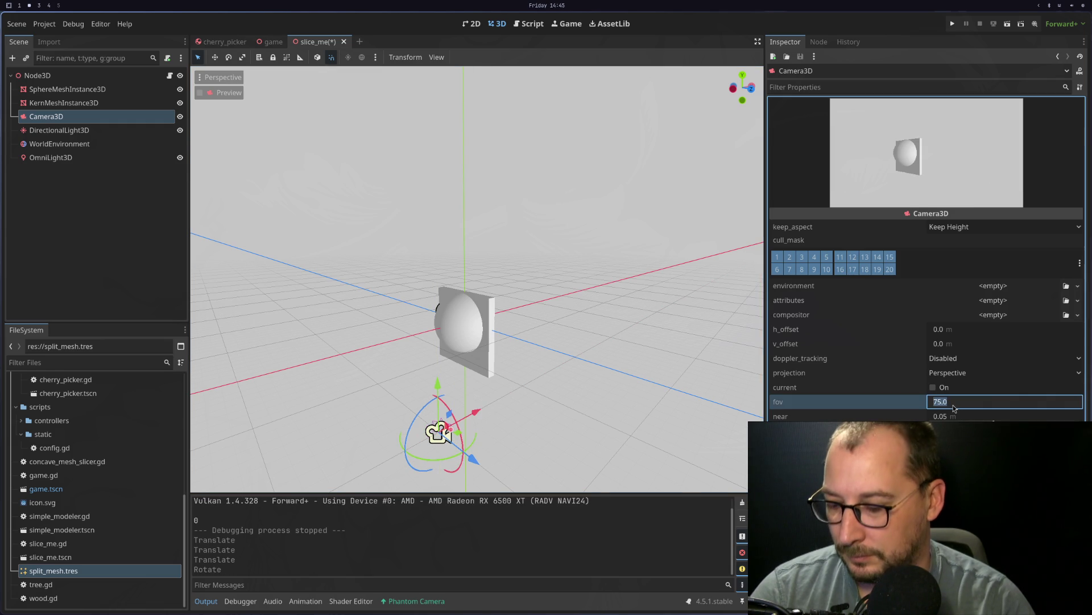
{"action": "type", "text": "45"}
{"action": "key", "text": "Tab"}
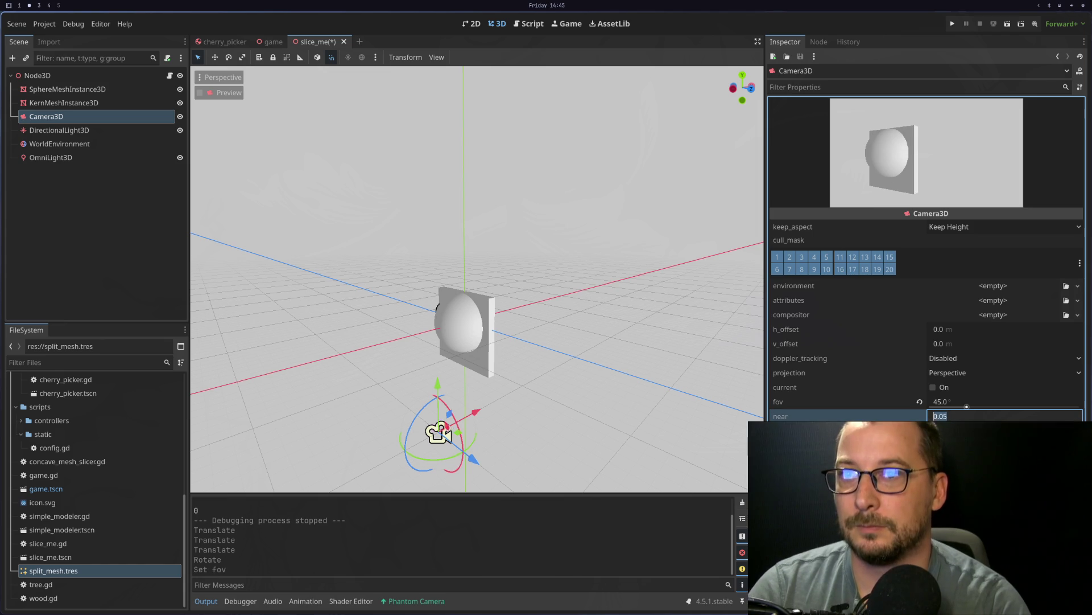
{"action": "left_click_drag", "start_coordinate": [471, 449], "coordinate": [478, 450]}
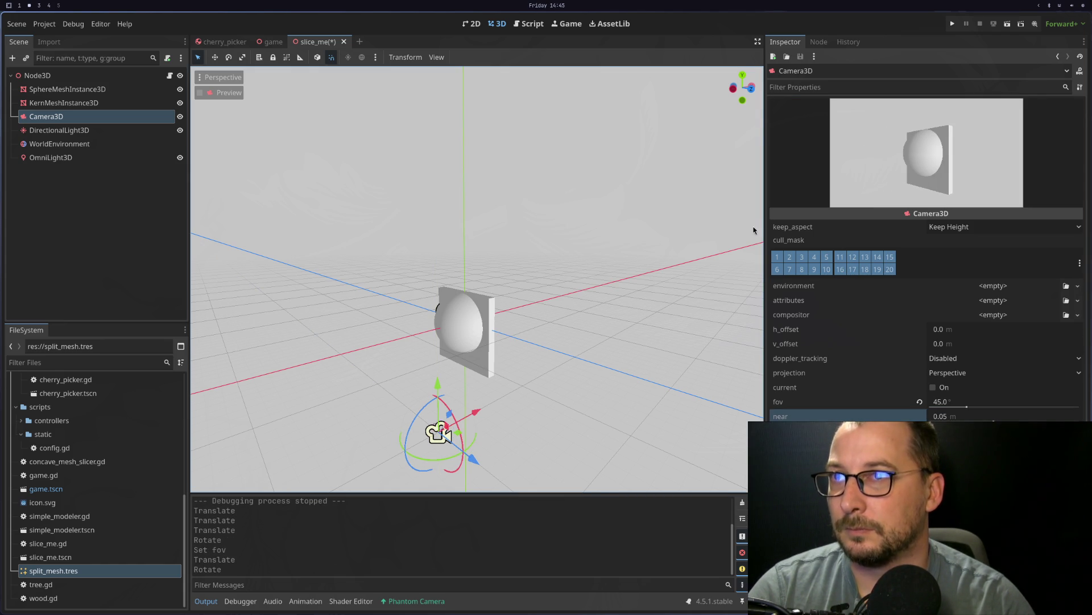
Step: Rerun the scene to check the new camera view, then return to Neovim
{"action": "left_click", "coordinate": [1006, 24]}
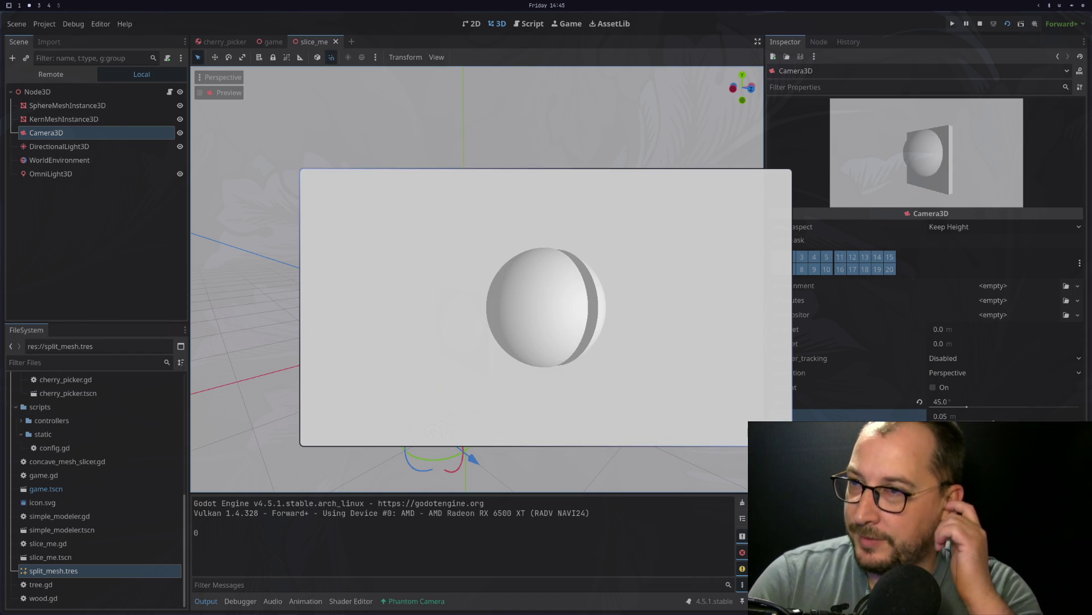
{"action": "key", "text": "F8"}
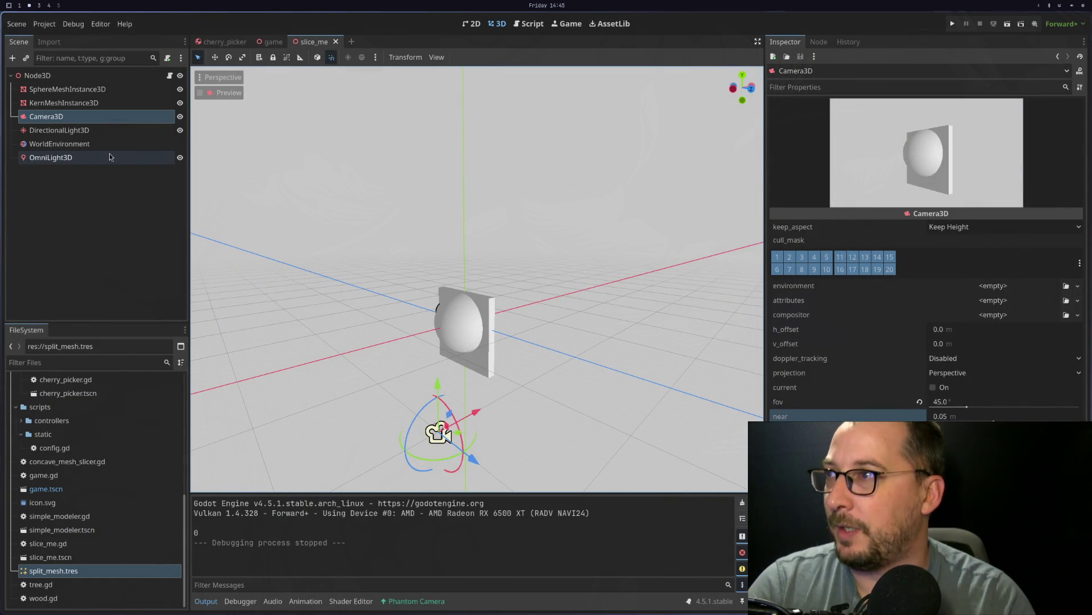
{"action": "key", "text": "super+1"}
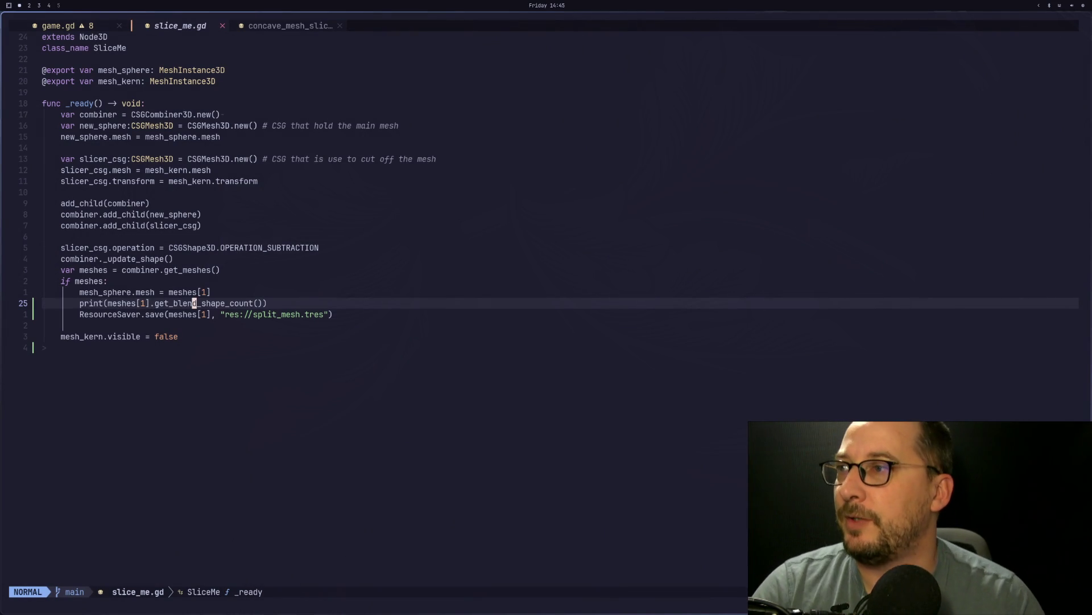
{"action": "key", "text": "super+2"}
{"action": "key", "text": "super+1"}
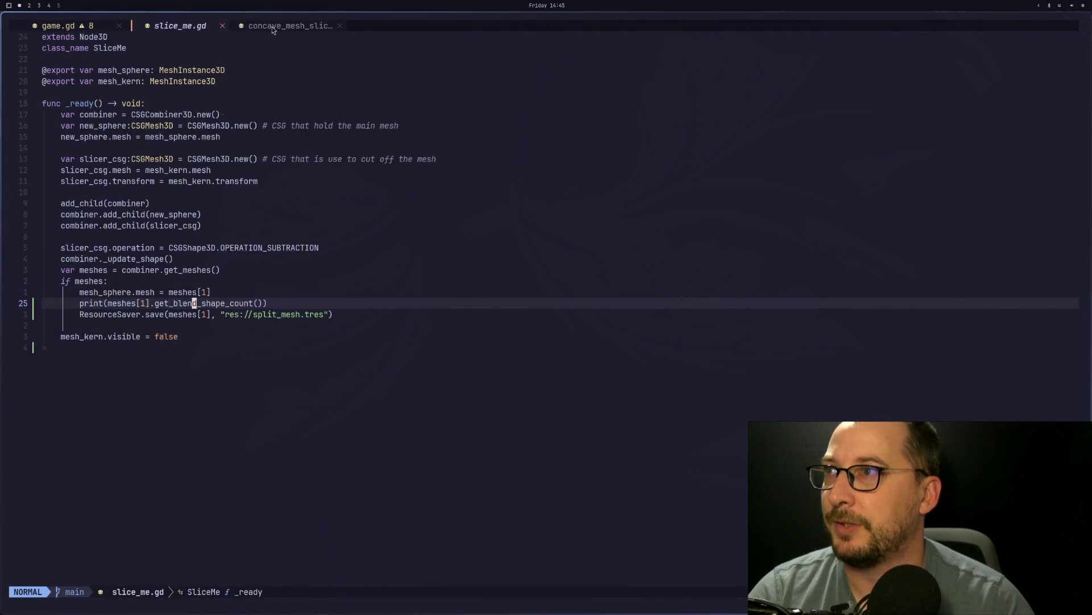
{"action": "left_click", "coordinate": [272, 26]}
{"action": "scroll", "coordinate": [253, 270], "scroll_direction": "up", "scroll_amount": 2}
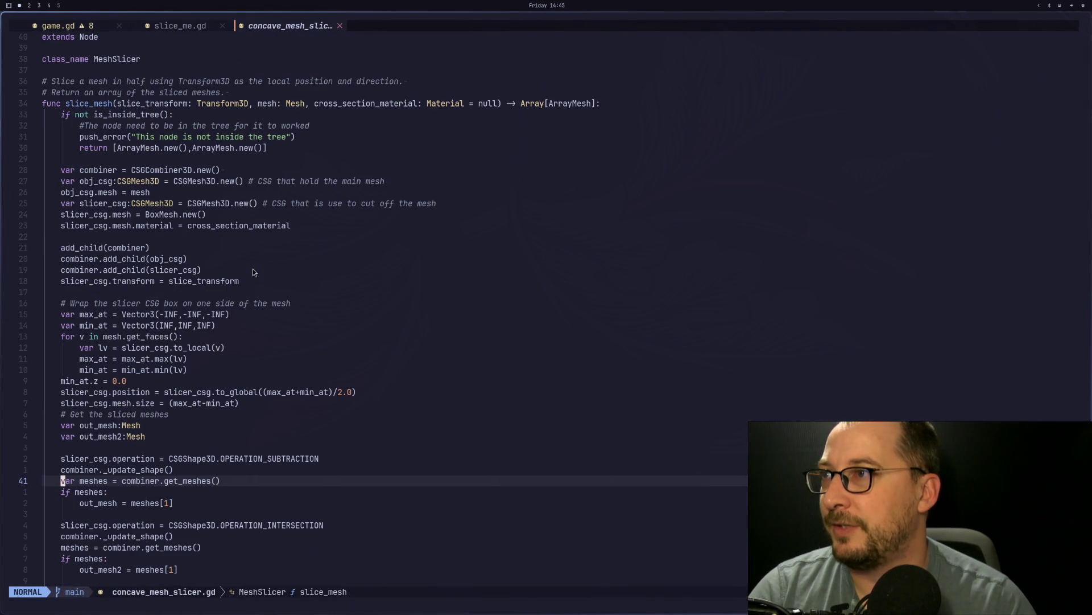
{"action": "scroll", "coordinate": [252, 268], "scroll_direction": "down", "scroll_amount": 10}
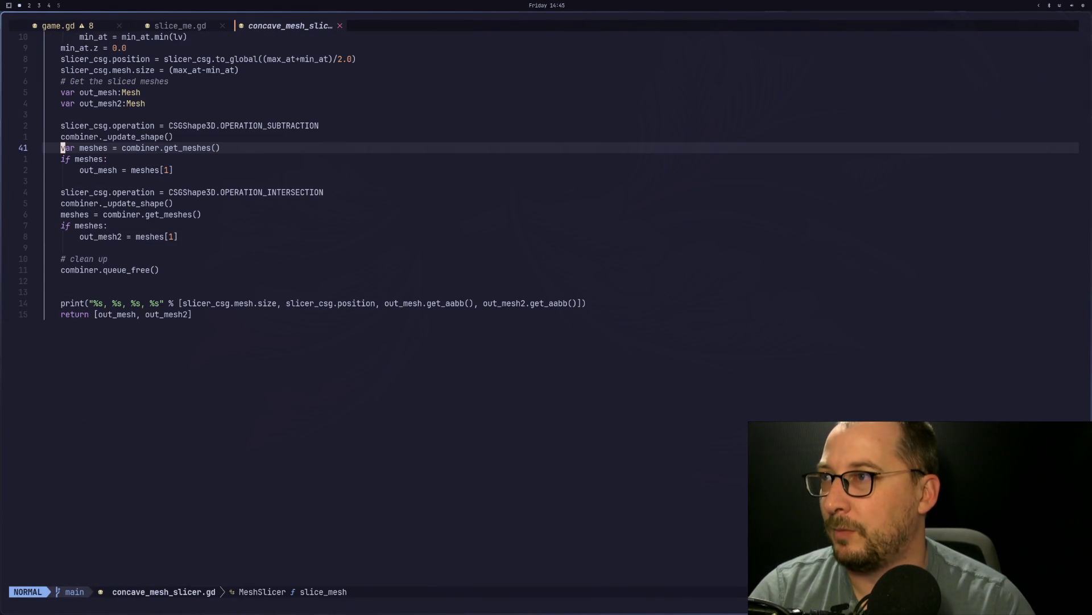
{"action": "left_click", "coordinate": [200, 26]}
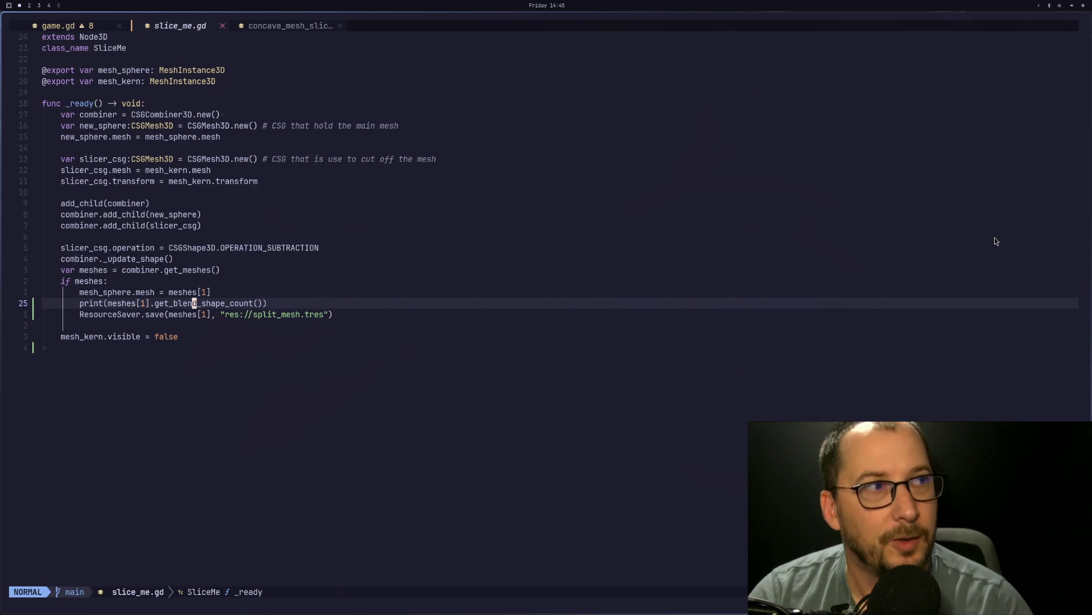
{"action": "key", "text": "super+4"}
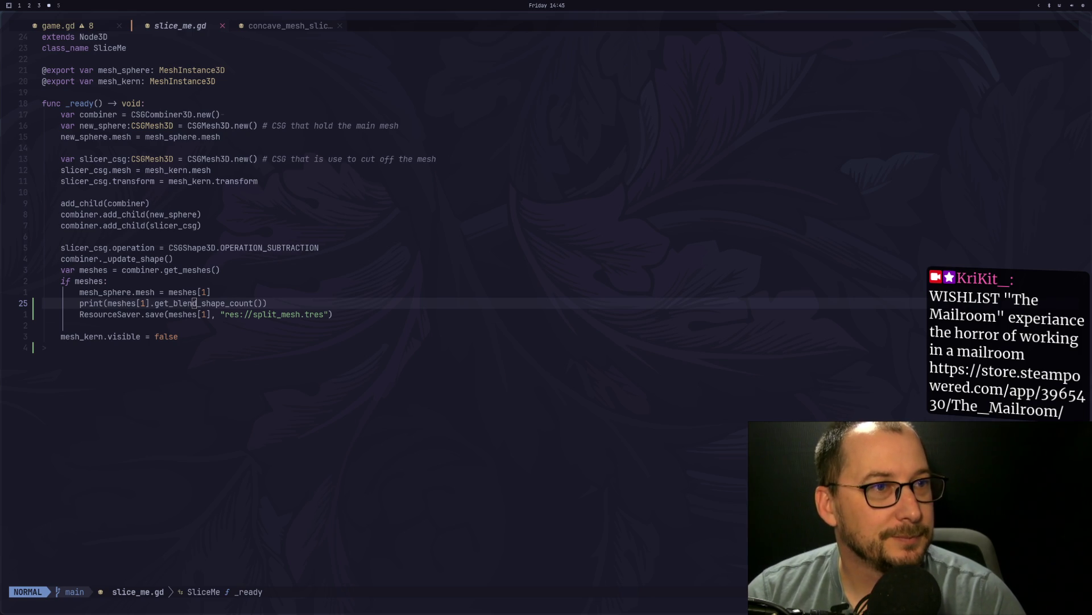
{"action": "key", "text": "4"}
{"action": "key", "text": "k"}
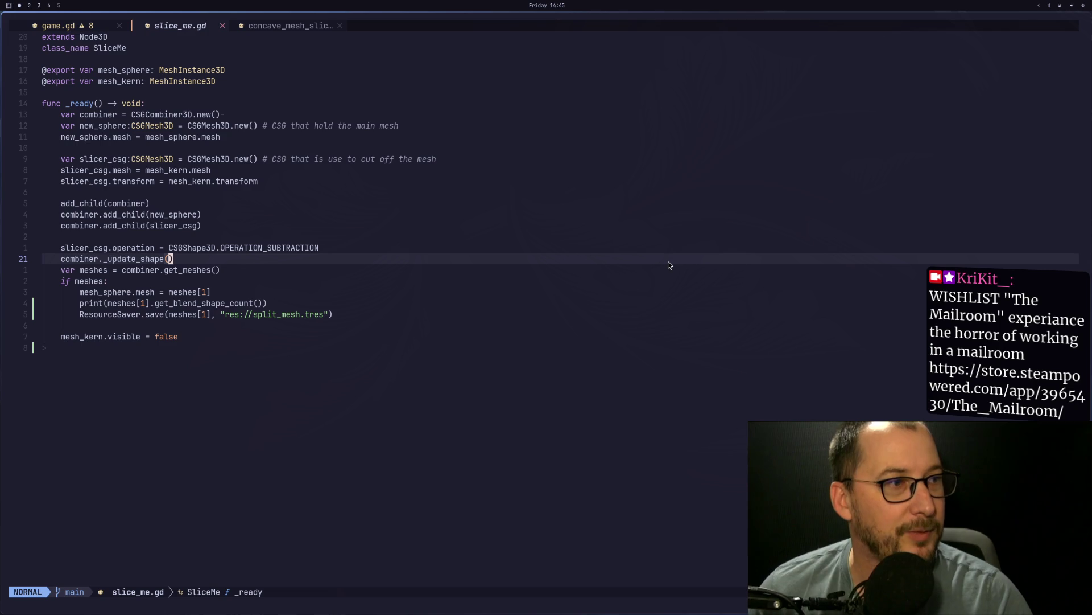
{"action": "left_click", "coordinate": [527, 239]}
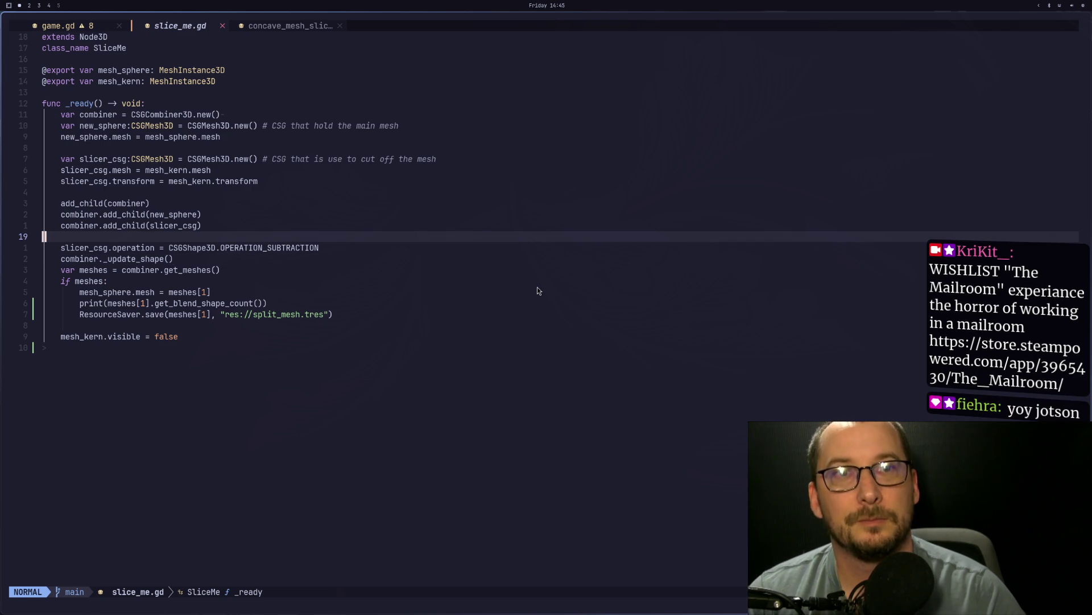
{"action": "left_click", "coordinate": [352, 323]}
{"action": "key", "text": "super+4"}
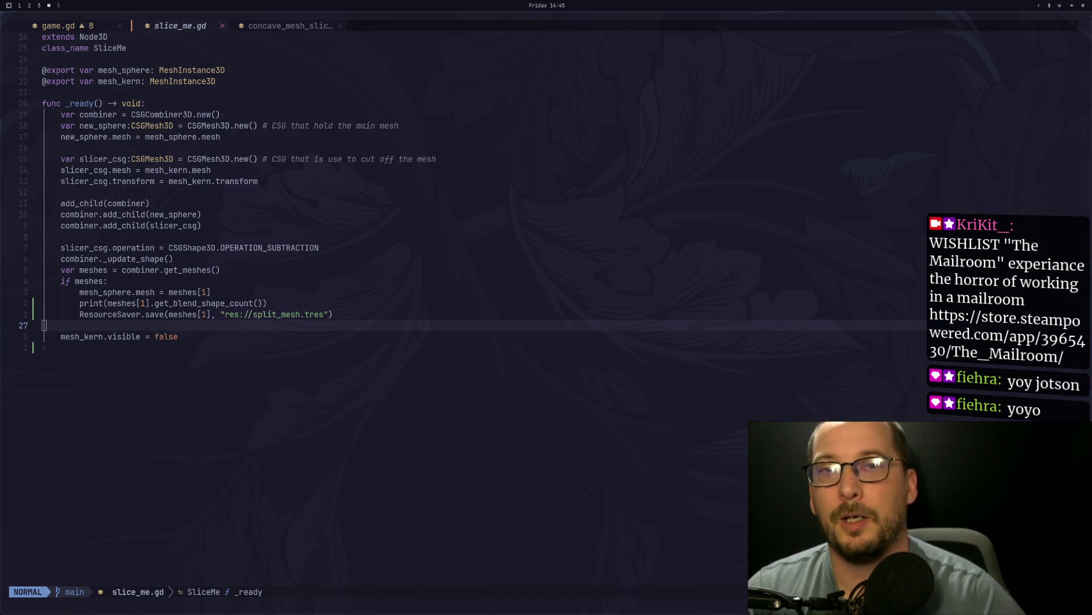
{"action": "key", "text": "super+1"}
{"action": "left_click", "coordinate": [281, 201]}
{"action": "scroll", "coordinate": [284, 250], "scroll_direction": "down", "scroll_amount": 2}
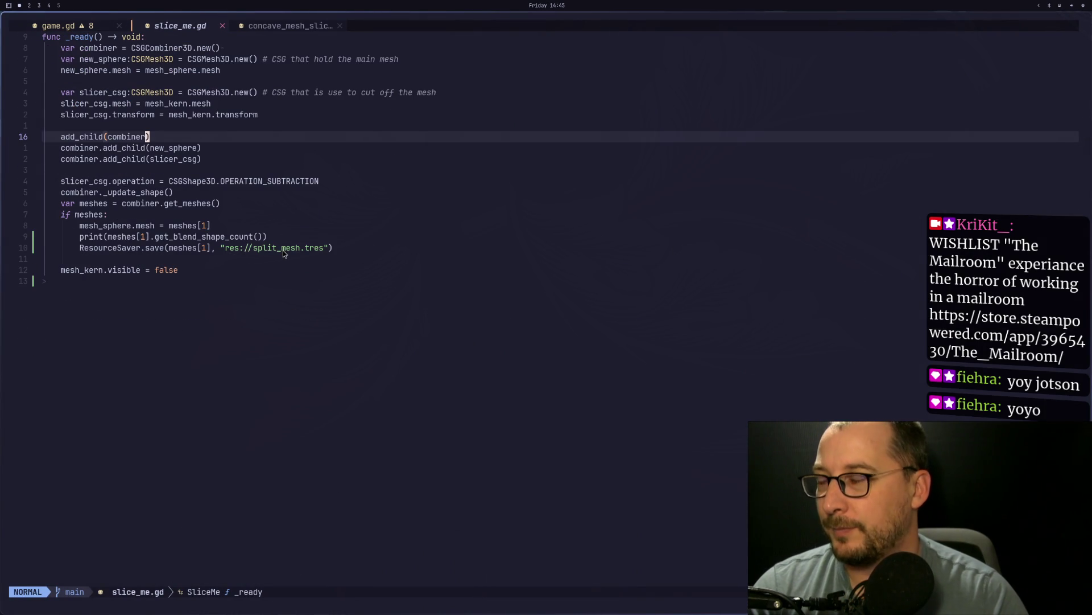
{"action": "scroll", "coordinate": [284, 253], "scroll_direction": "up", "scroll_amount": 2}
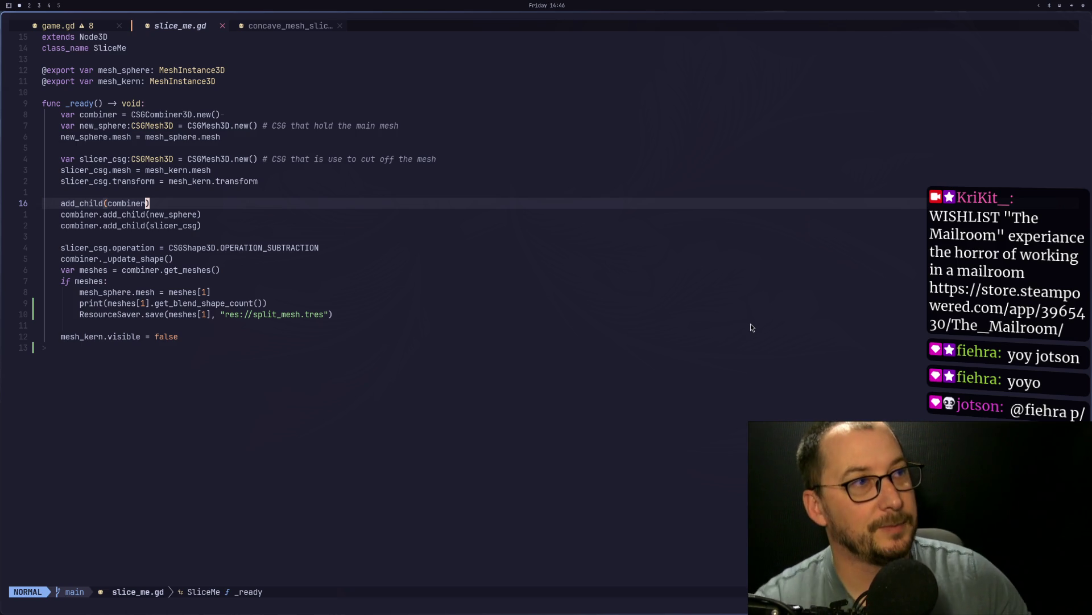
{"action": "key", "text": "super+4"}
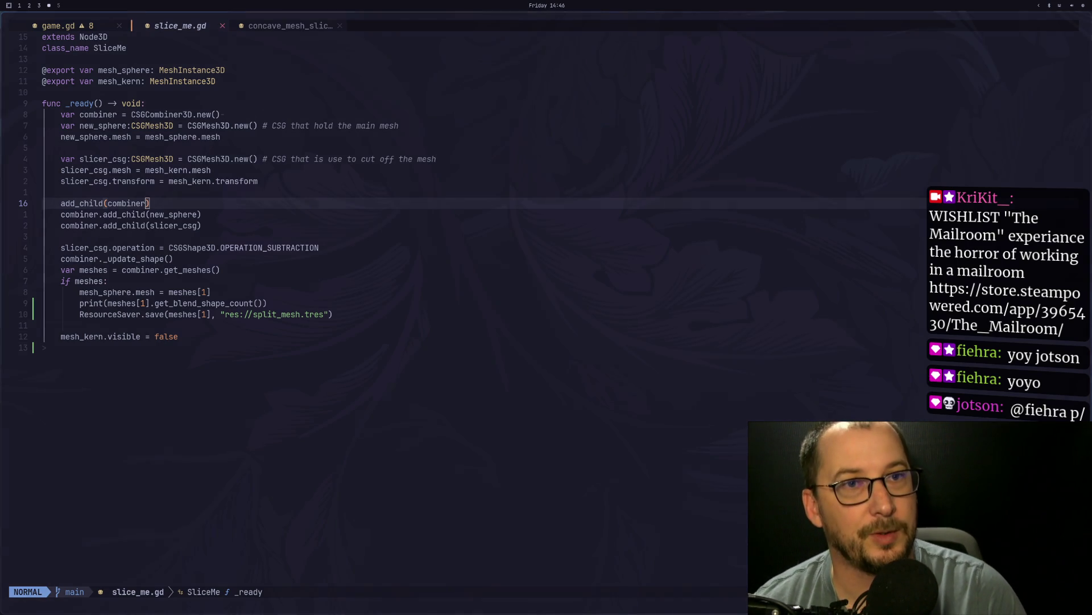
{"action": "key", "text": "super+1"}
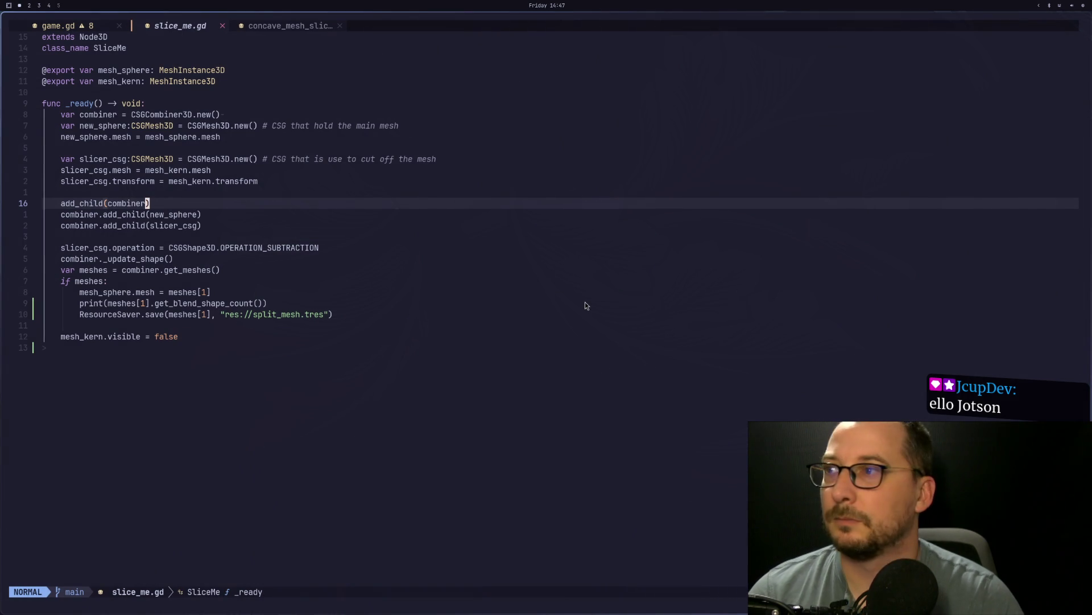
Step: Look up the documentation for get_meshes from the var meshes line
{"action": "left_click", "coordinate": [584, 302]}
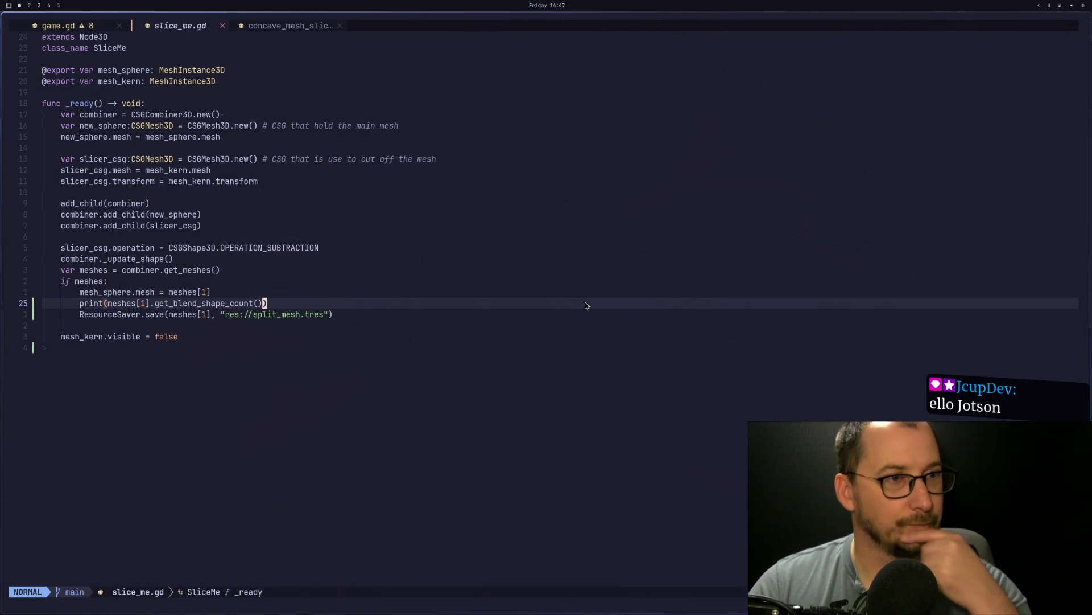
{"action": "key", "text": "super+4"}
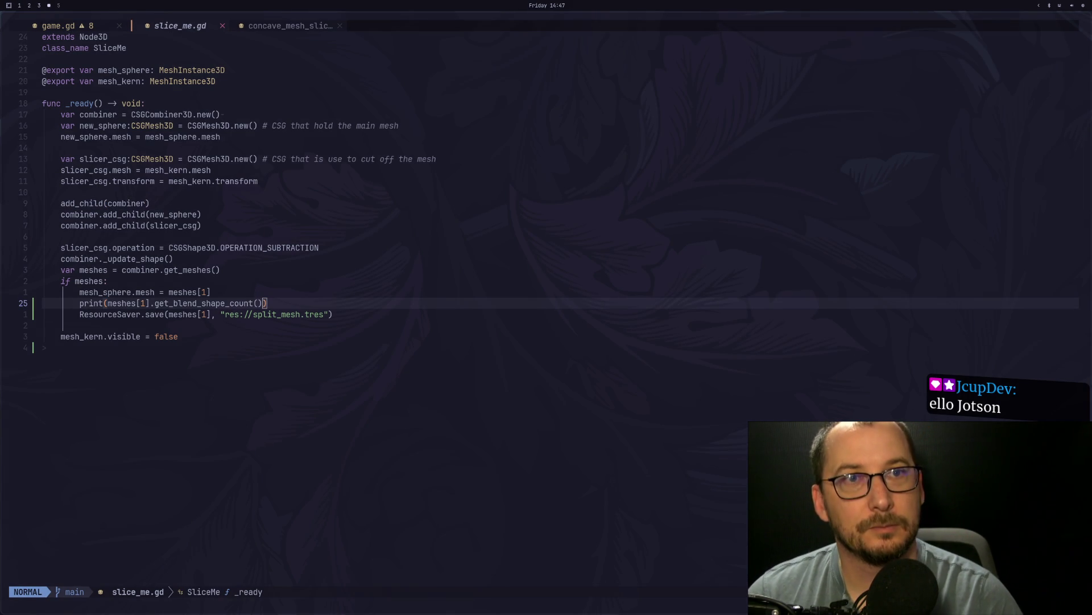
{"action": "key", "text": "super+1"}
{"action": "left_click", "coordinate": [588, 270]}
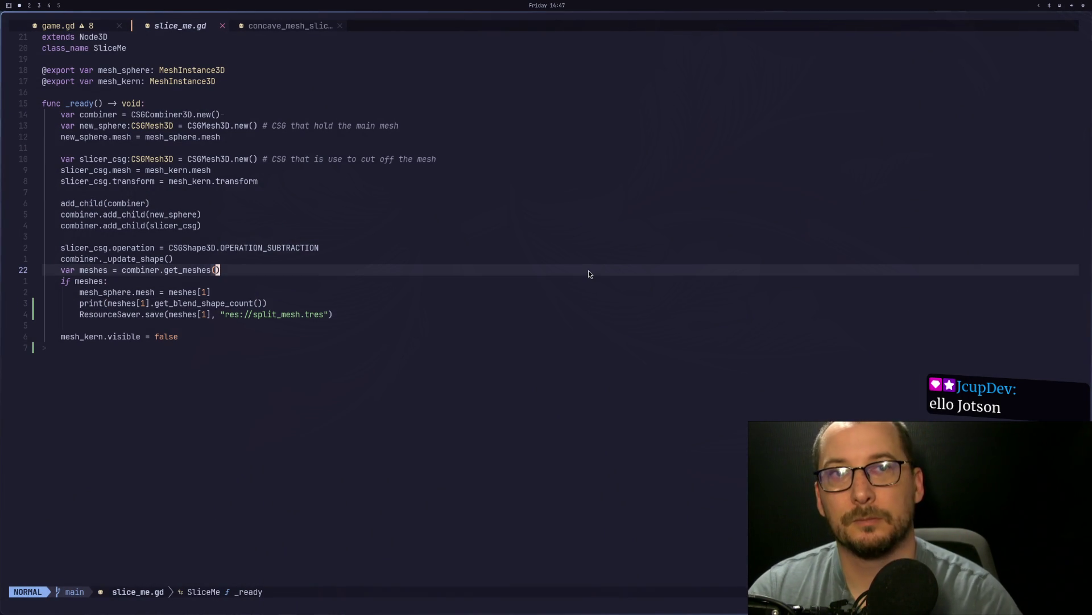
{"action": "key", "text": "k"}
{"action": "key", "text": "k"}
{"action": "key", "text": "j"}
{"action": "key", "text": "j"}
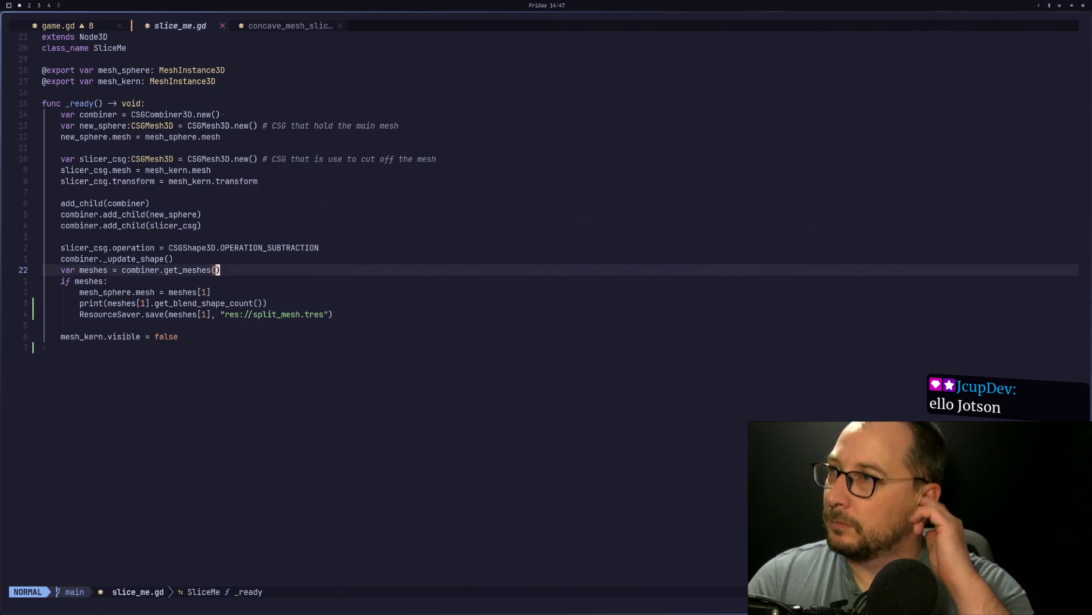
{"action": "key", "text": "shift+k"}
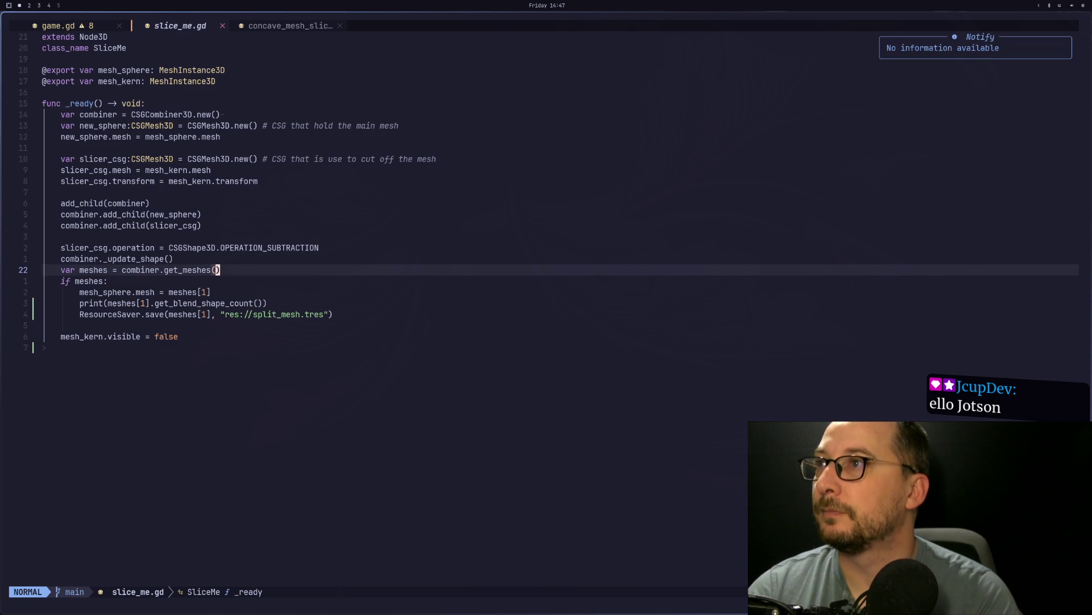
Step: Open concave_mesh_slicer.gd at var meshes and scan between the header comment and print statement
{"action": "key", "text": "shift+l"}
{"action": "key", "text": "1"}
{"action": "key", "text": "4"}
{"action": "key", "text": "j"}
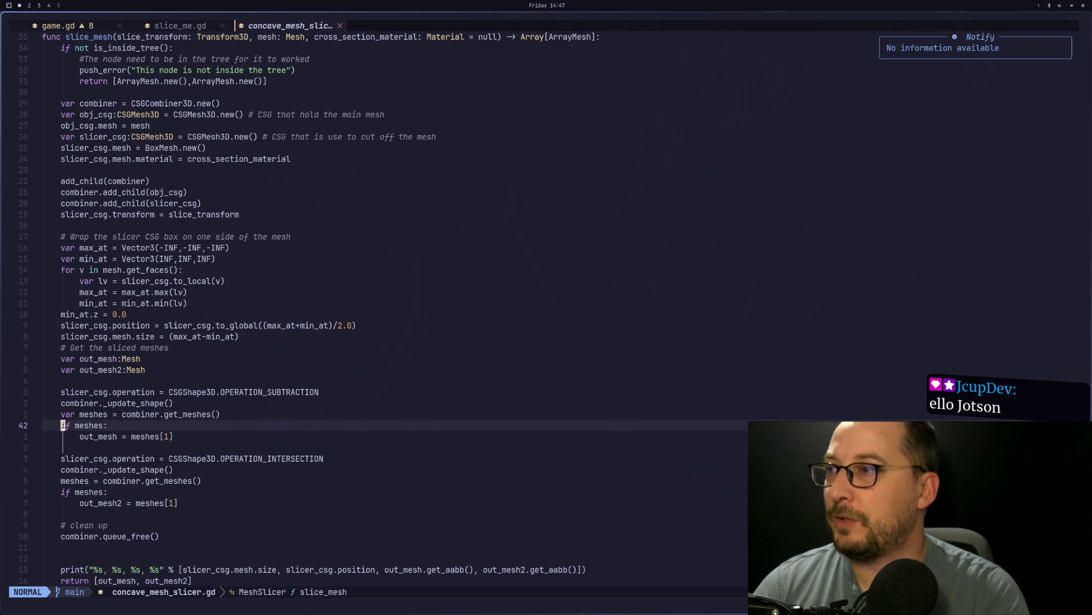
{"action": "key", "text": "k"}
{"action": "key", "text": "k"}
{"action": "key", "text": "k"}
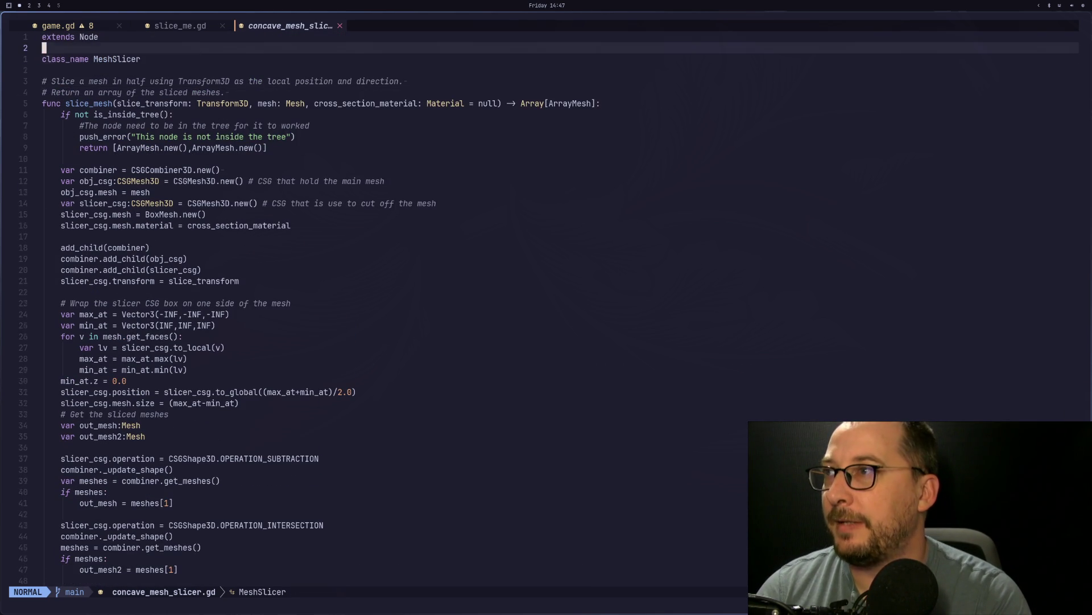
{"action": "key", "text": "j"}
{"action": "key", "text": "j"}
{"action": "key", "text": "j"}
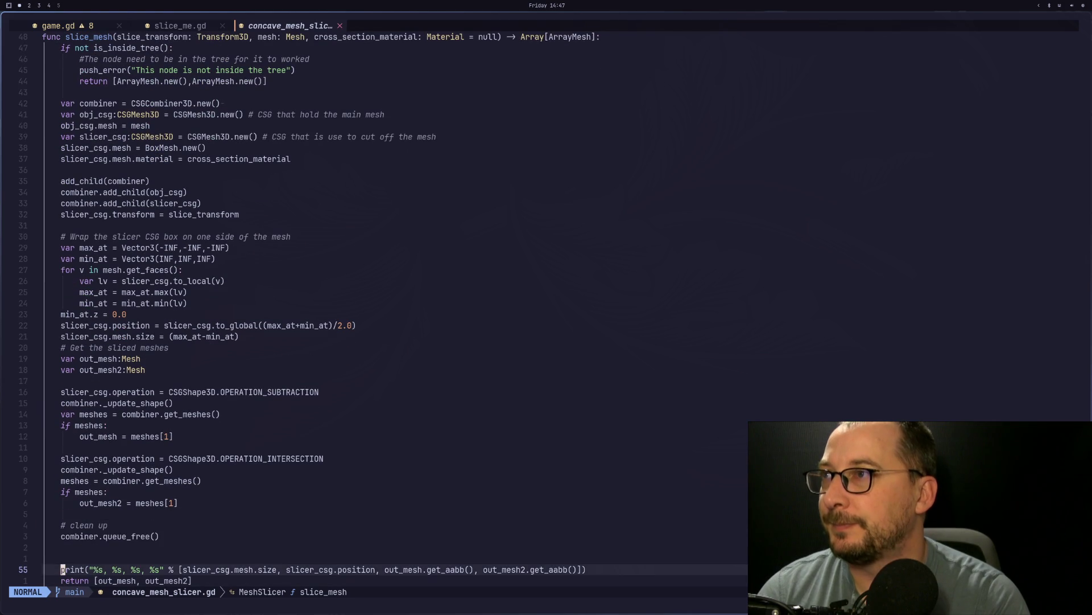
{"action": "key", "text": "k"}
{"action": "key", "text": "k"}
{"action": "key", "text": "k"}
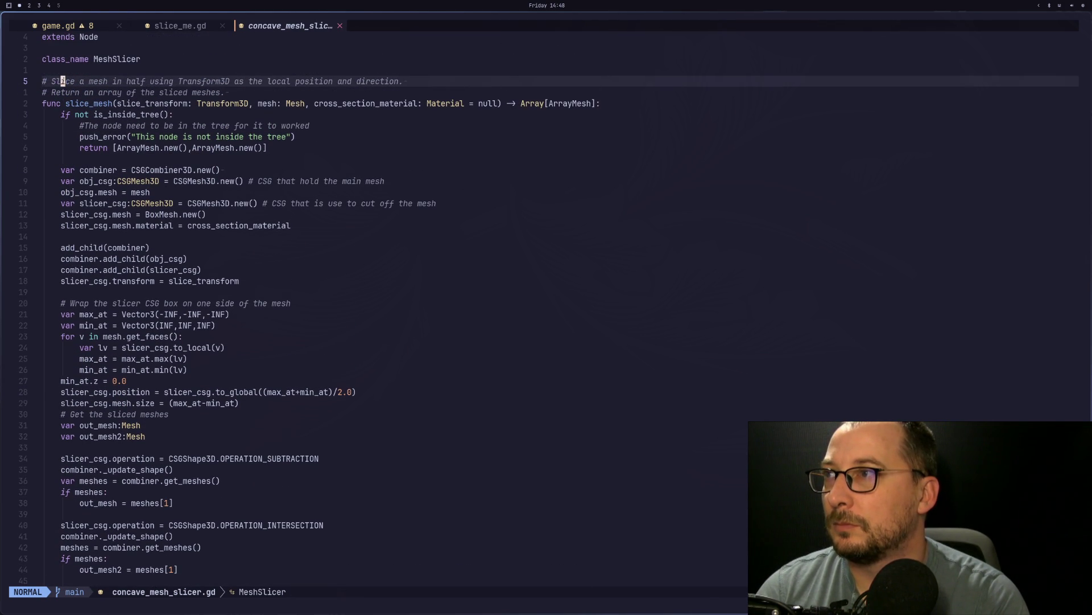
{"action": "key", "text": "j"}
{"action": "key", "text": "j"}
{"action": "key", "text": "j"}
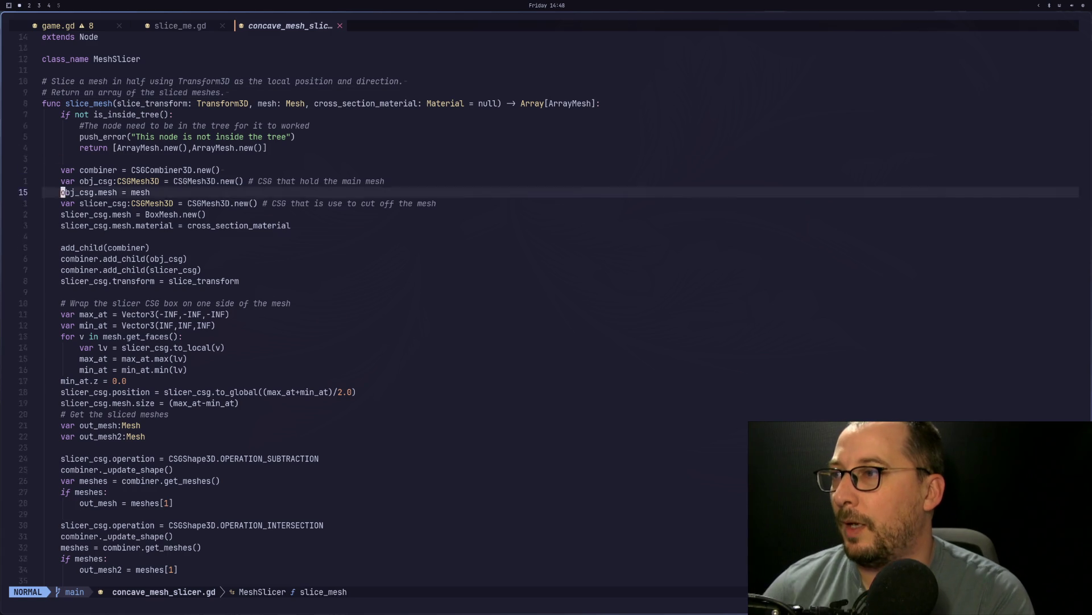
Step: Step through the subtraction block to out_mesh and out_mesh2, then show the Research notes and ArrayMesh docs
{"action": "key", "text": "k"}
{"action": "key", "text": "k"}
{"action": "key", "text": "k"}
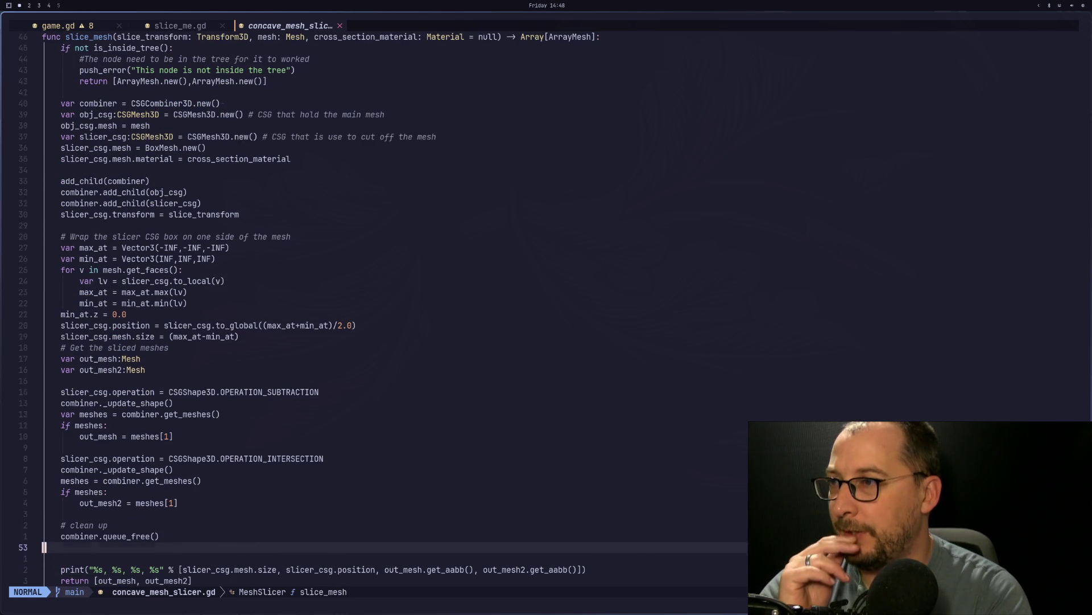
{"action": "key", "text": "k"}
{"action": "key", "text": "k"}
{"action": "key", "text": "k"}
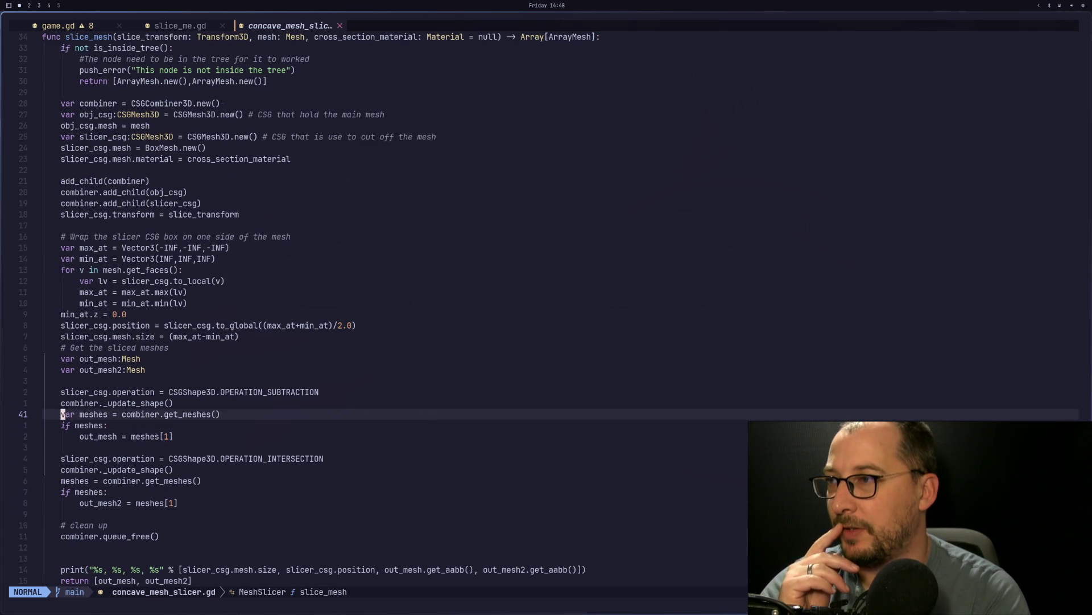
{"action": "key", "text": "j"}
{"action": "key", "text": "j"}
{"action": "key", "text": "j"}
{"action": "key", "text": "j"}
{"action": "key", "text": "j"}
{"action": "key", "text": "j"}
{"action": "key", "text": "k"}
{"action": "key", "text": "k"}
{"action": "key", "text": "k"}
{"action": "key", "text": "k"}
{"action": "key", "text": "k"}
{"action": "key", "text": "k"}
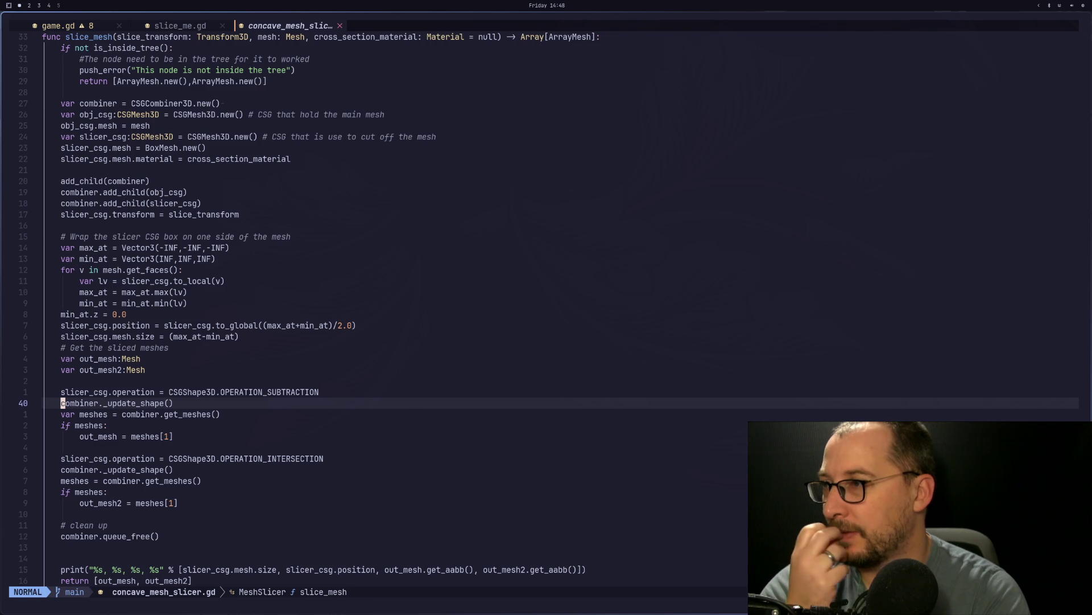
{"action": "key", "text": "k"}
{"action": "key", "text": "k"}
{"action": "key", "text": "j"}
{"action": "key", "text": "j"}
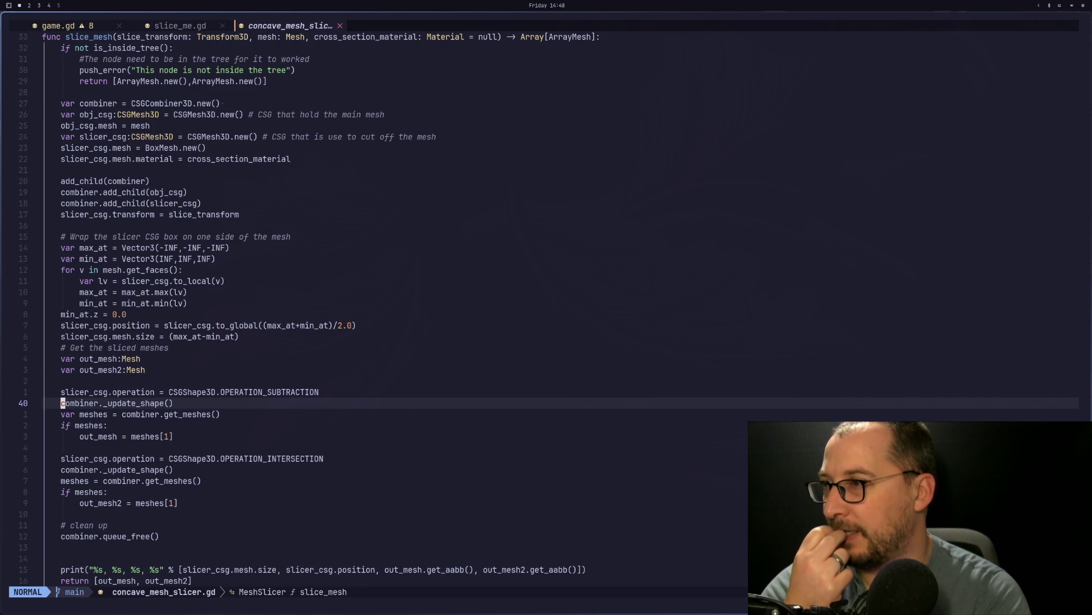
{"action": "key", "text": "k"}
{"action": "key", "text": "k"}
{"action": "key", "text": "k"}
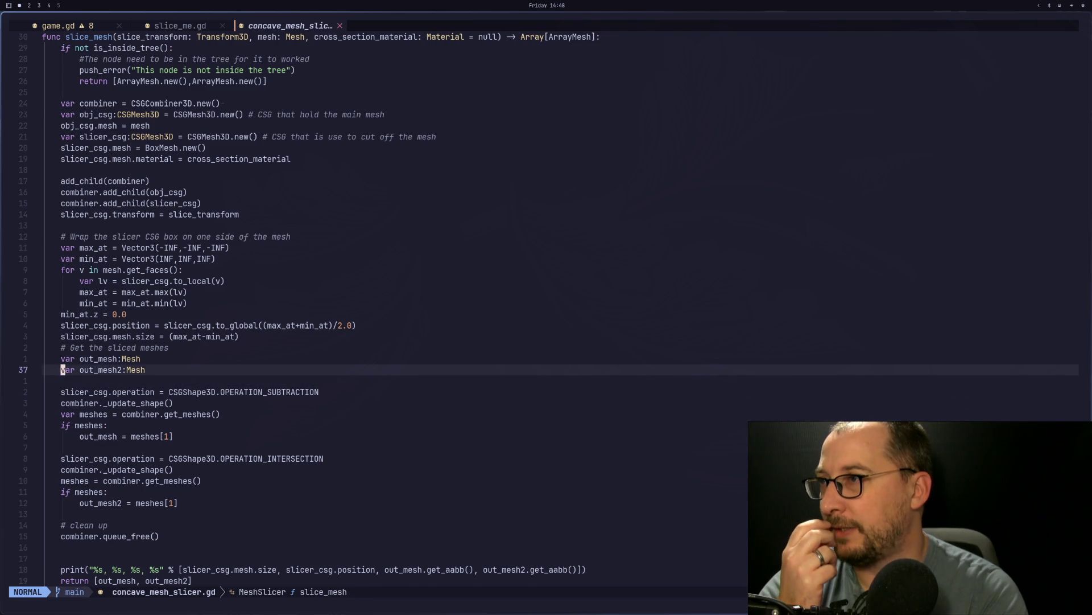
{"action": "key", "text": "j"}
{"action": "key", "text": "super+3"}
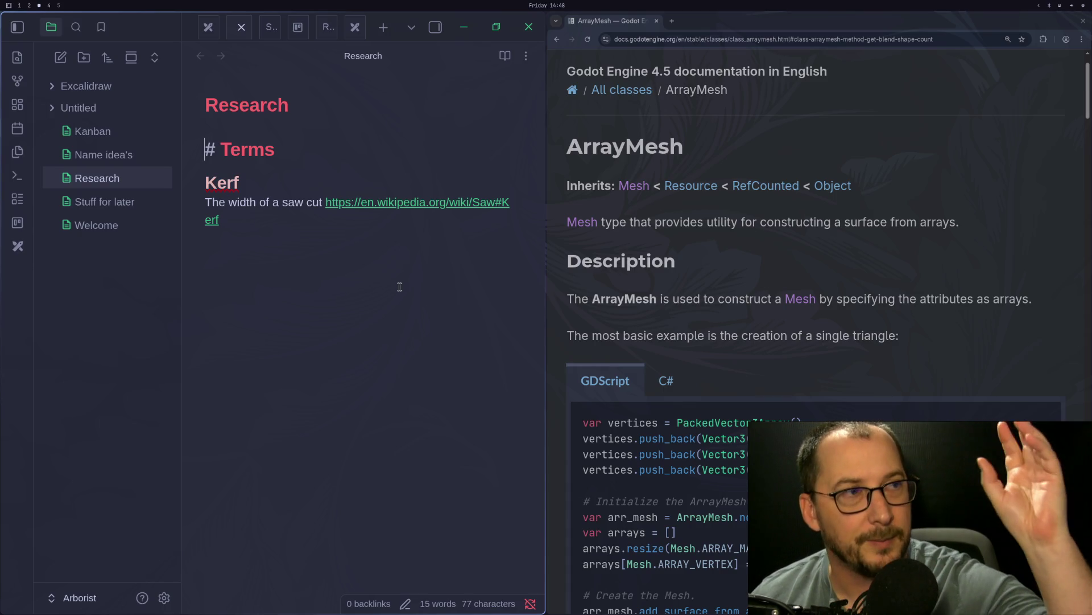
Step: Return to concave_mesh_slicer.gd in Neovim, placing the cursor on the _update_shape() line
{"action": "key", "text": "super+1"}
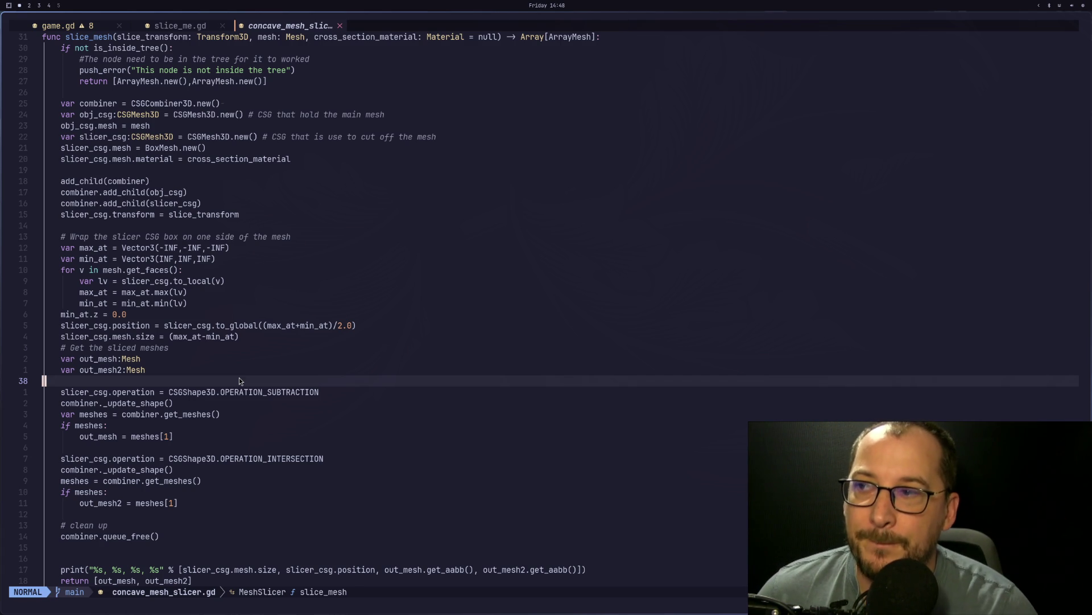
{"action": "left_click", "coordinate": [264, 466]}
Step: Move from OPERATION_INTERSECTION up to the CSGShape3D subtraction constant, then bring up Godot
{"action": "left_click", "coordinate": [279, 459]}
{"action": "left_click", "coordinate": [328, 458]}
{"action": "key", "text": "k"}
{"action": "key", "text": "k"}
{"action": "key", "text": "k"}
{"action": "key", "text": "k"}
{"action": "key", "text": "h"}
{"action": "key", "text": "b"}
{"action": "key", "text": "b"}
{"action": "key", "text": "b"}
{"action": "key", "text": "h"}
{"action": "key", "text": "h"}
{"action": "key", "text": "h"}
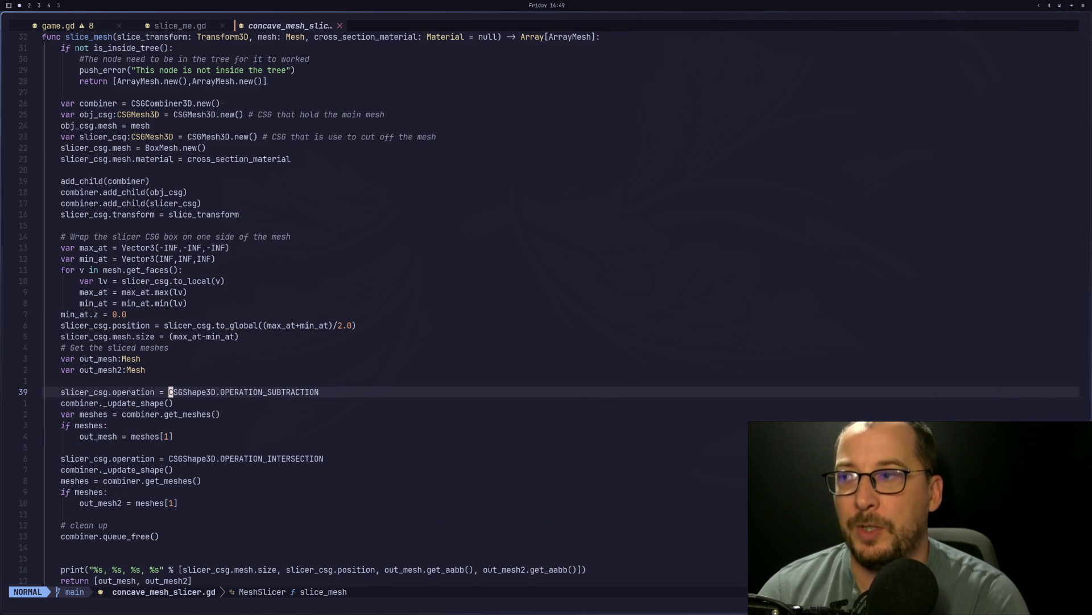
{"action": "key", "text": "super+2"}
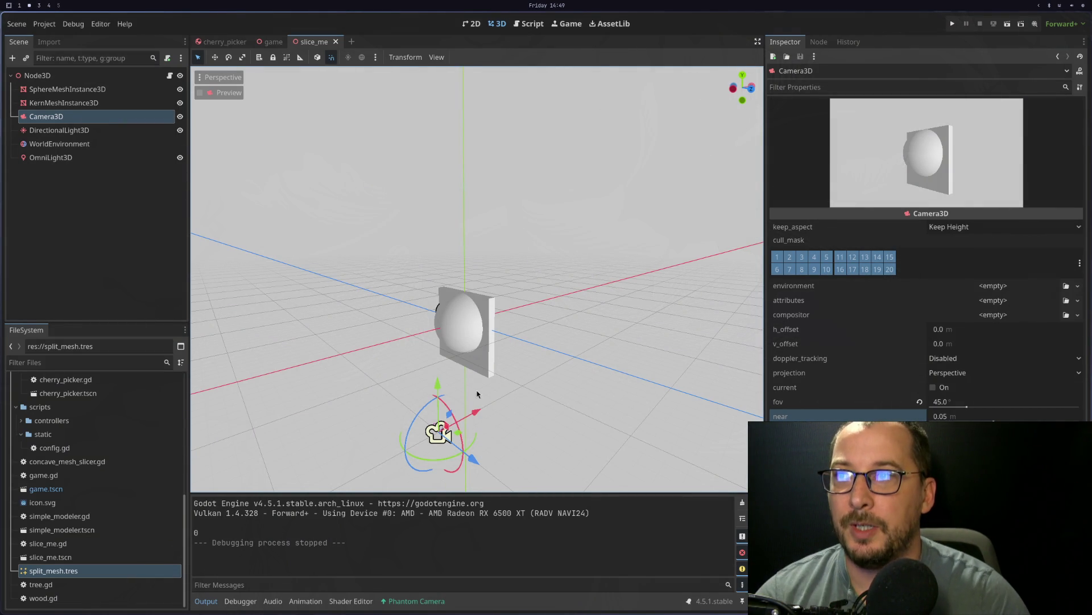
Step: Orbit around the sphere and slab and select the KernMeshInstance3D slab
{"action": "scroll", "coordinate": [477, 394], "scroll_direction": "up", "scroll_amount": 6}
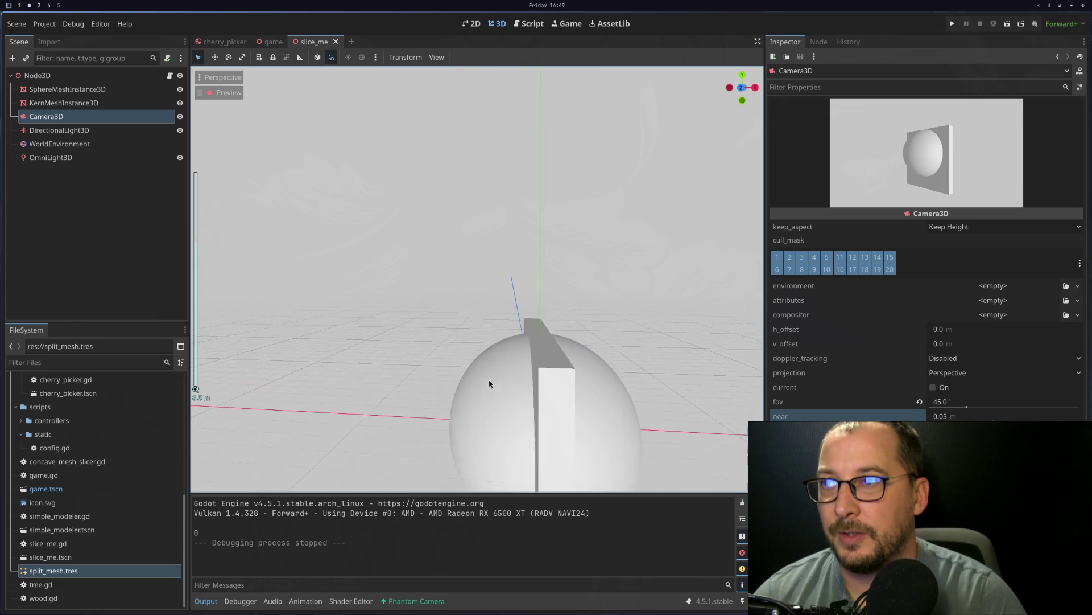
{"action": "mouse_move", "coordinate": [489, 384]}
{"action": "left_mouse_down"}
{"action": "mouse_move", "coordinate": [519, 359]}
{"action": "mouse_move", "coordinate": [549, 387]}
{"action": "mouse_move", "coordinate": [497, 224]}
{"action": "mouse_move", "coordinate": [506, 280]}
{"action": "left_mouse_up"}
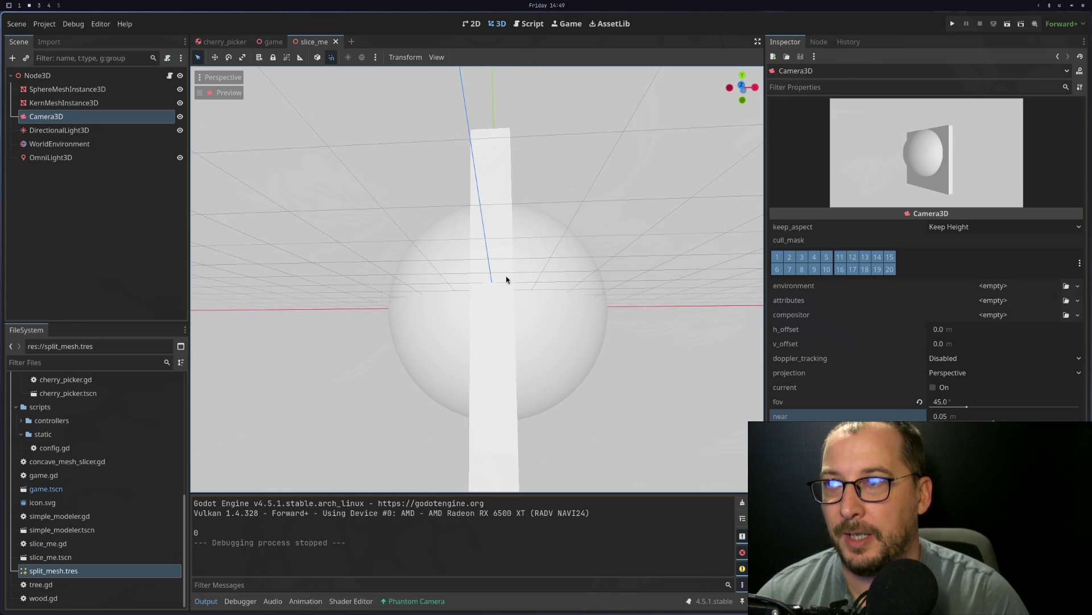
{"action": "left_click", "coordinate": [506, 279]}
{"action": "mouse_move", "coordinate": [515, 417]}
{"action": "left_mouse_down"}
{"action": "mouse_move", "coordinate": [552, 270]}
{"action": "mouse_move", "coordinate": [573, 357]}
{"action": "left_mouse_up"}
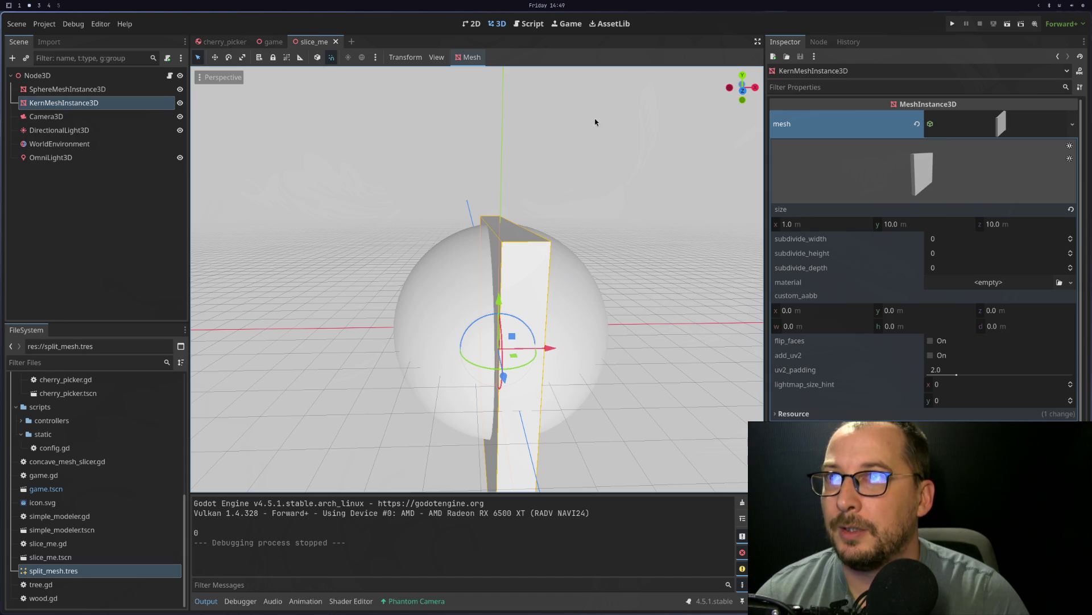
{"action": "left_click", "coordinate": [1007, 124]}
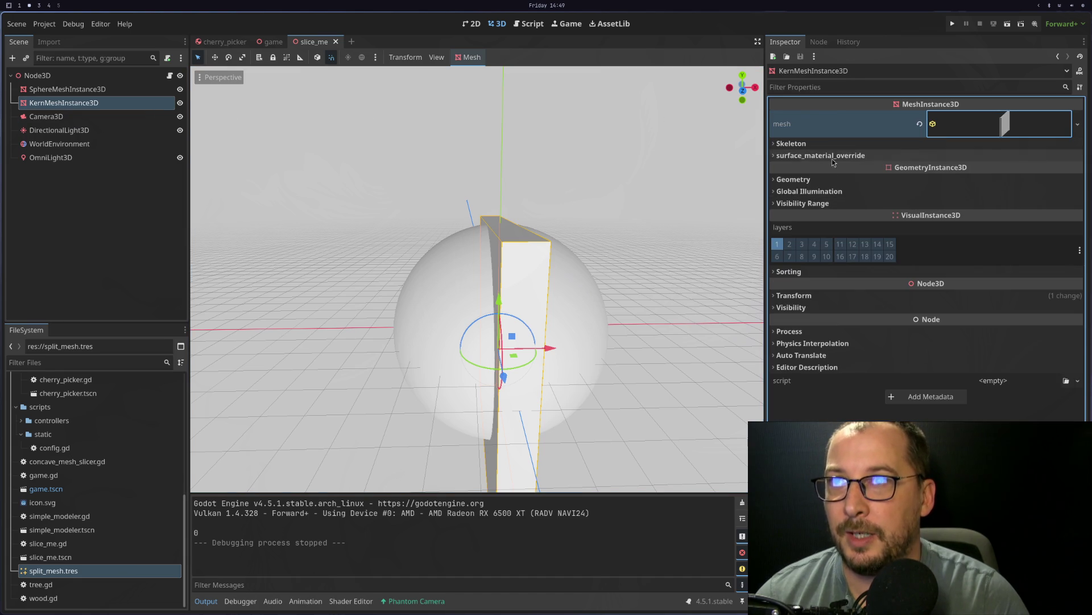
{"action": "left_click_drag", "start_coordinate": [588, 341], "coordinate": [571, 309]}
{"action": "left_click", "coordinate": [603, 339]}
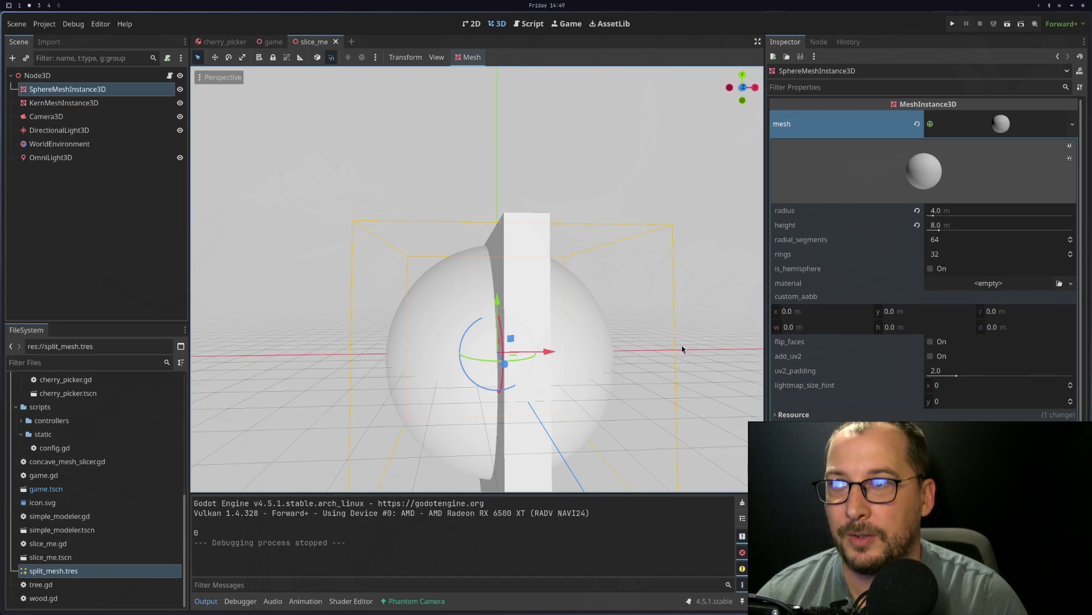
{"action": "left_click", "coordinate": [535, 287]}
Step: Widen the slab's BoxMesh to 10 m on X and shift it 5 m along X
{"action": "scroll", "coordinate": [556, 341], "scroll_direction": "down", "scroll_amount": 3}
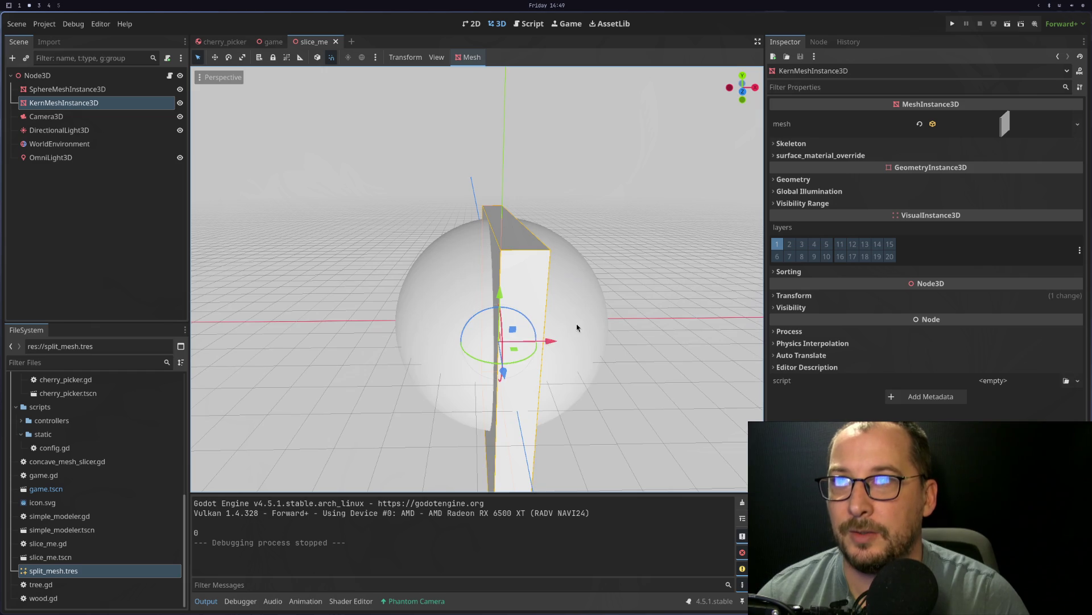
{"action": "scroll", "coordinate": [578, 324], "scroll_direction": "down", "scroll_amount": 2}
{"action": "left_click", "coordinate": [949, 133]}
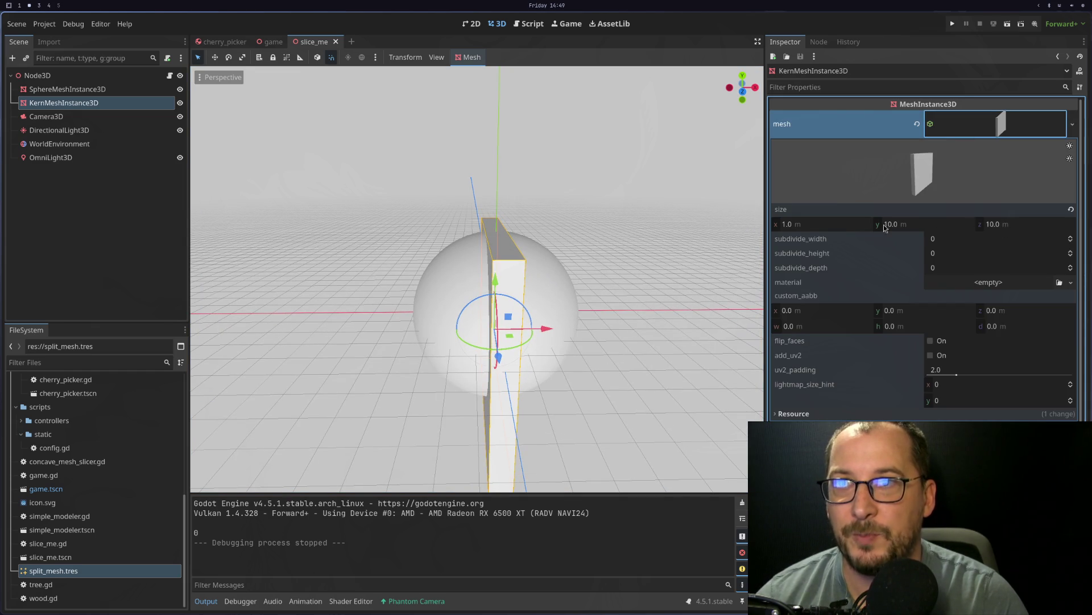
{"action": "left_click", "coordinate": [837, 227]}
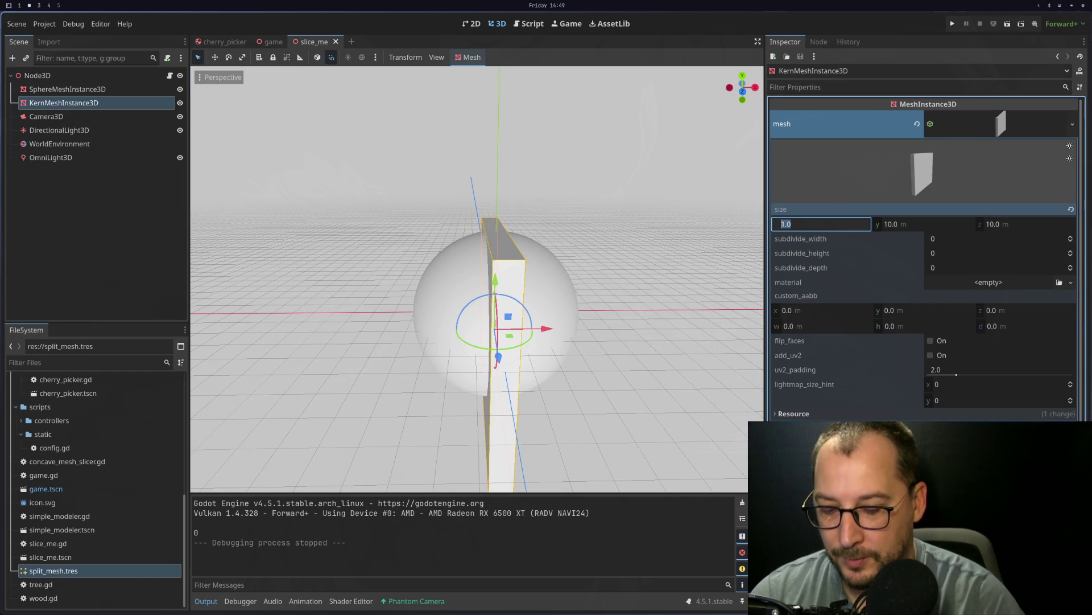
{"action": "type", "text": "10"}
{"action": "key", "text": "Tab"}
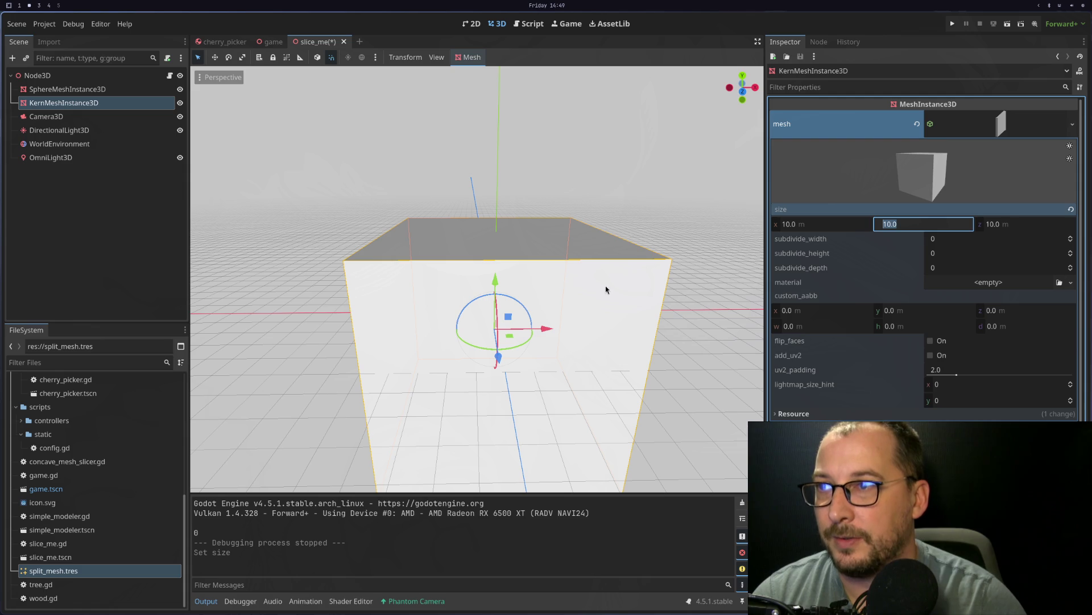
{"action": "left_click_drag", "start_coordinate": [541, 329], "coordinate": [640, 330]}
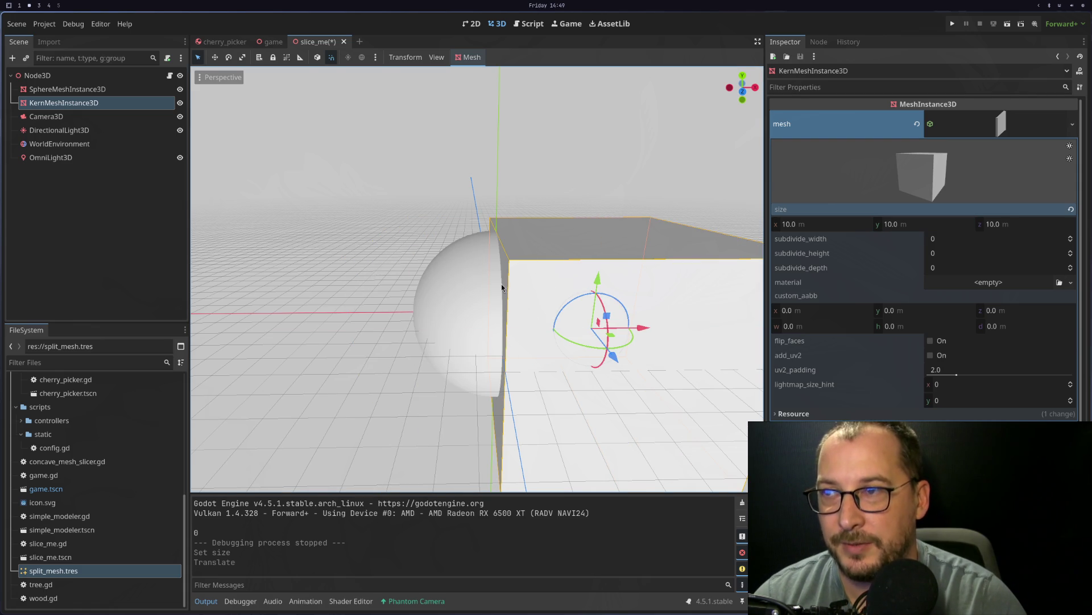
Step: Undo back to the original thin slab after retrying the 10 m box shifted left
{"action": "key", "text": "ctrl+z"}
{"action": "key", "text": "ctrl+z"}
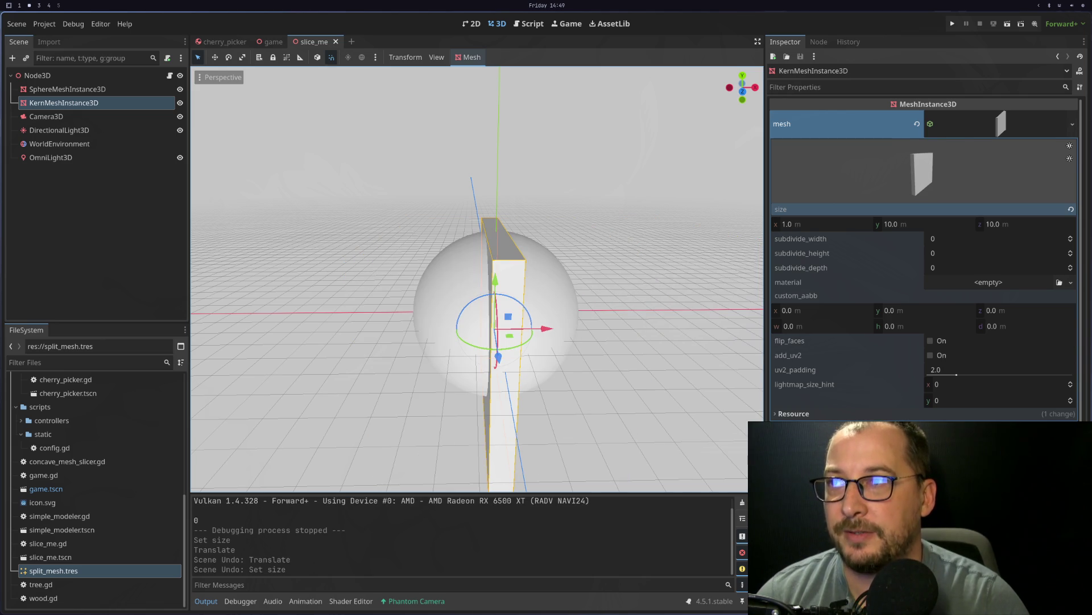
{"action": "key", "text": "ctrl+shift+z"}
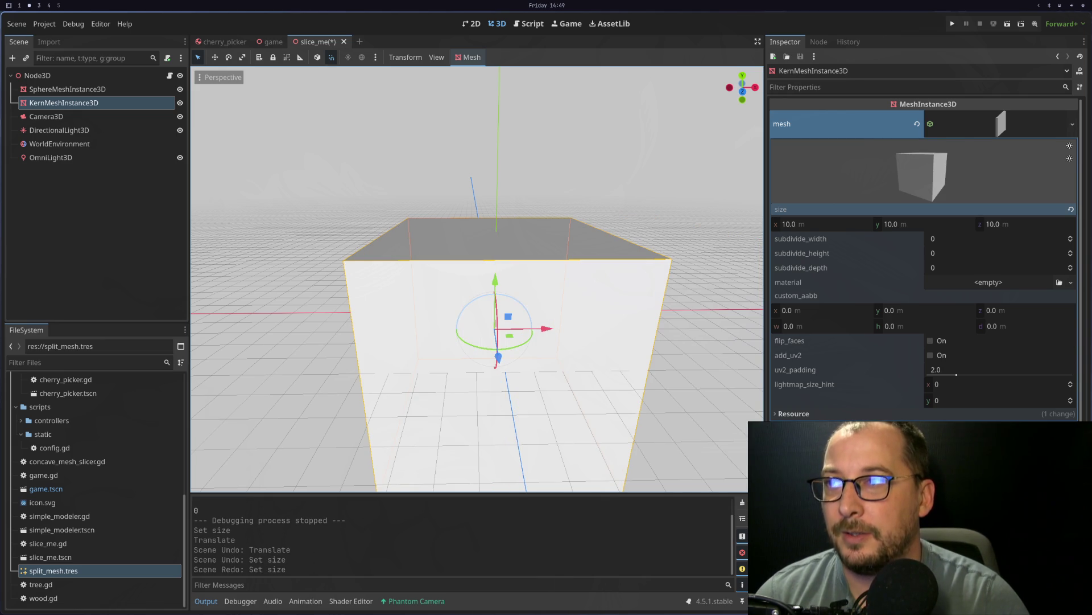
{"action": "mouse_move", "coordinate": [523, 312]}
{"action": "left_mouse_down"}
{"action": "mouse_move", "coordinate": [478, 324]}
{"action": "mouse_move", "coordinate": [512, 341]}
{"action": "mouse_move", "coordinate": [531, 317]}
{"action": "mouse_move", "coordinate": [500, 336]}
{"action": "left_mouse_up"}
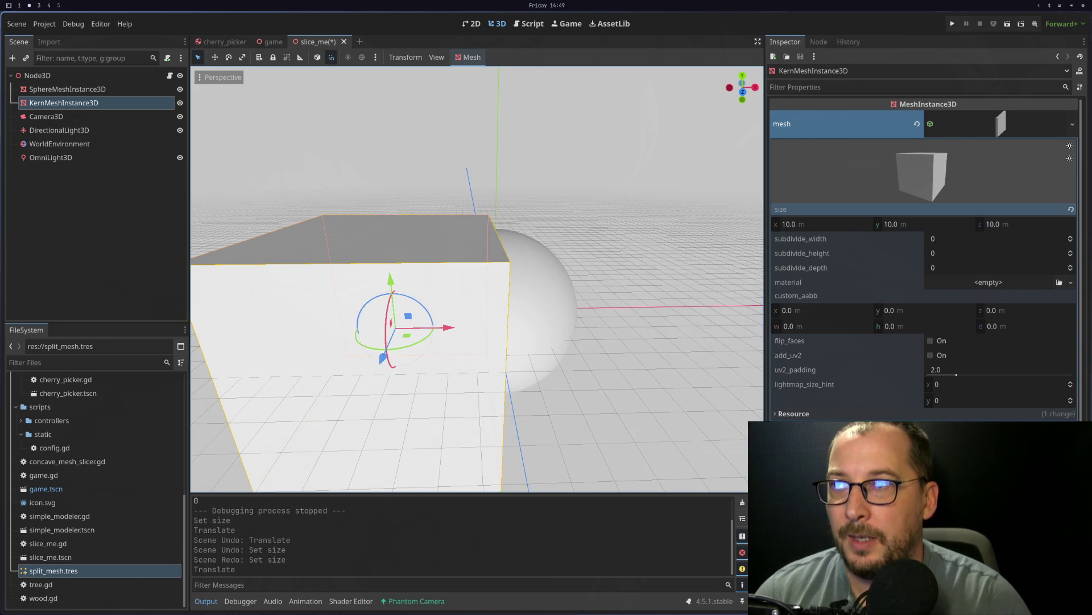
{"action": "key", "text": "ctrl+z"}
{"action": "key", "text": "ctrl+z"}
{"action": "mouse_move", "coordinate": [500, 336]}
{"action": "left_mouse_down"}
{"action": "mouse_move", "coordinate": [604, 277]}
{"action": "mouse_move", "coordinate": [602, 308]}
{"action": "mouse_move", "coordinate": [578, 320]}
{"action": "left_mouse_up"}
{"action": "key", "text": "super+1"}
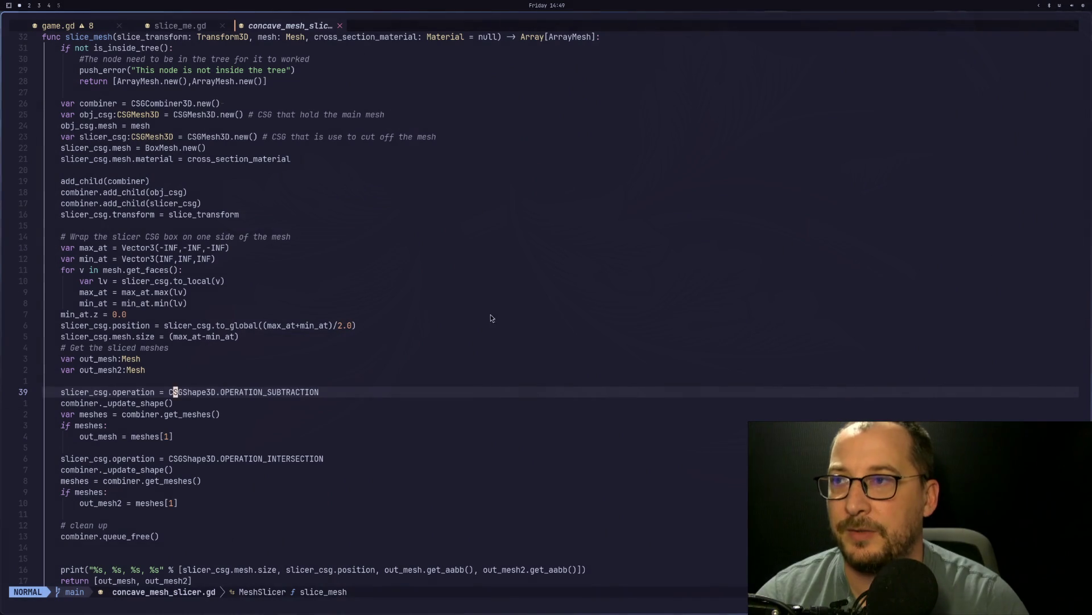
Step: Review the subtraction and intersection operations on lines 39–44, then return to Godot
{"action": "left_click", "coordinate": [255, 394]}
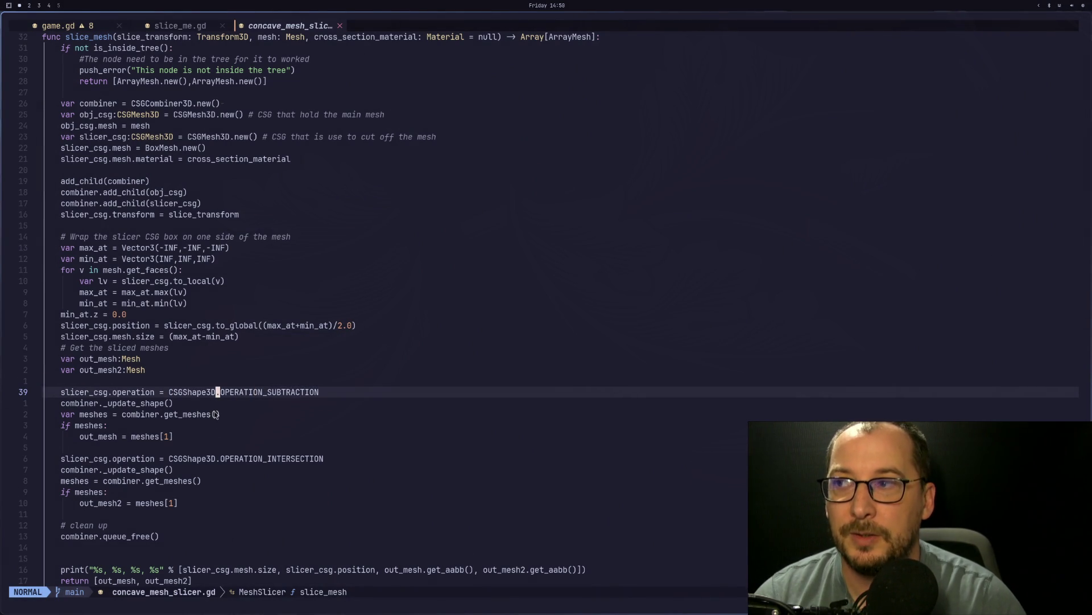
{"action": "scroll", "coordinate": [220, 472], "scroll_direction": "down", "scroll_amount": 2}
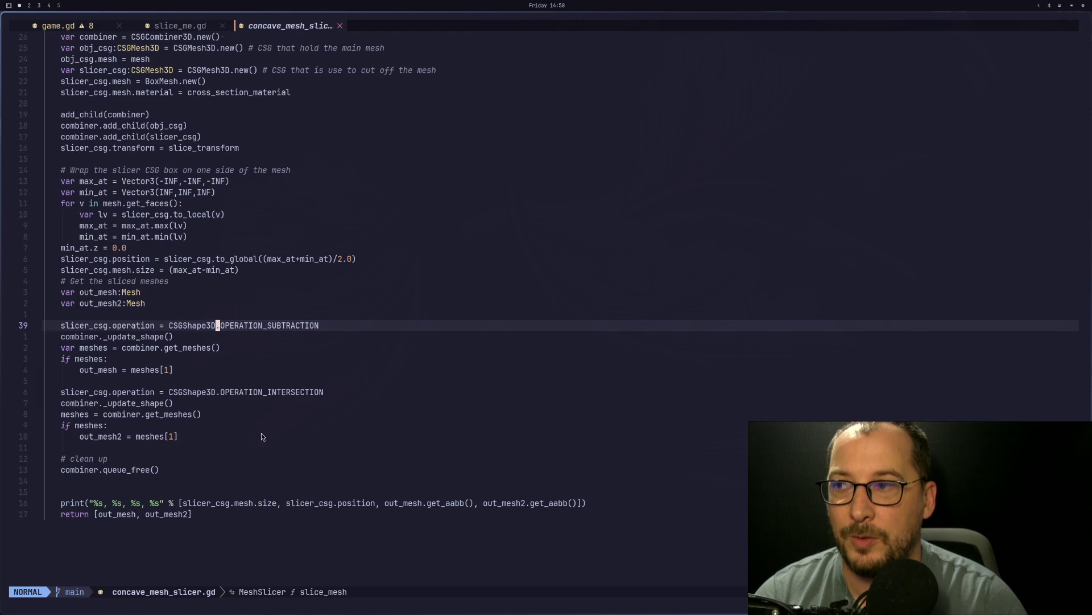
{"action": "left_click", "coordinate": [254, 377]}
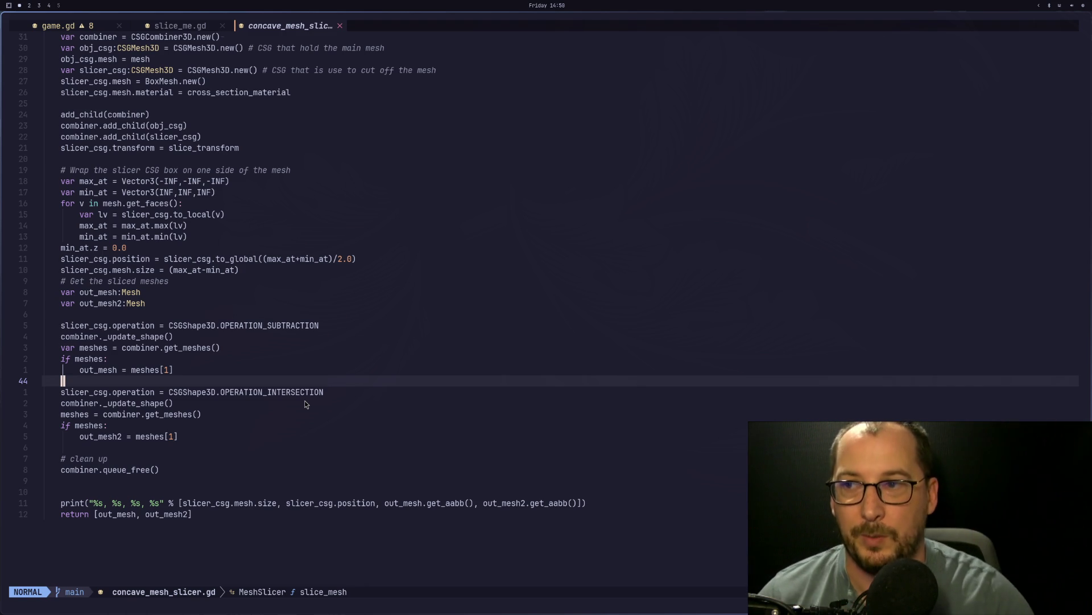
{"action": "key", "text": "super+2"}
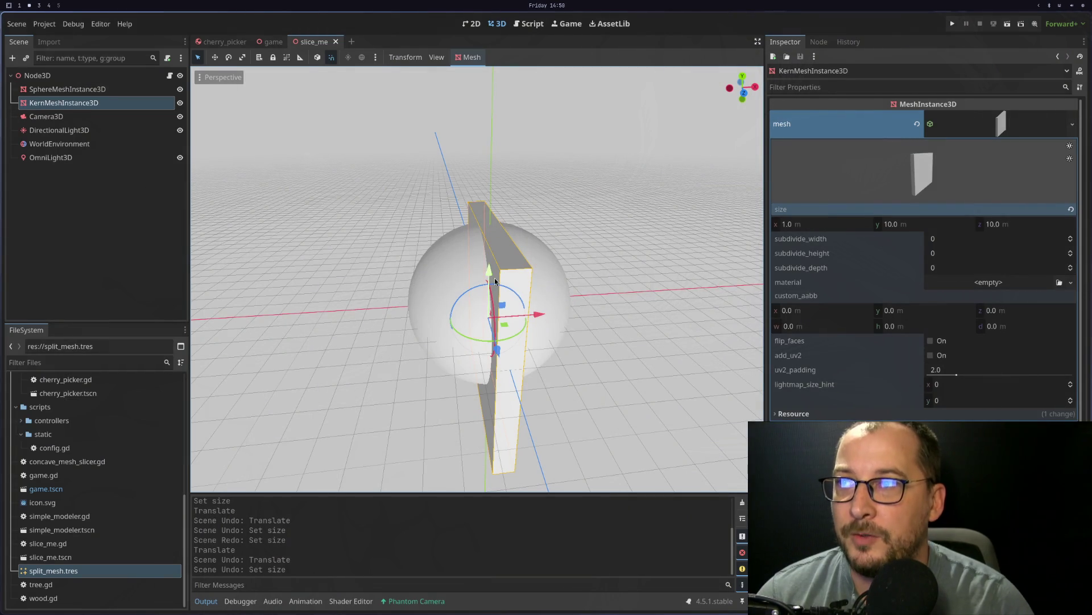
Step: Shift the KernMeshInstance3D slab upward along Y, then show the Research notes beside the ArrayMesh docs
{"action": "mouse_move", "coordinate": [482, 271]}
{"action": "left_mouse_down"}
{"action": "mouse_move", "coordinate": [451, 251]}
{"action": "mouse_move", "coordinate": [493, 239]}
{"action": "left_mouse_up"}
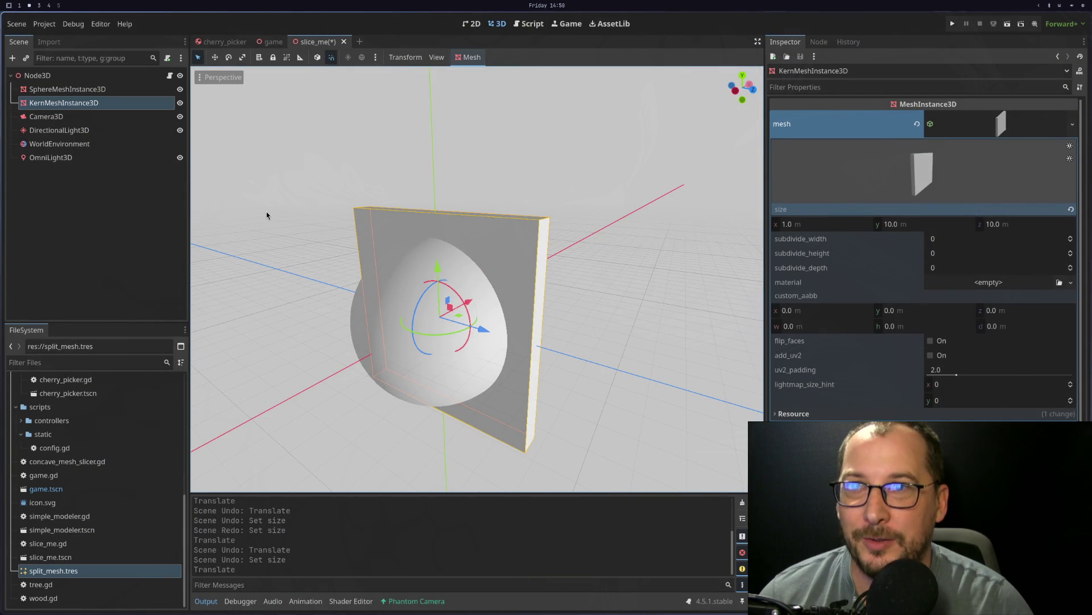
{"action": "key", "text": "super+3"}
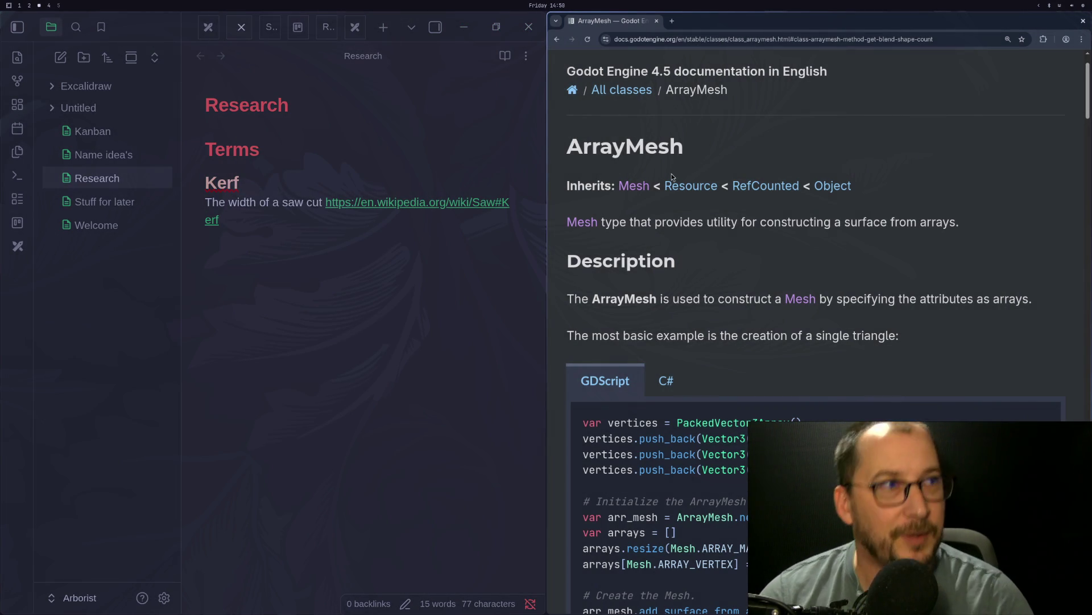
{"action": "key", "text": "super+2"}
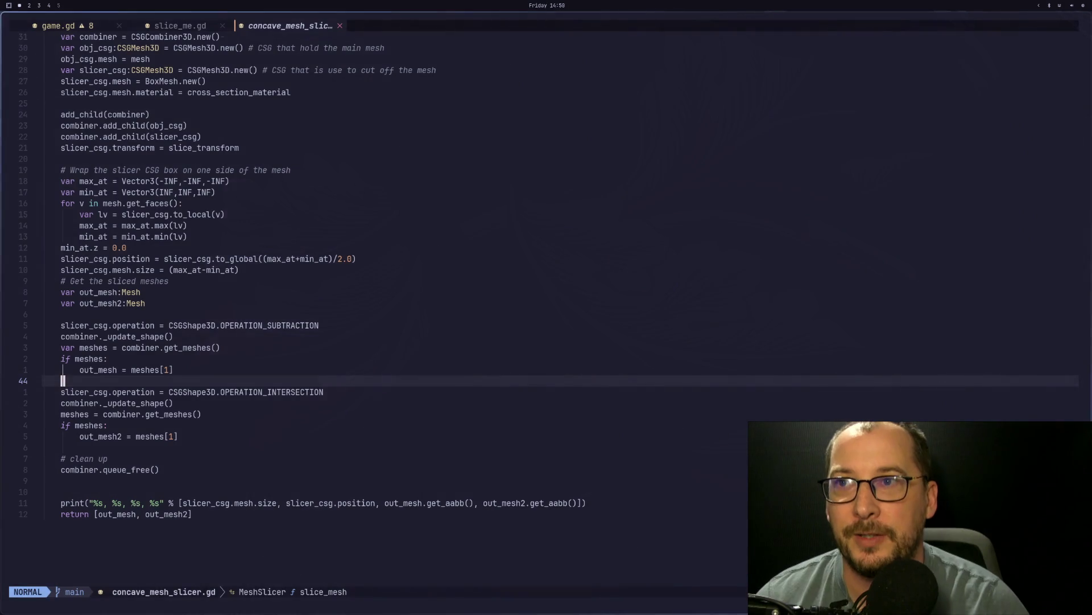
{"action": "key", "text": "super+1"}
{"action": "key", "text": "super+3"}
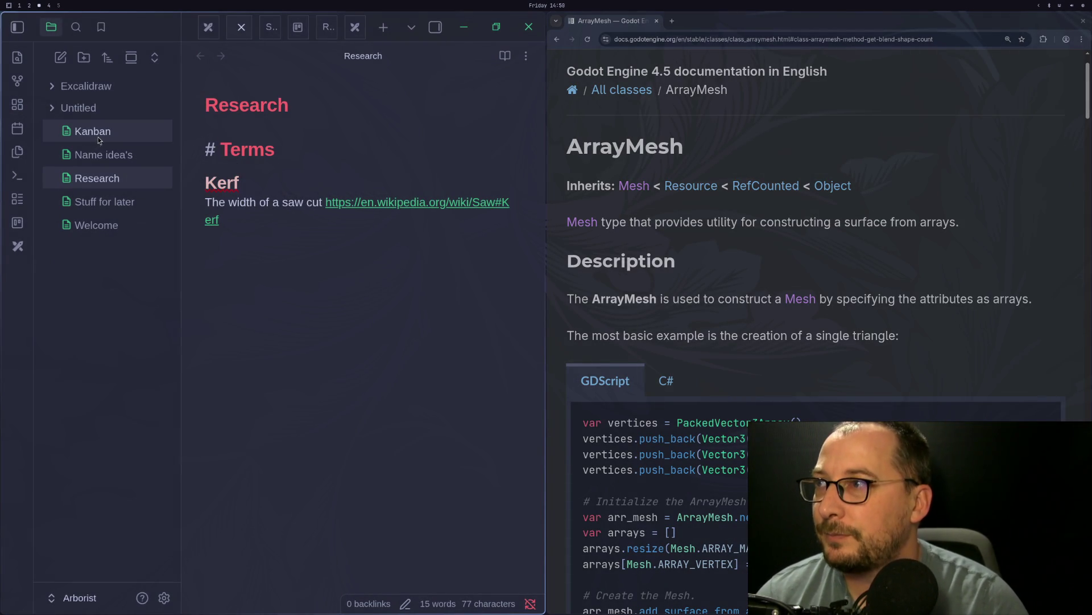
Step: Reveal the three Excalidraw drawings, then Google 'tree generating algo' in a new tab
{"action": "left_click", "coordinate": [78, 109]}
{"action": "left_click", "coordinate": [53, 89]}
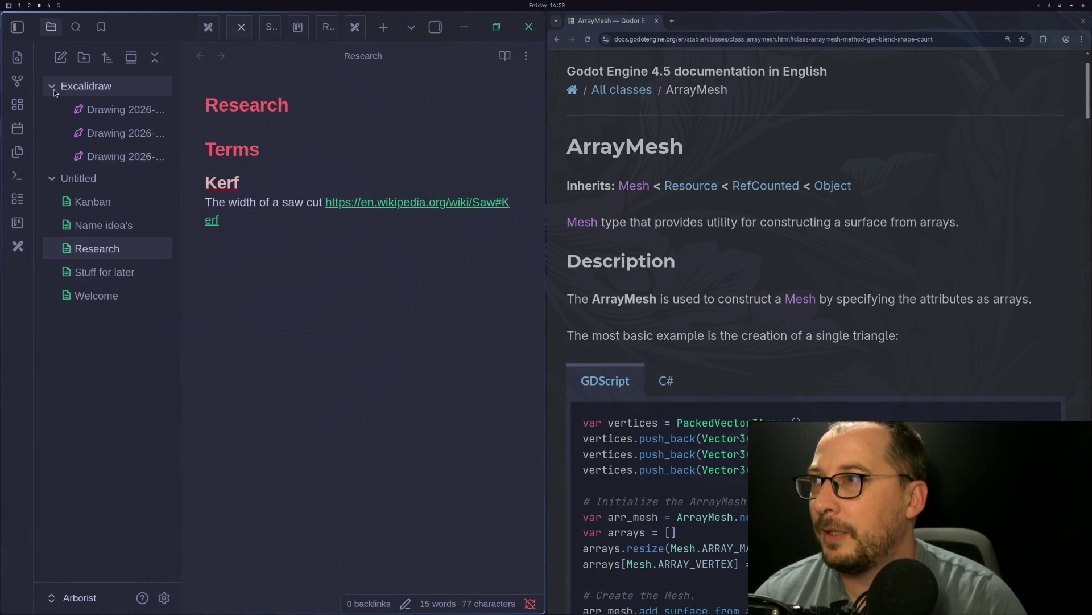
{"action": "left_click", "coordinate": [671, 21]}
{"action": "type", "text": "tre"}
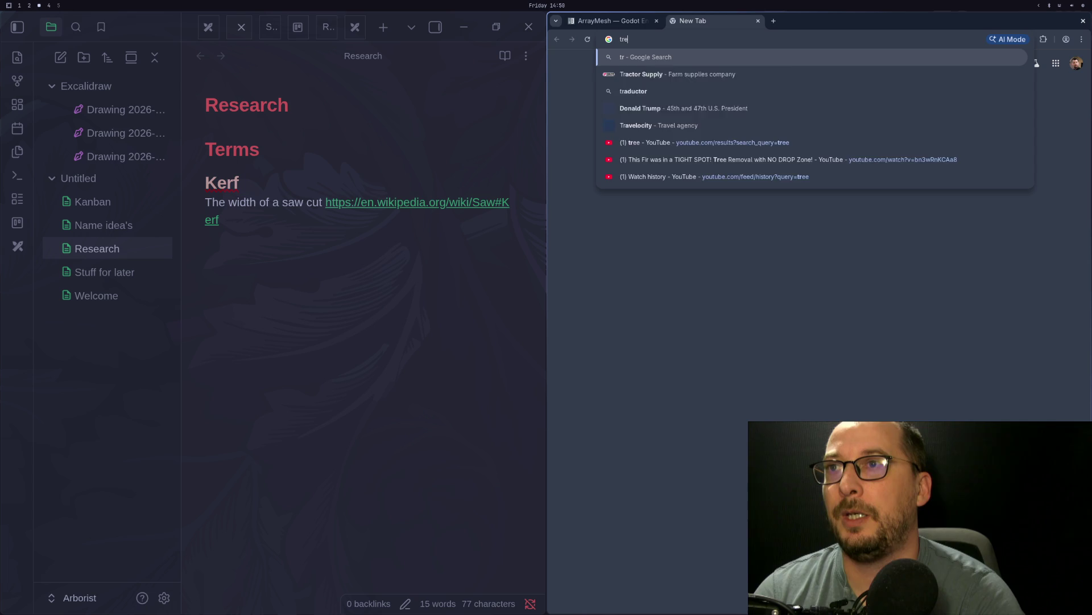
{"action": "type", "text": "e generating algo"}
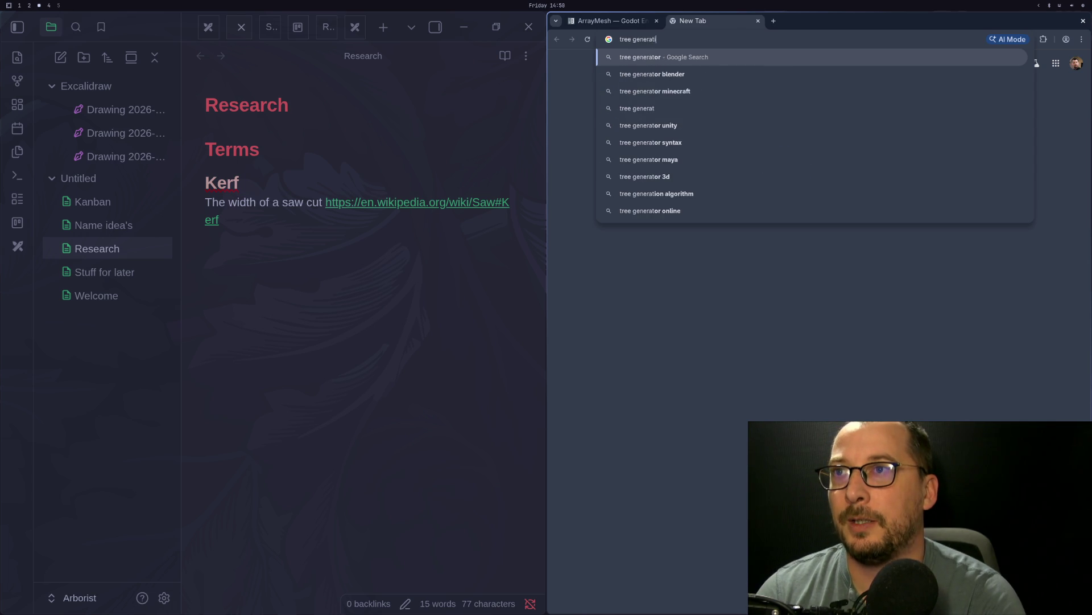
{"action": "key", "text": "Down"}
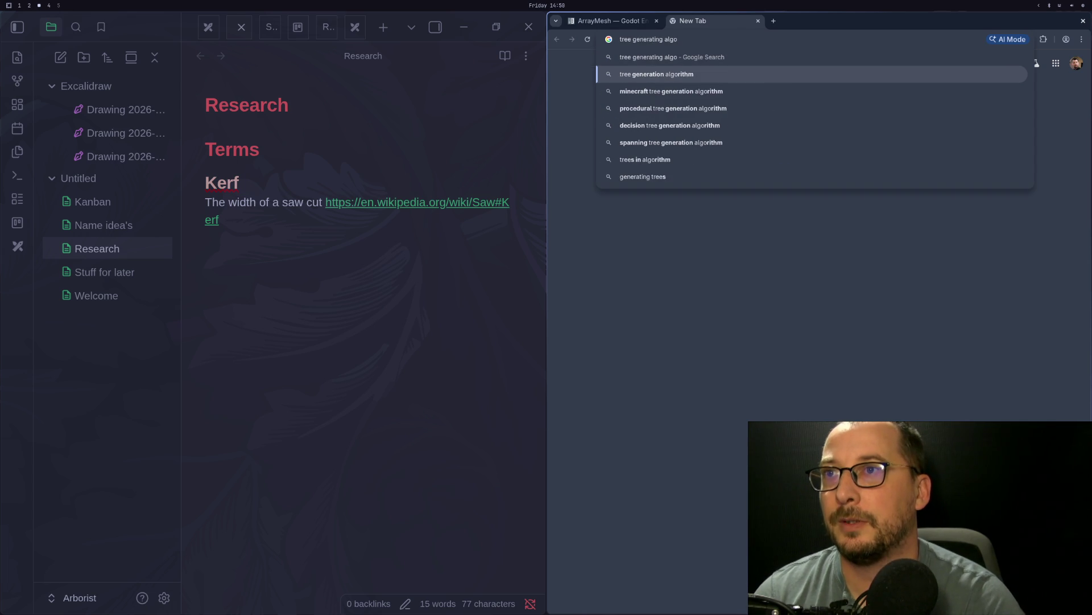
{"action": "key", "text": "Return"}
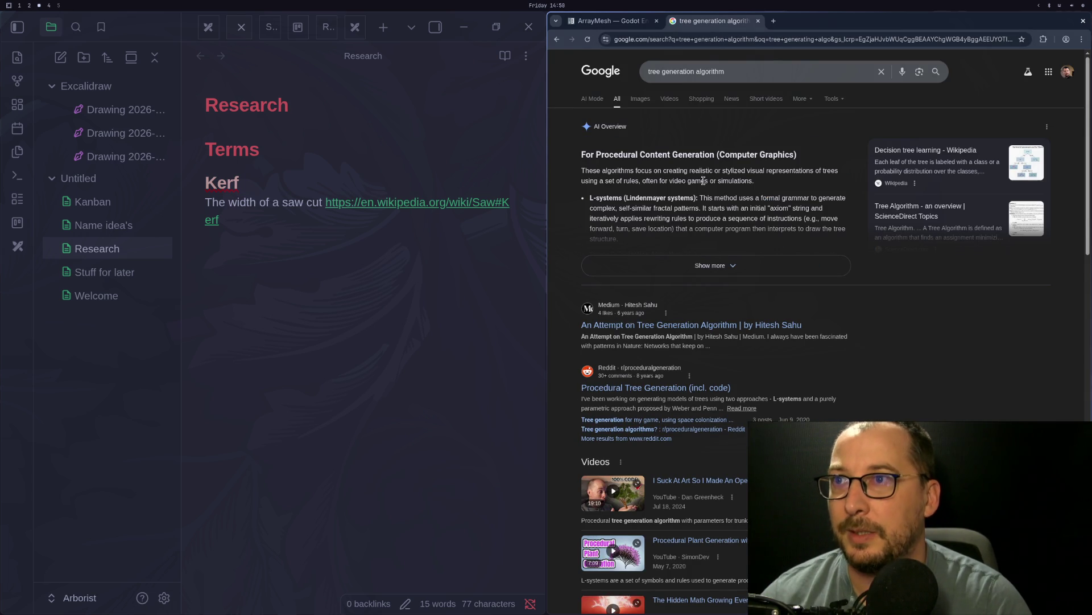
Step: Search for Lindenmayer and open the Wikipedia L-system article
{"action": "double_click", "coordinate": [631, 196]}
{"action": "key", "text": "ctrl+c"}
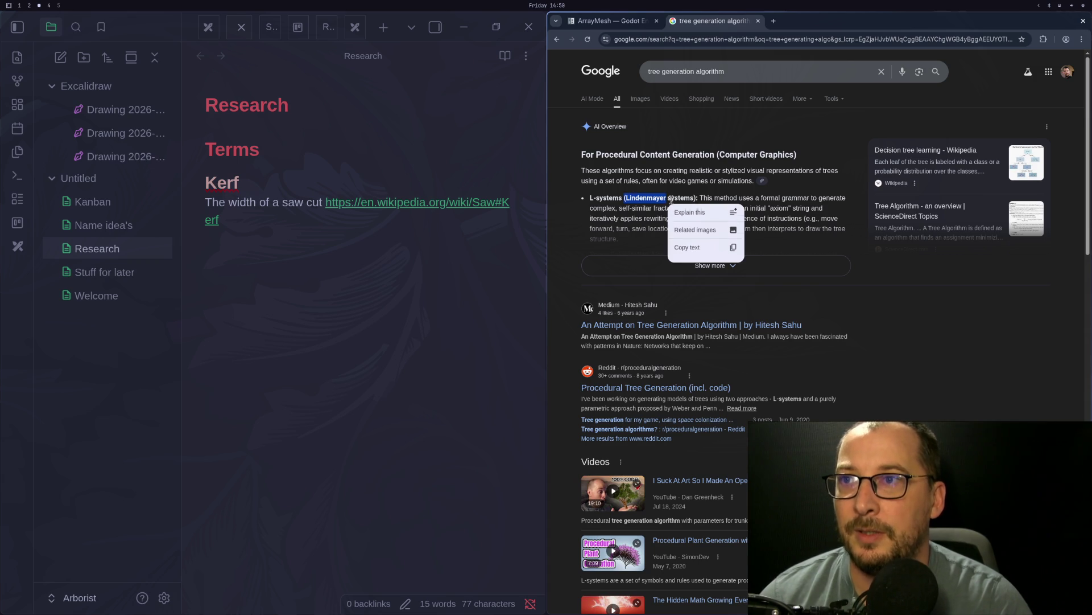
{"action": "left_click", "coordinate": [641, 209]}
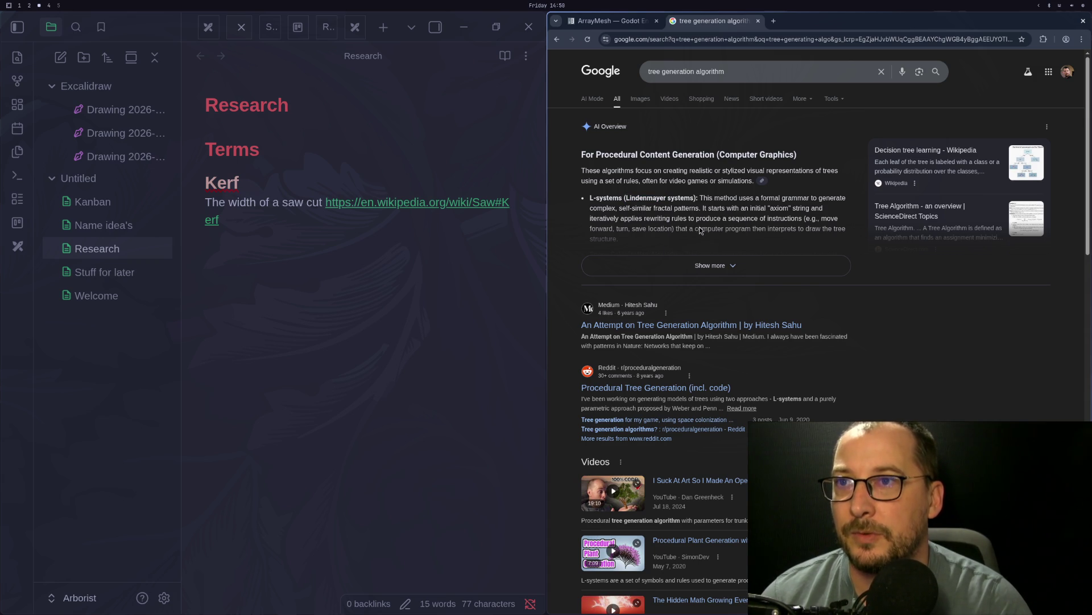
{"action": "left_click", "coordinate": [708, 264]}
{"action": "left_click", "coordinate": [734, 71]}
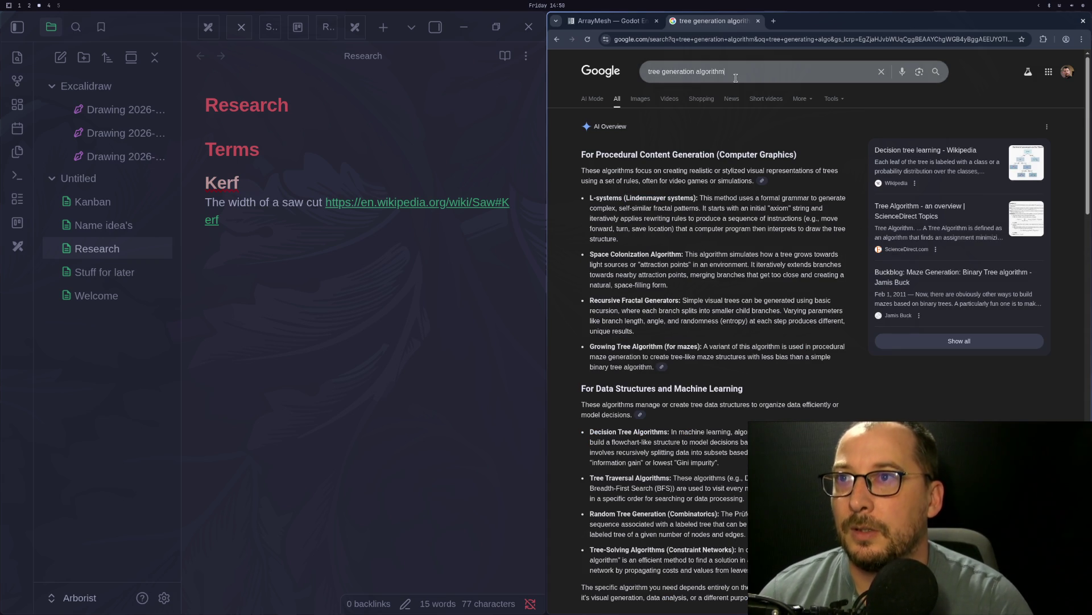
{"action": "key", "text": "ctrl+v"}
{"action": "left_click_drag", "start_coordinate": [725, 71], "coordinate": [648, 71]}
{"action": "key", "text": "BackSpace"}
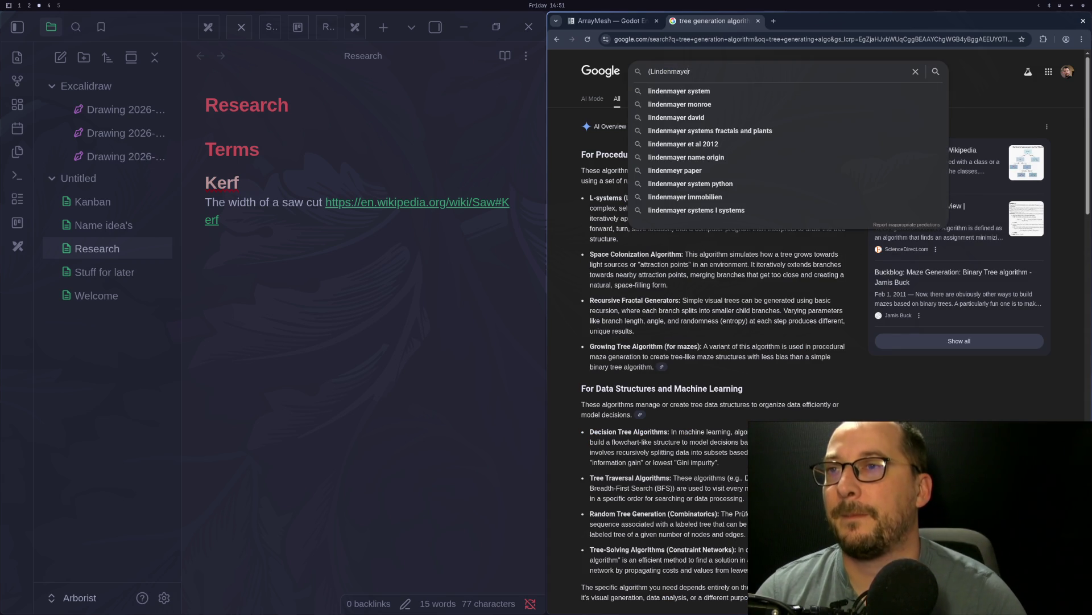
{"action": "key", "text": "BackSpace"}
{"action": "key", "text": "Return"}
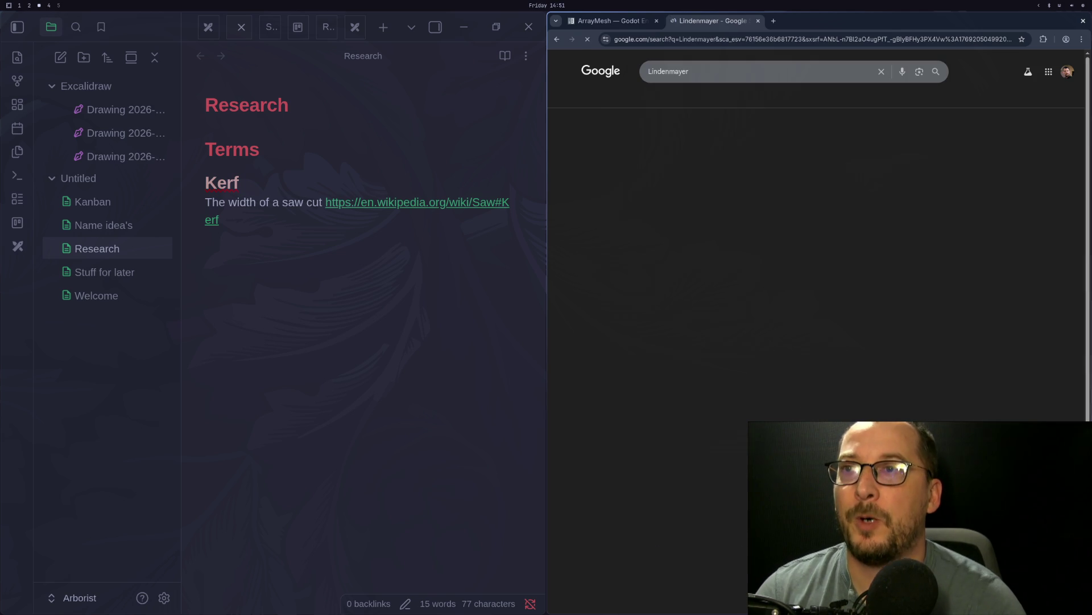
{"action": "left_click", "coordinate": [612, 145]}
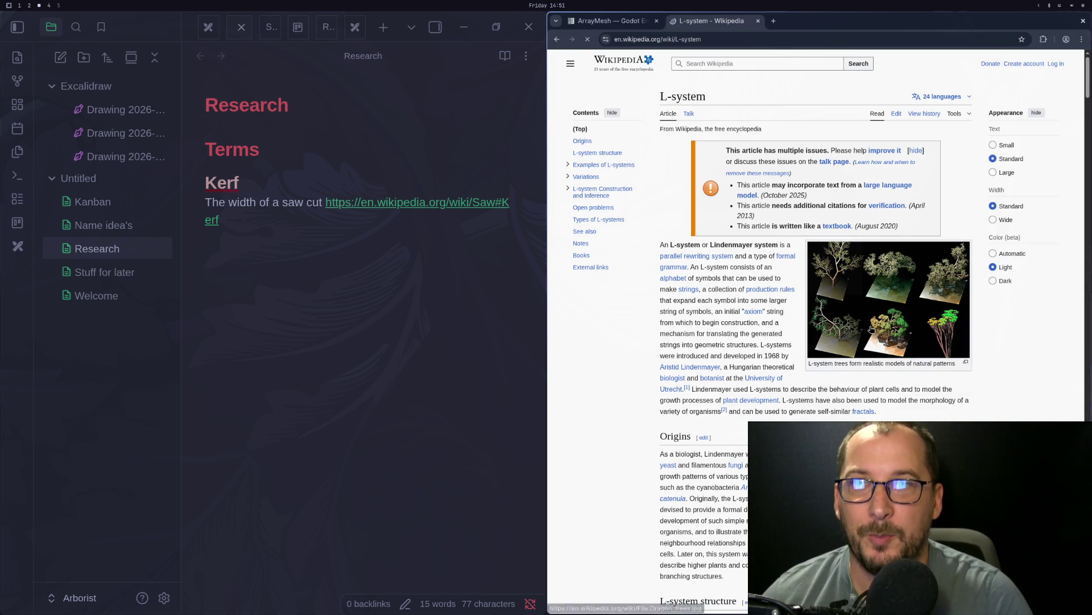
Step: View the Weeds image and its raw Fractal_weeds file, then close the viewer
{"action": "scroll", "coordinate": [871, 330], "scroll_direction": "down", "scroll_amount": 3}
{"action": "left_click", "coordinate": [854, 298]}
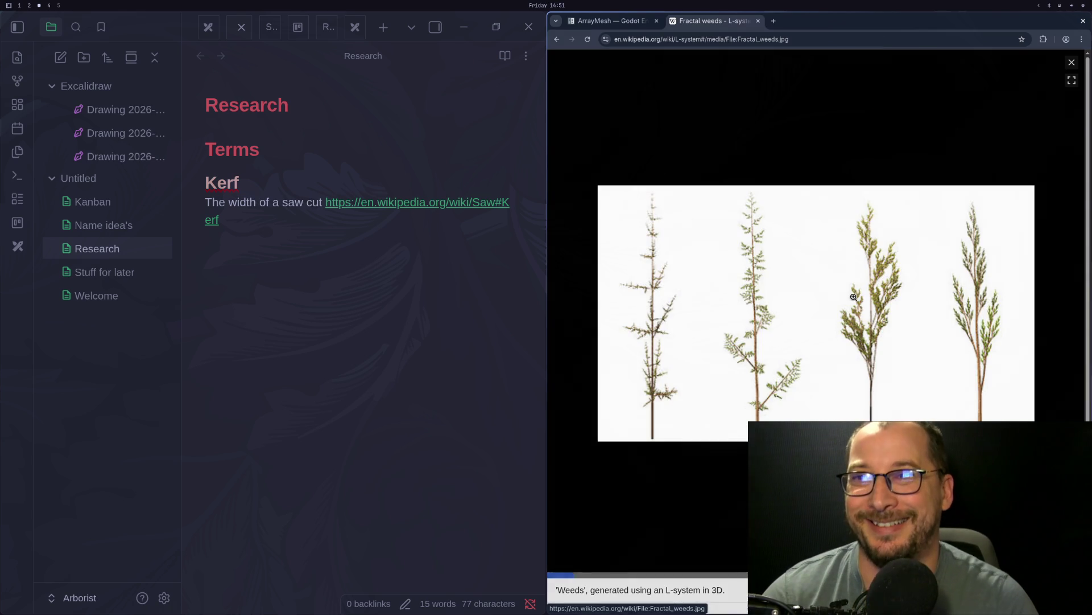
{"action": "left_click", "coordinate": [750, 303]}
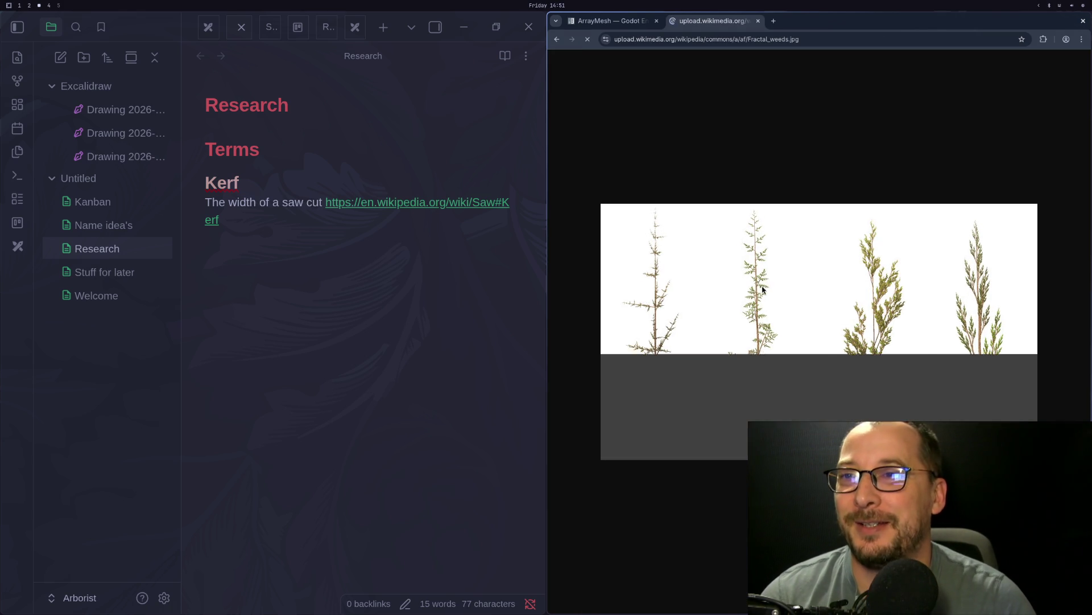
{"action": "left_click", "coordinate": [557, 40]}
{"action": "left_click", "coordinate": [1071, 64]}
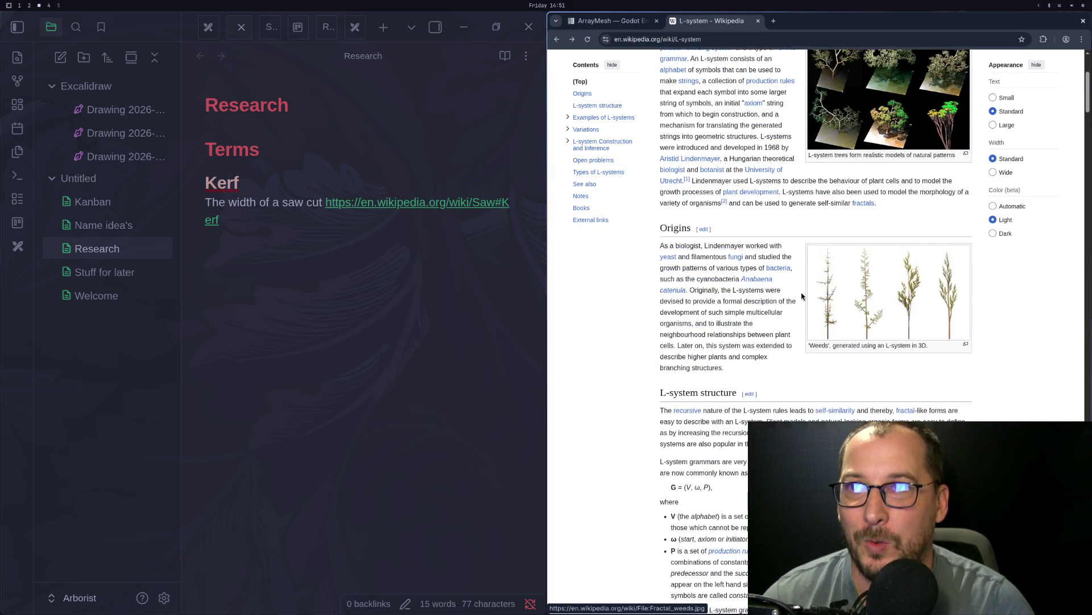
Step: Come back to the article and enlarge the L-system trees image
{"action": "scroll", "coordinate": [801, 283], "scroll_direction": "up", "scroll_amount": 5}
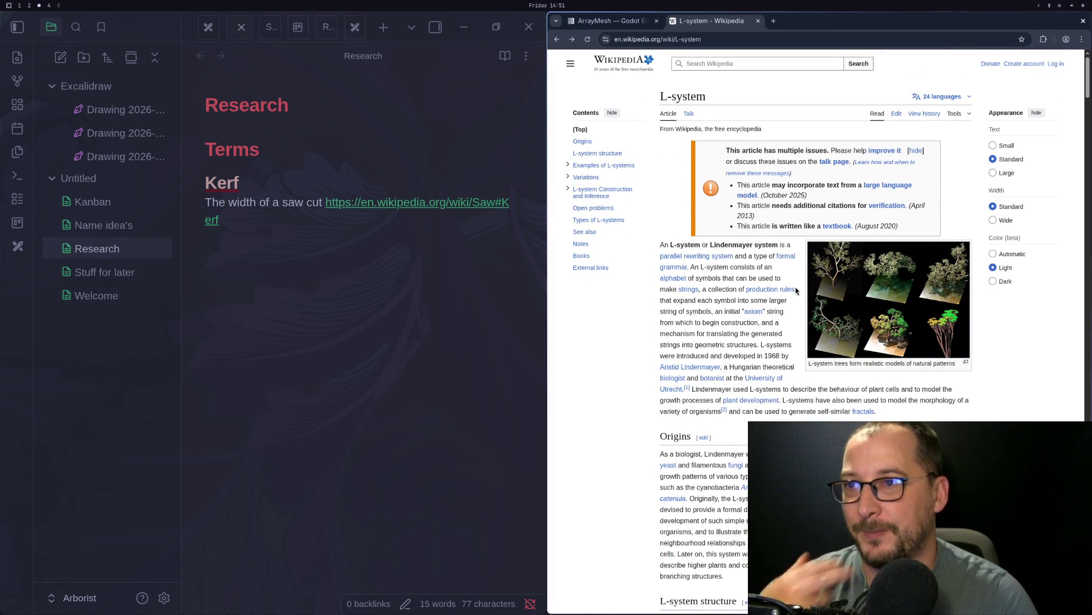
{"action": "key", "text": "super+2"}
{"action": "key", "text": "alt+Tab"}
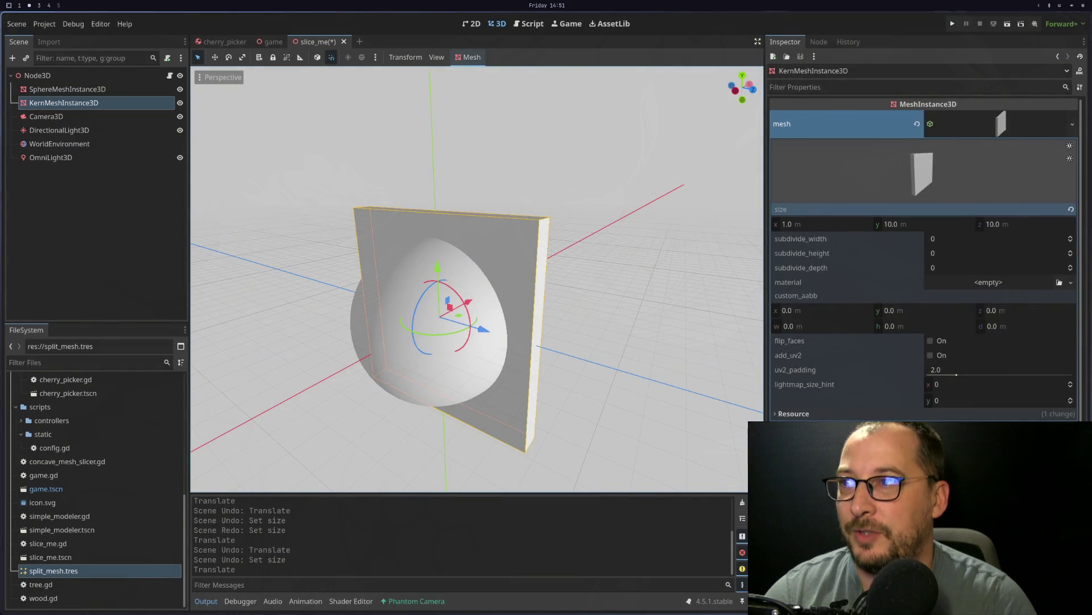
{"action": "key", "text": "super+1"}
{"action": "key", "text": "super+2"}
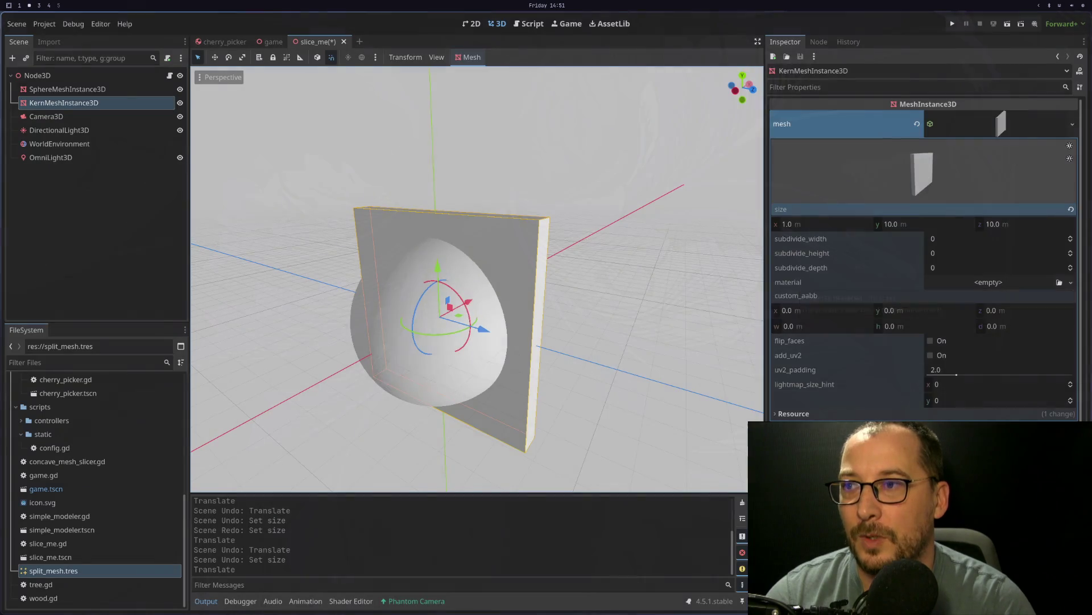
{"action": "key", "text": "super+3"}
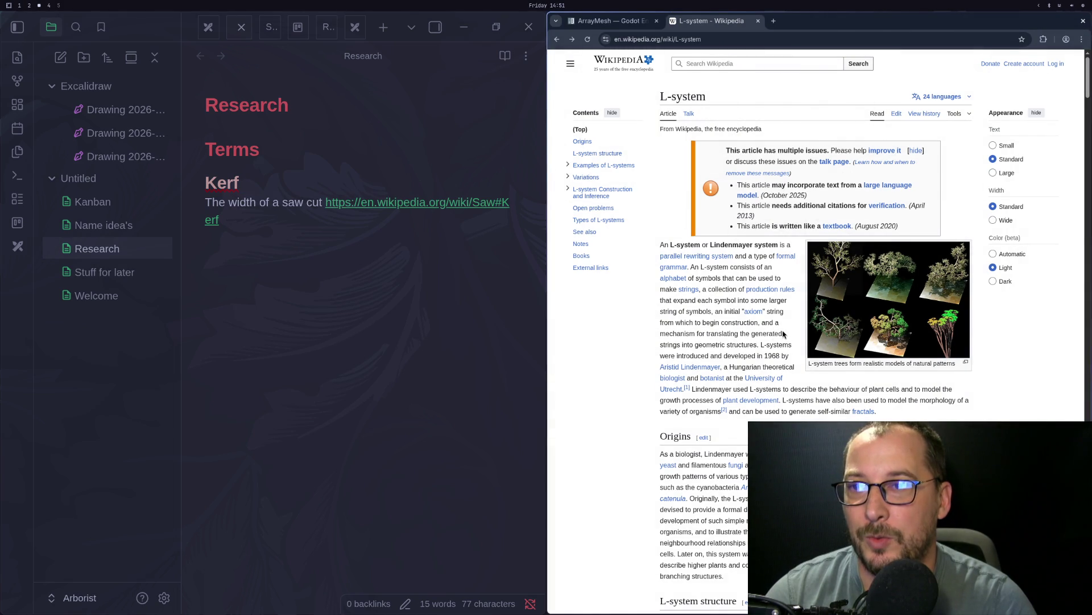
{"action": "scroll", "coordinate": [836, 340], "scroll_direction": "down", "scroll_amount": 3}
{"action": "scroll", "coordinate": [837, 339], "scroll_direction": "up", "scroll_amount": 3}
{"action": "scroll", "coordinate": [837, 340], "scroll_direction": "up", "scroll_amount": 5, "text": "ctrl"}
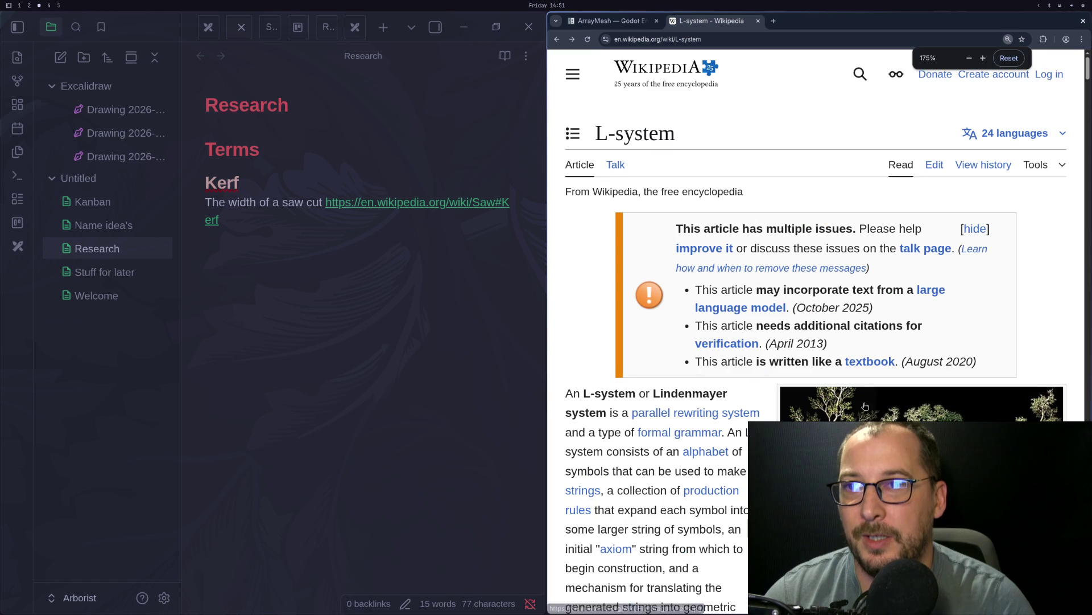
{"action": "left_click", "coordinate": [832, 373]}
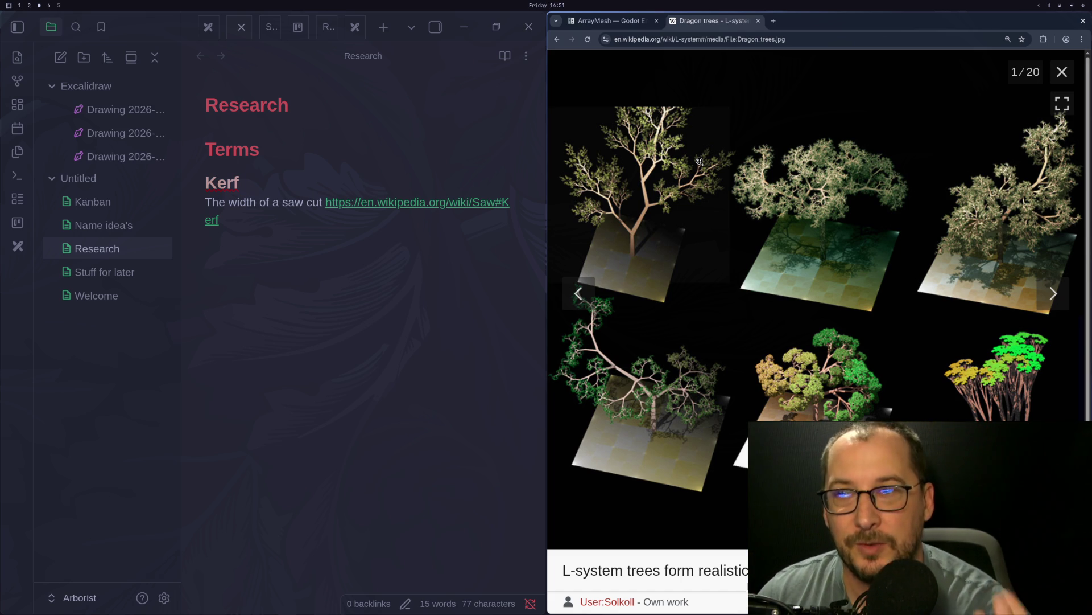
Step: Open the full-size Dragon_trees.jpg and zoom in to study it, then return to Neovim
{"action": "left_click", "coordinate": [616, 377]}
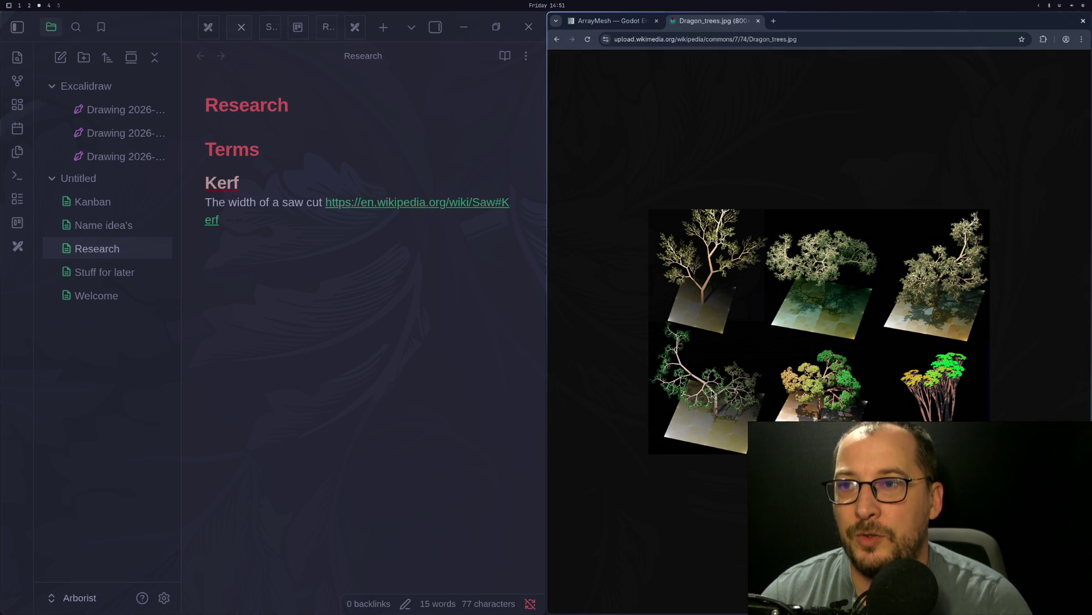
{"action": "scroll", "coordinate": [721, 380], "scroll_direction": "up", "scroll_amount": 9}
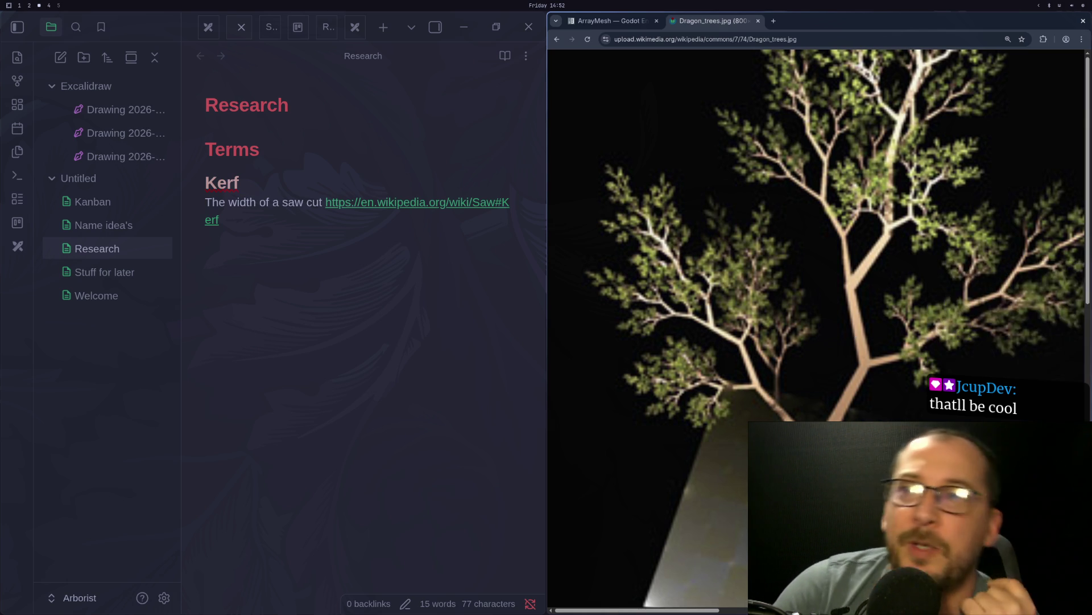
{"action": "key", "text": "super+1"}
{"action": "key", "text": "super+2"}
{"action": "key", "text": "super+1"}
{"action": "key", "text": "super+2"}
{"action": "key", "text": "super+3"}
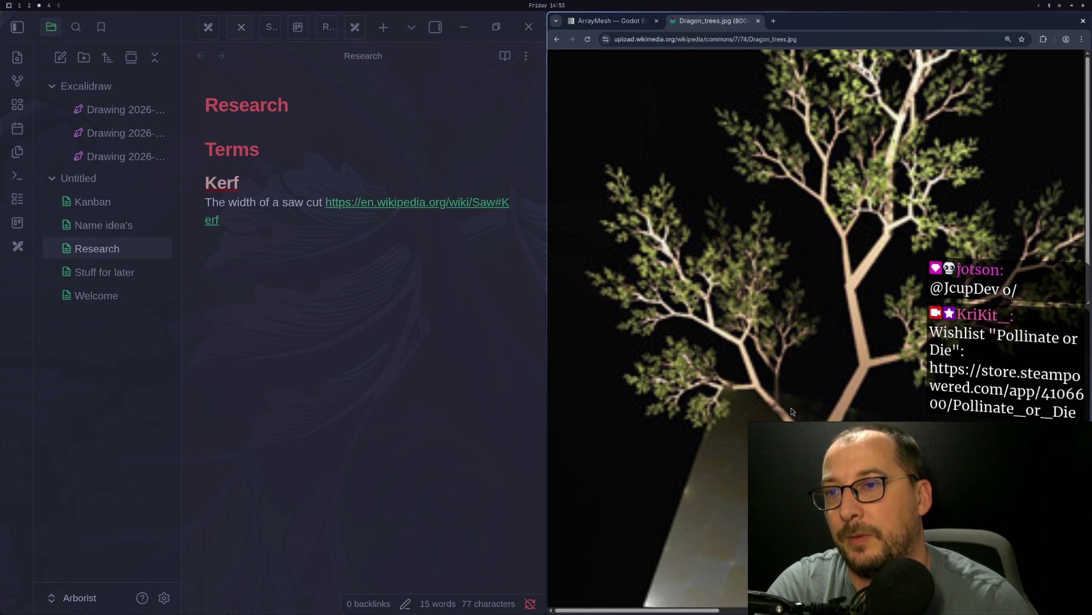
{"action": "key", "text": "super+1"}
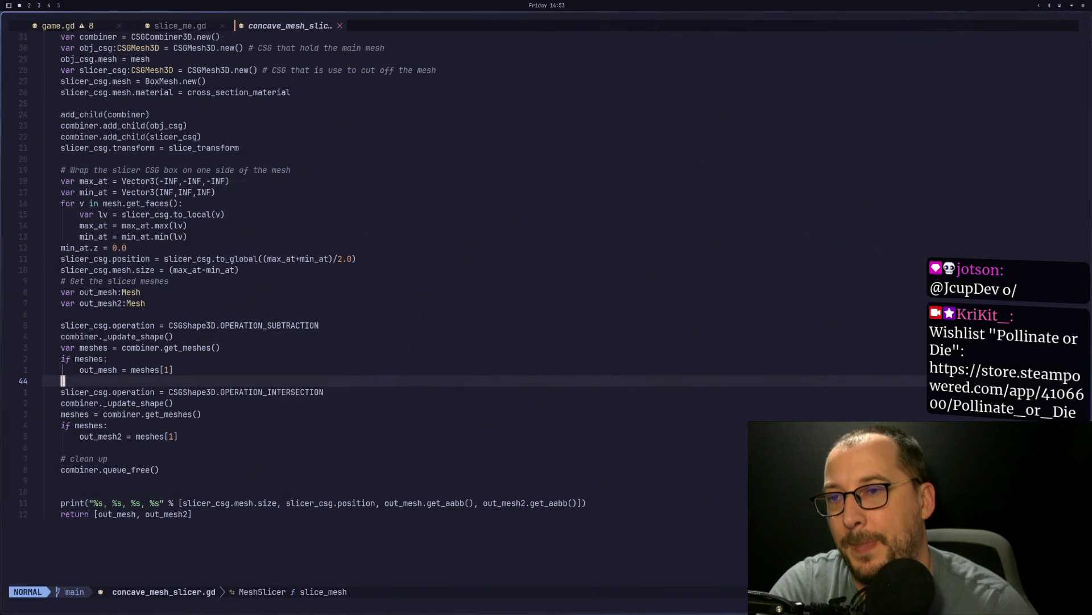
Step: Create a new scene with a Node3D root and start adding a child node to it
{"action": "key", "text": "super+2"}
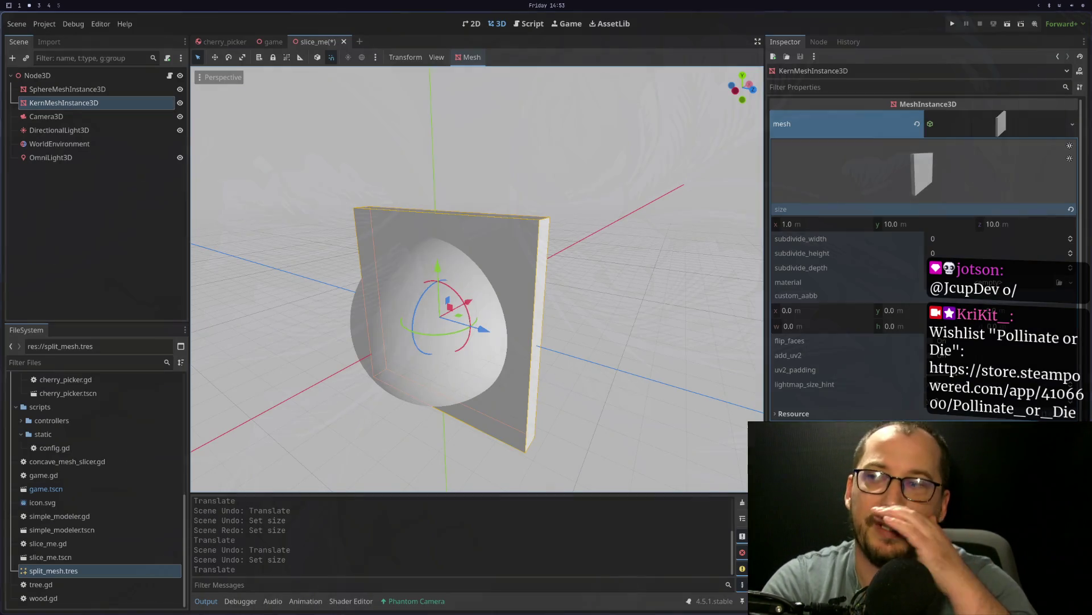
{"action": "scroll", "coordinate": [672, 392], "scroll_direction": "down", "scroll_amount": 5}
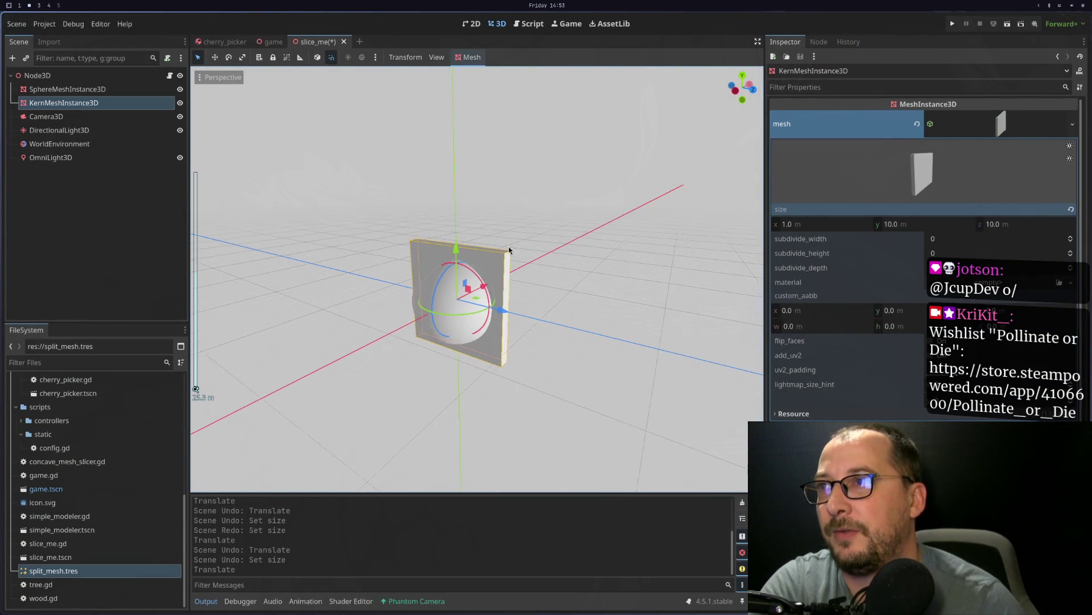
{"action": "left_click", "coordinate": [16, 24]}
{"action": "left_click", "coordinate": [31, 36]}
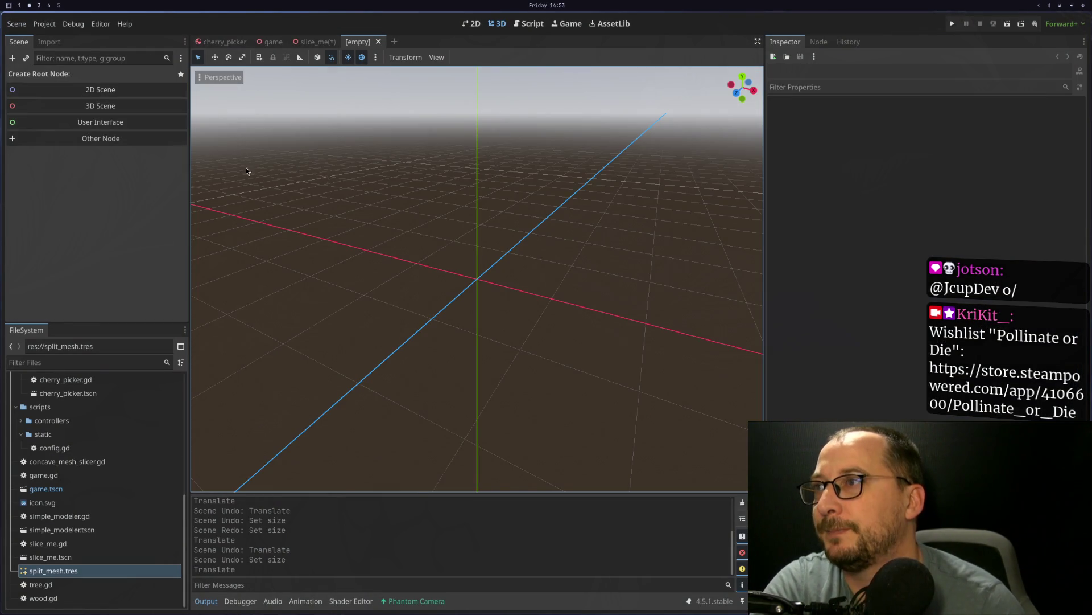
{"action": "left_click", "coordinate": [131, 115]}
{"action": "right_click", "coordinate": [82, 78]}
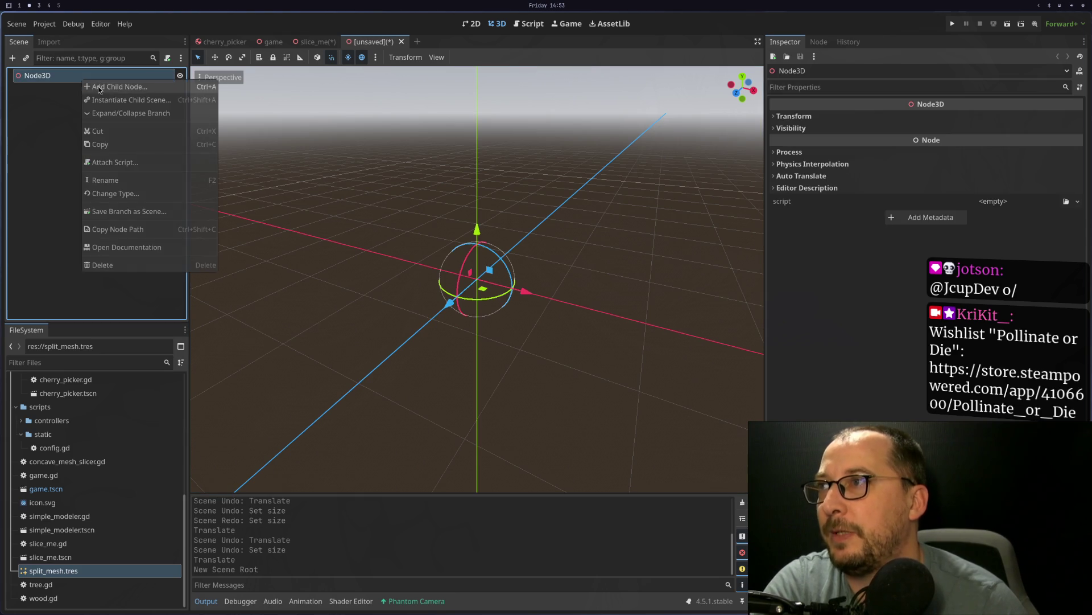
{"action": "left_click", "coordinate": [108, 85]}
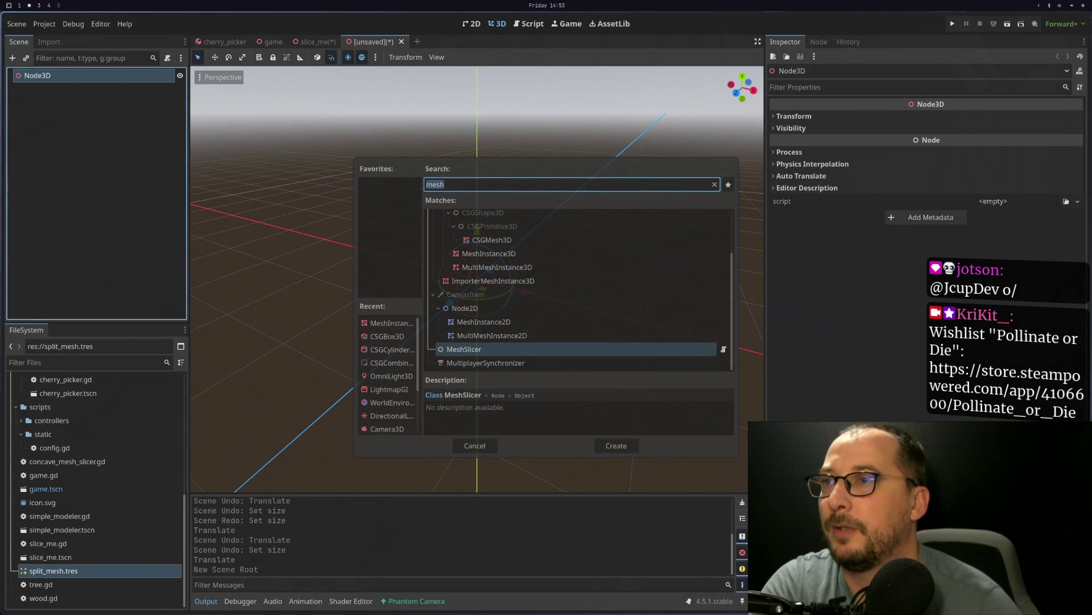
Step: Add a MeshInstance3D under Node3D and assign it a new CylinderMesh
{"action": "double_click", "coordinate": [454, 252]}
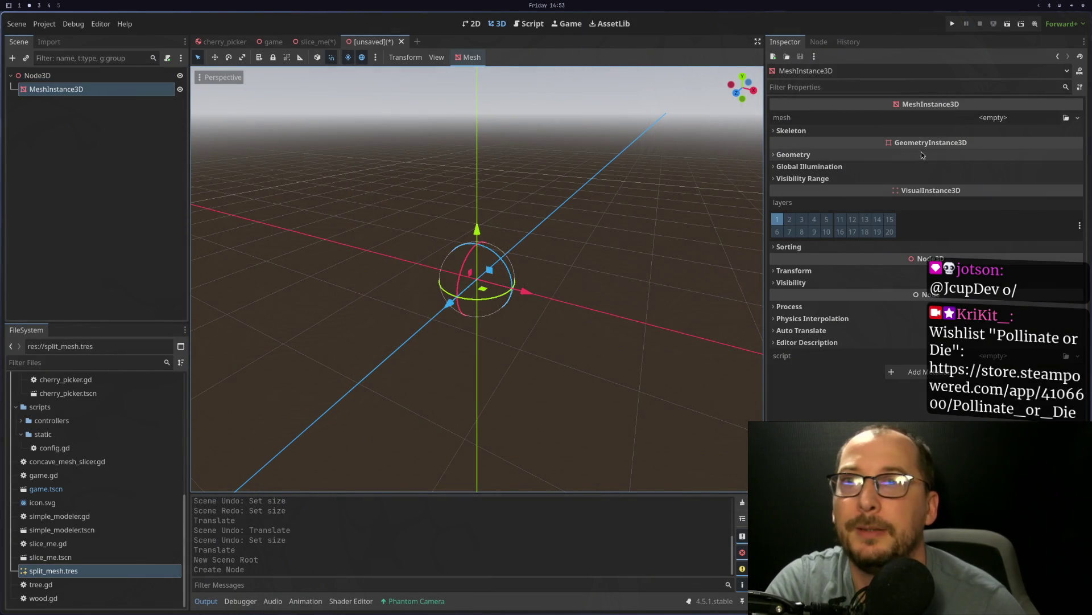
{"action": "left_click", "coordinate": [1006, 118]}
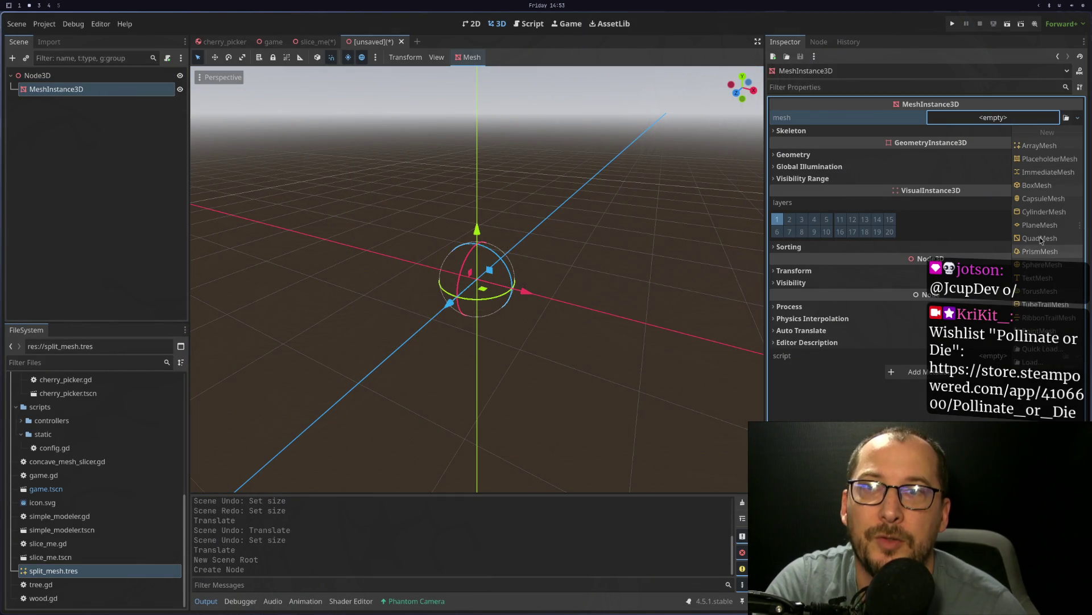
{"action": "left_click", "coordinate": [1054, 211]}
{"action": "mouse_move", "coordinate": [522, 240]}
{"action": "left_mouse_down"}
{"action": "mouse_move", "coordinate": [605, 263]}
{"action": "mouse_move", "coordinate": [511, 261]}
{"action": "mouse_move", "coordinate": [515, 285]}
{"action": "mouse_move", "coordinate": [747, 241]}
{"action": "left_mouse_up"}
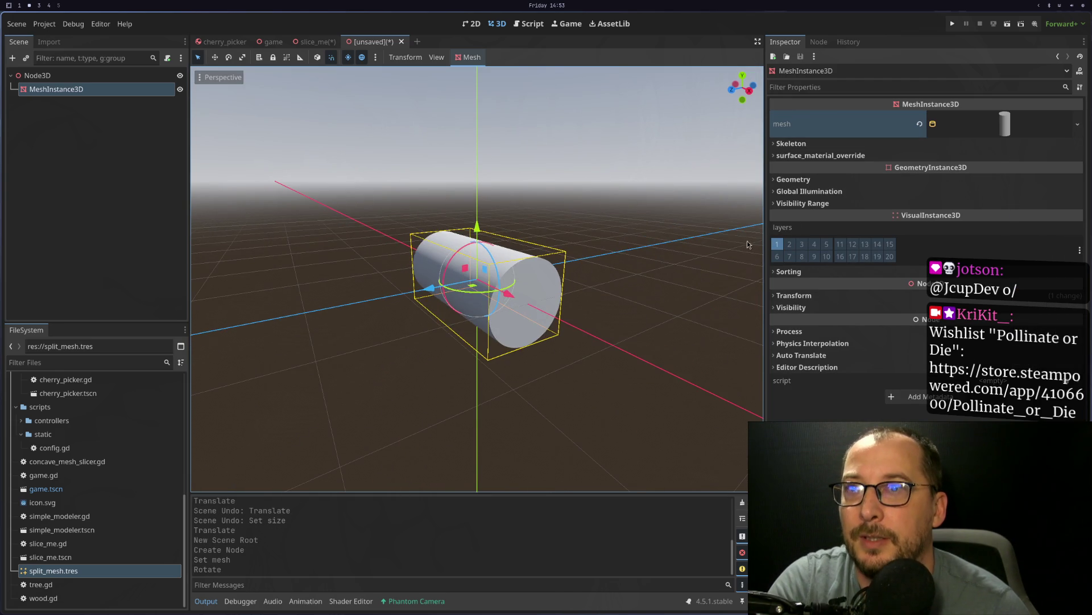
Step: Set the cylinder mesh's top and bottom radius to 0.125 m (0.5/4), keeping 2.0 m height
{"action": "left_click", "coordinate": [985, 132]}
{"action": "left_click", "coordinate": [996, 209]}
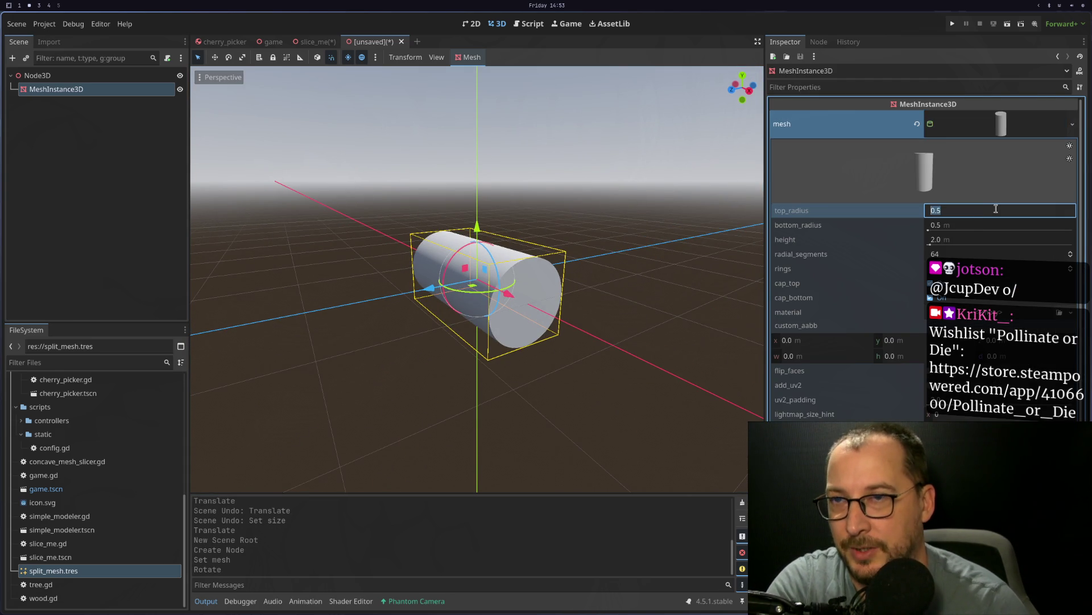
{"action": "type", "text": "4"}
{"action": "key", "text": "Tab"}
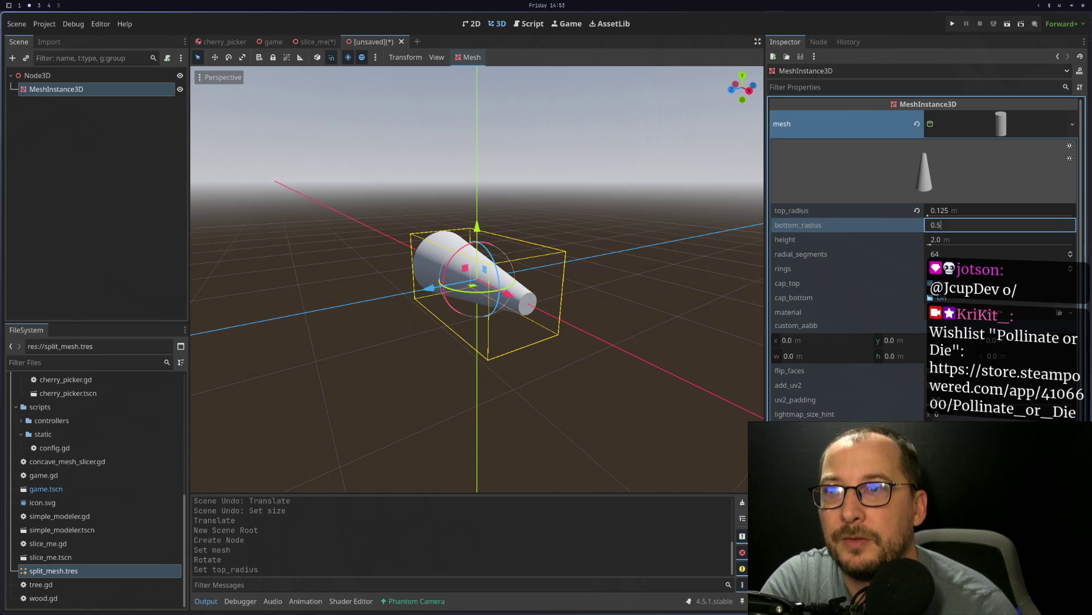
{"action": "type", "text": ".5"}
{"action": "key", "text": "Tab"}
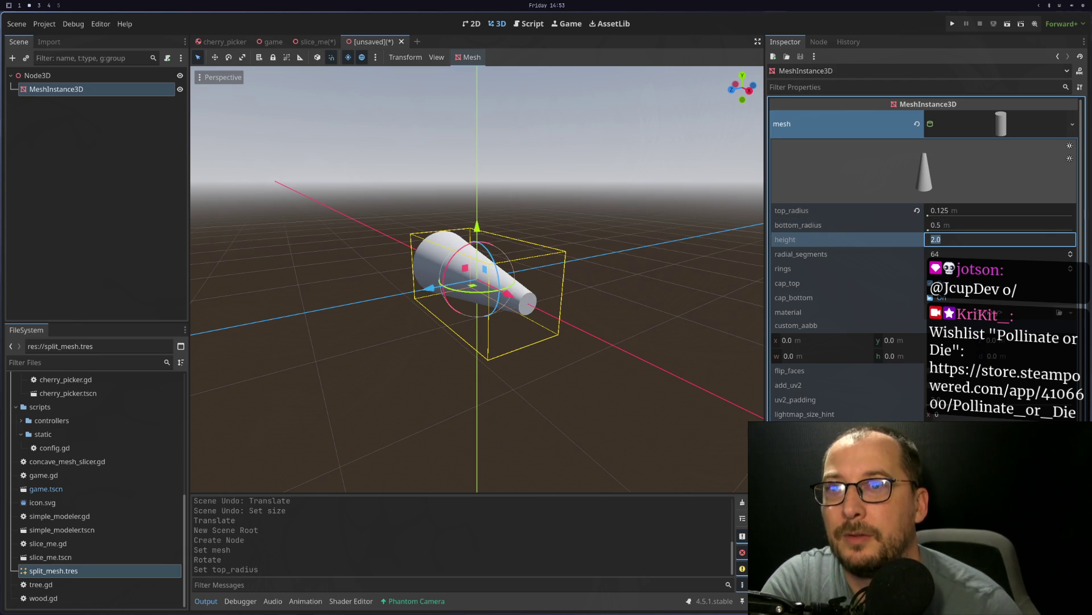
{"action": "left_click", "coordinate": [956, 224]}
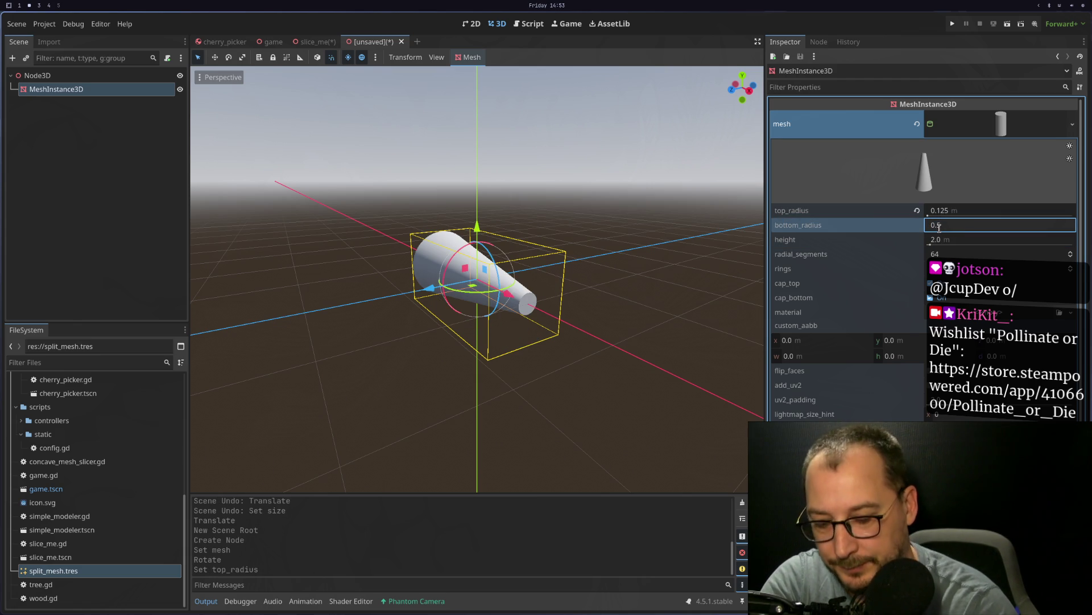
{"action": "type", "text": "/4"}
{"action": "key", "text": "Tab"}
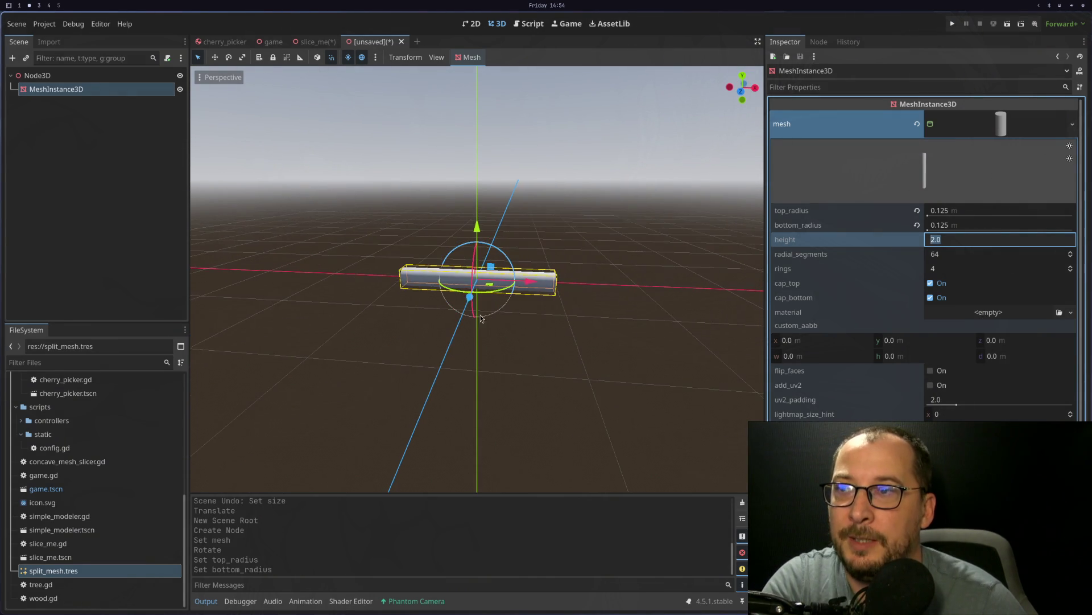
{"action": "scroll", "coordinate": [436, 324], "scroll_direction": "up", "scroll_amount": 6}
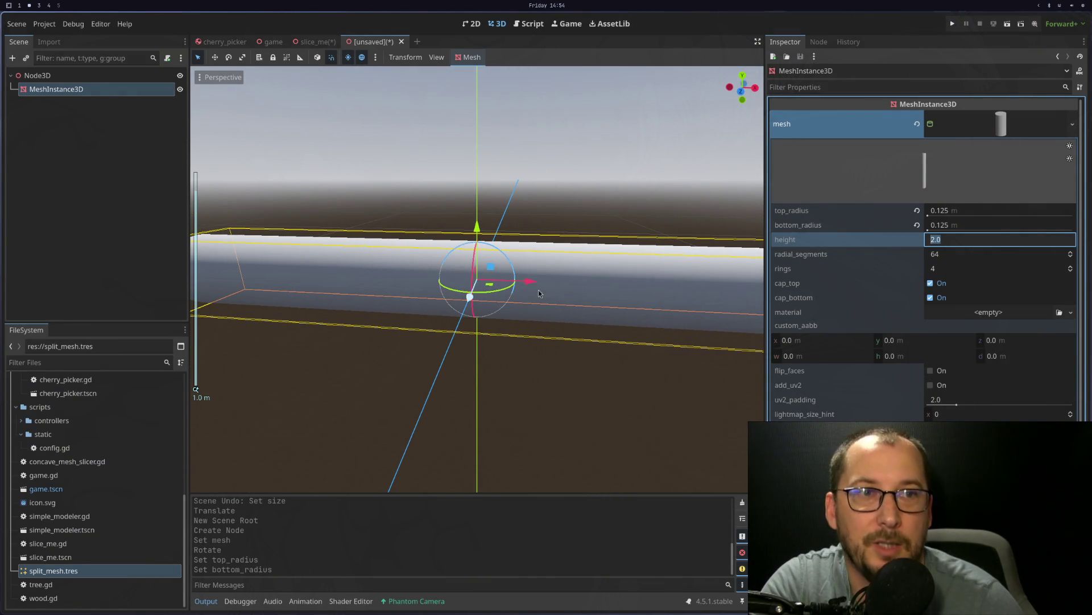
{"action": "scroll", "coordinate": [608, 281], "scroll_direction": "down", "scroll_amount": 3}
{"action": "mouse_move", "coordinate": [607, 281]}
{"action": "left_mouse_down"}
{"action": "mouse_move", "coordinate": [573, 304]}
{"action": "mouse_move", "coordinate": [629, 344]}
{"action": "mouse_move", "coordinate": [612, 330]}
{"action": "mouse_move", "coordinate": [601, 293]}
{"action": "left_mouse_up"}
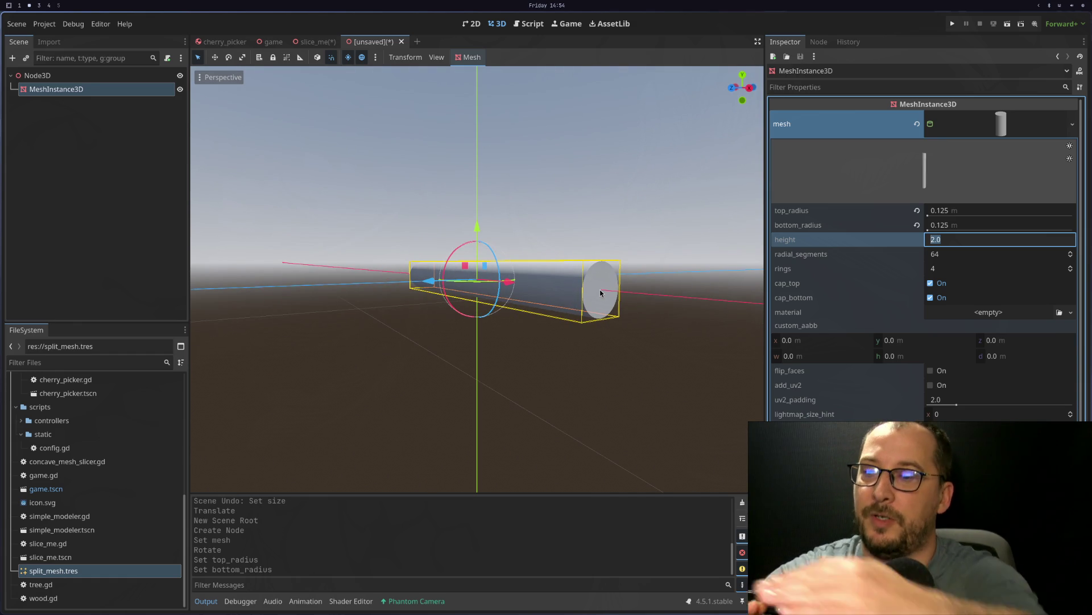
{"action": "mouse_move", "coordinate": [439, 282]}
{"action": "left_mouse_down"}
{"action": "mouse_move", "coordinate": [531, 312]}
{"action": "mouse_move", "coordinate": [532, 336]}
{"action": "mouse_move", "coordinate": [672, 230]}
{"action": "left_mouse_up"}
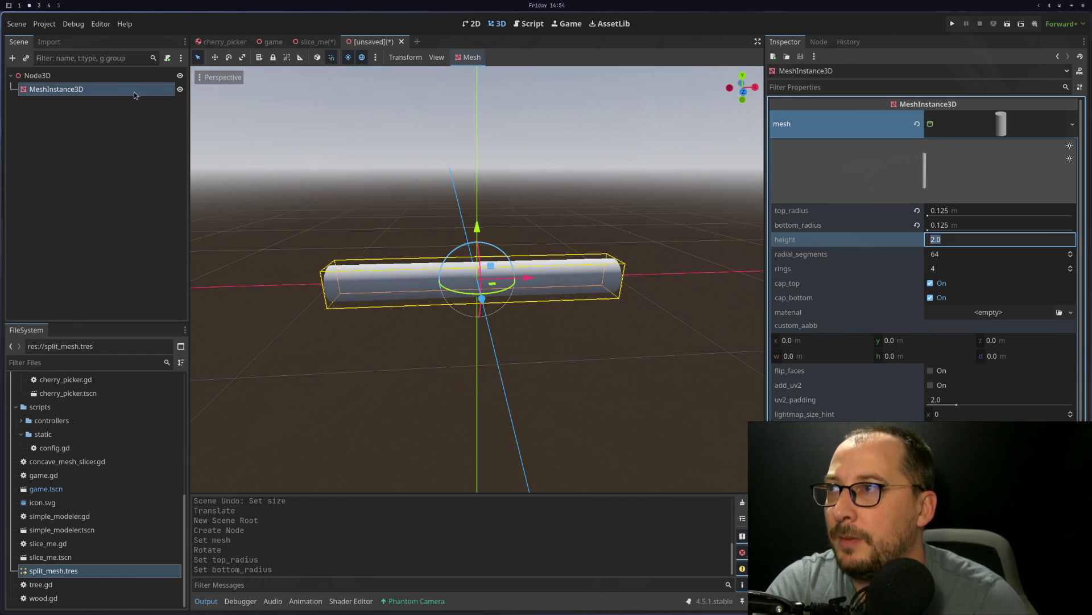
{"action": "right_click", "coordinate": [120, 76]}
{"action": "left_click", "coordinate": [153, 82]}
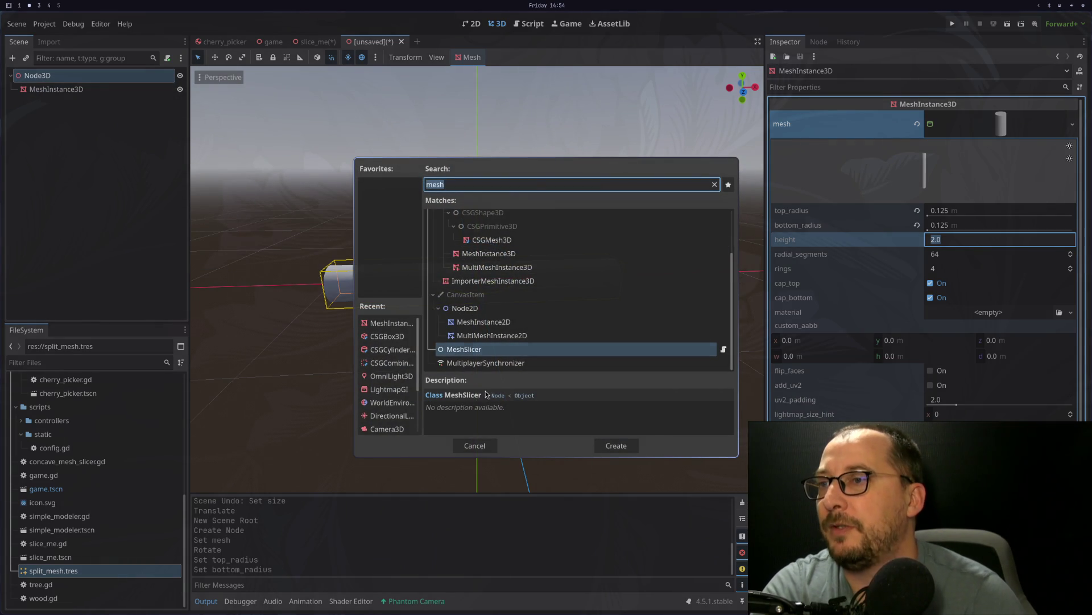
Step: Add a RigidBody3D child under the root Node3D by searching 'Rigid'
{"action": "left_click", "coordinate": [477, 444]}
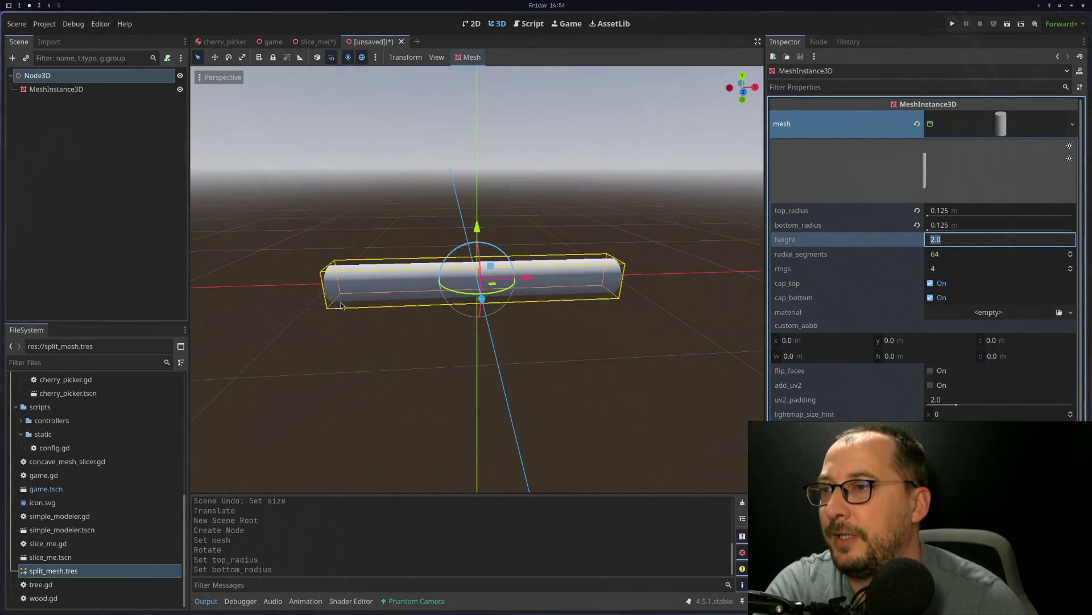
{"action": "right_click", "coordinate": [90, 83]}
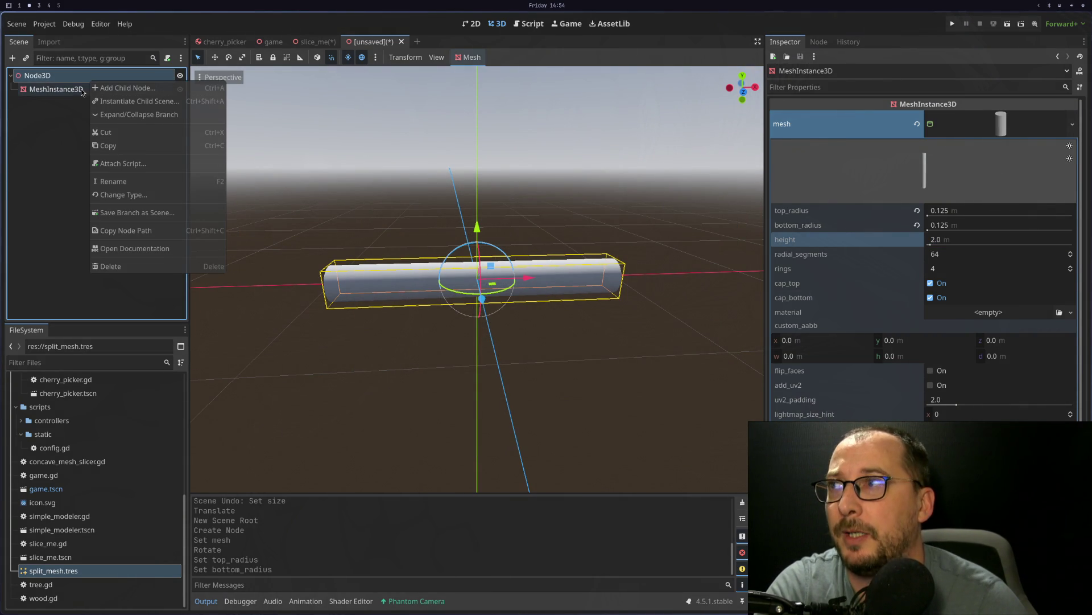
{"action": "left_click", "coordinate": [85, 83]}
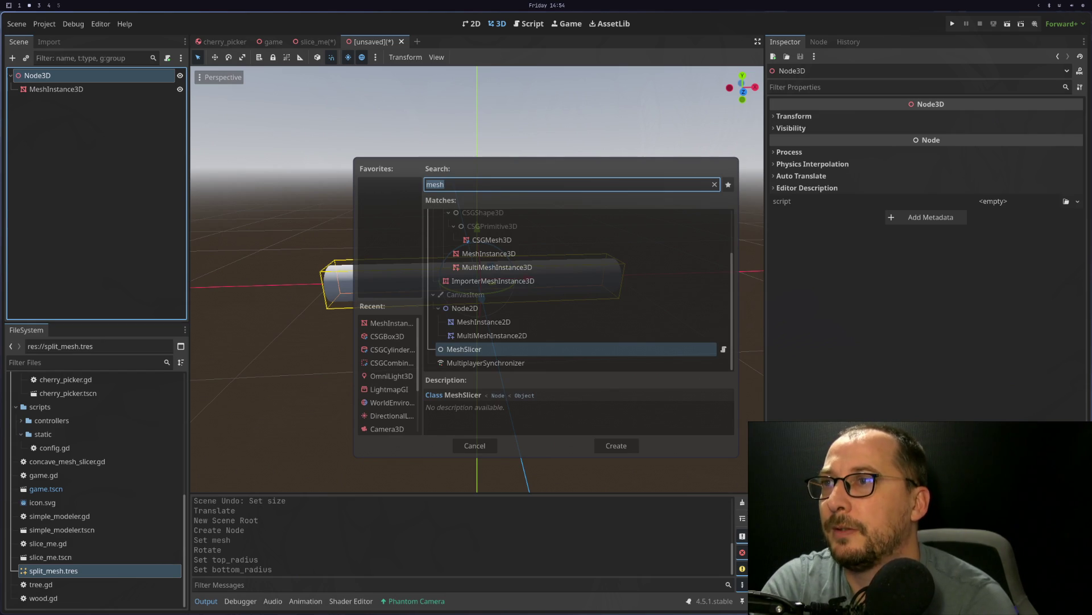
{"action": "type", "text": "Rguu"}
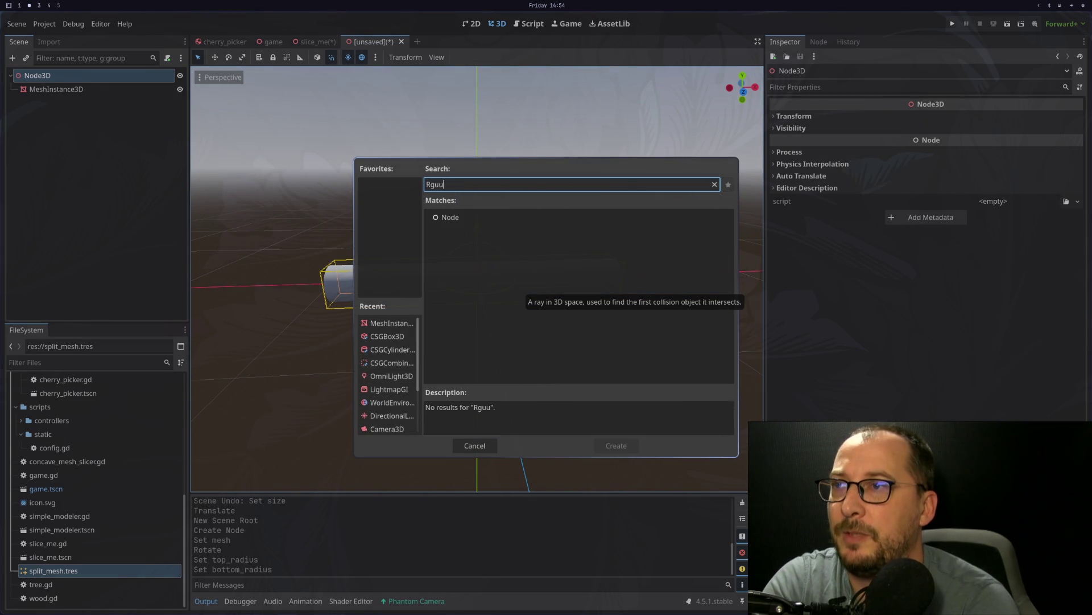
{"action": "key", "text": "BackSpace"}
{"action": "key", "text": "BackSpace"}
{"action": "key", "text": "BackSpace"}
{"action": "type", "text": "igid"}
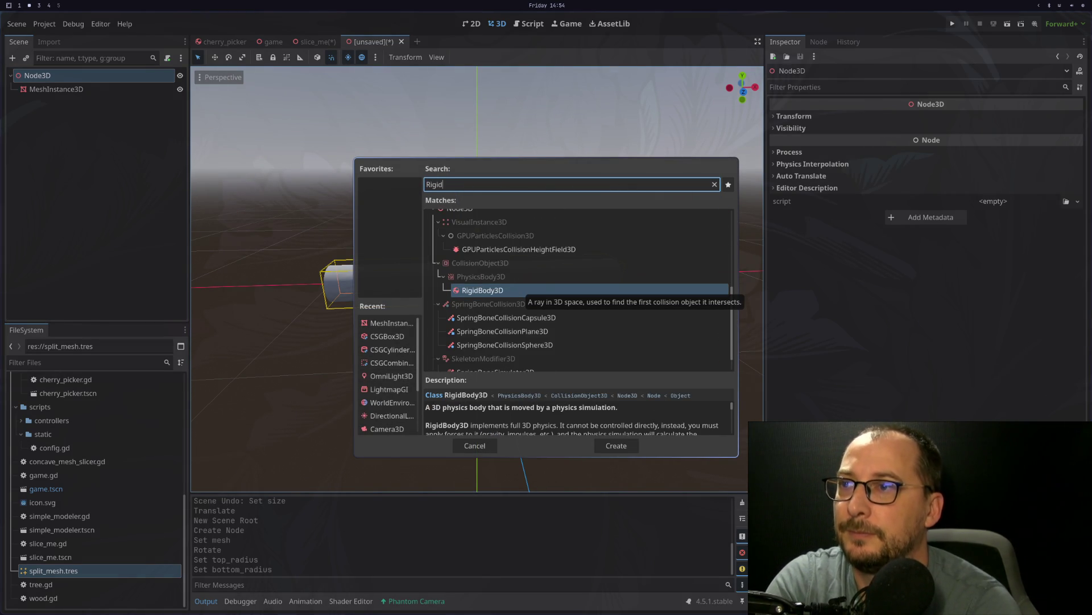
{"action": "key", "text": "Return"}
Step: Reparent the cylinder MeshInstance3D under the RigidBody3D
{"action": "left_click", "coordinate": [63, 89]}
{"action": "left_click_drag", "start_coordinate": [84, 105], "coordinate": [85, 103]}
{"action": "left_click", "coordinate": [139, 75]}
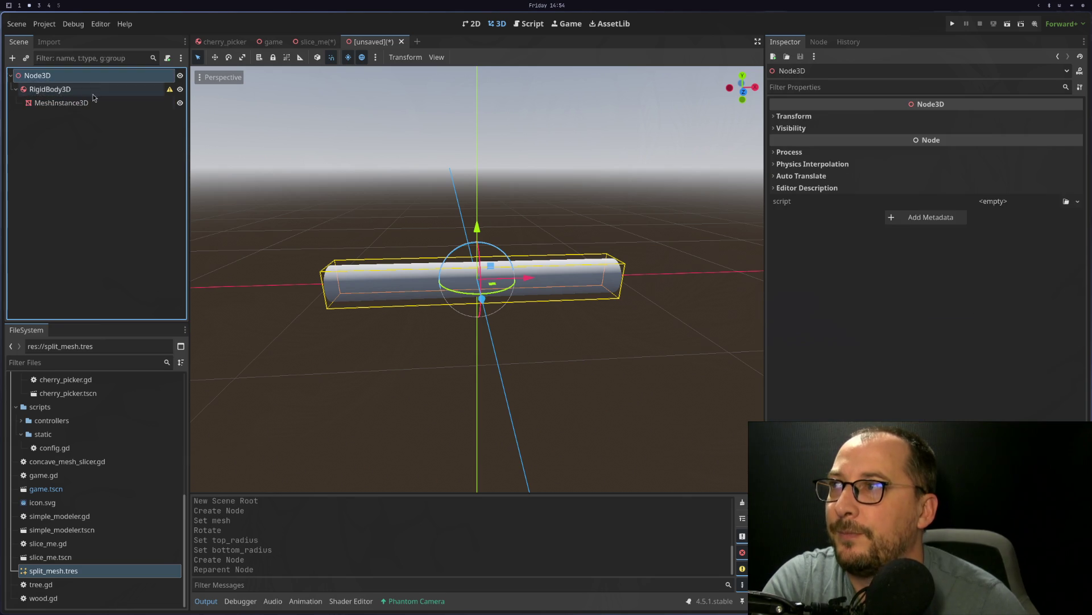
{"action": "left_click", "coordinate": [94, 92]}
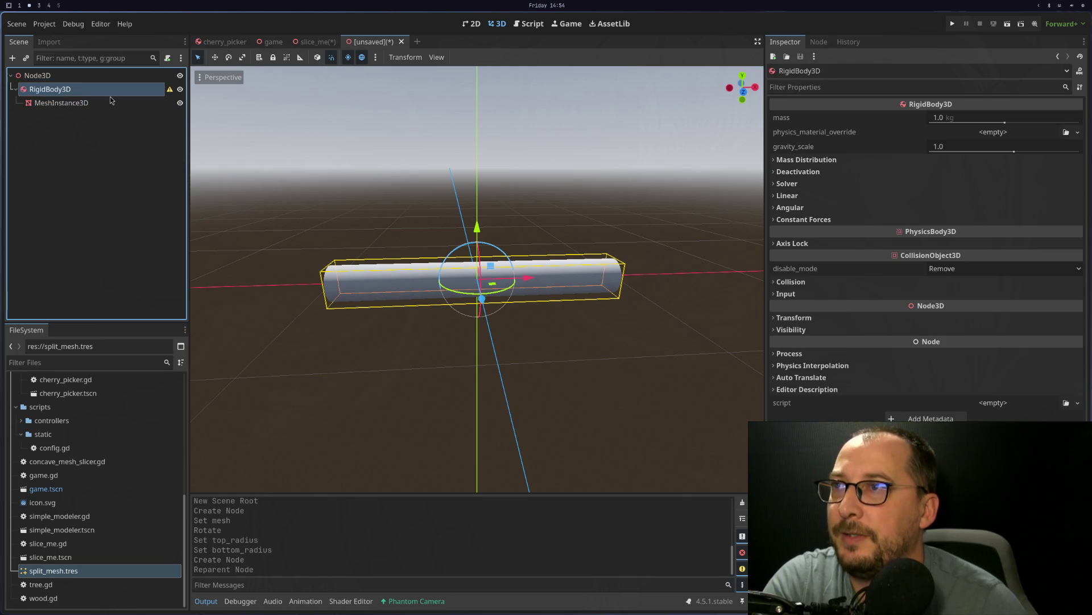
{"action": "right_click", "coordinate": [77, 107]}
{"action": "left_click", "coordinate": [65, 104]}
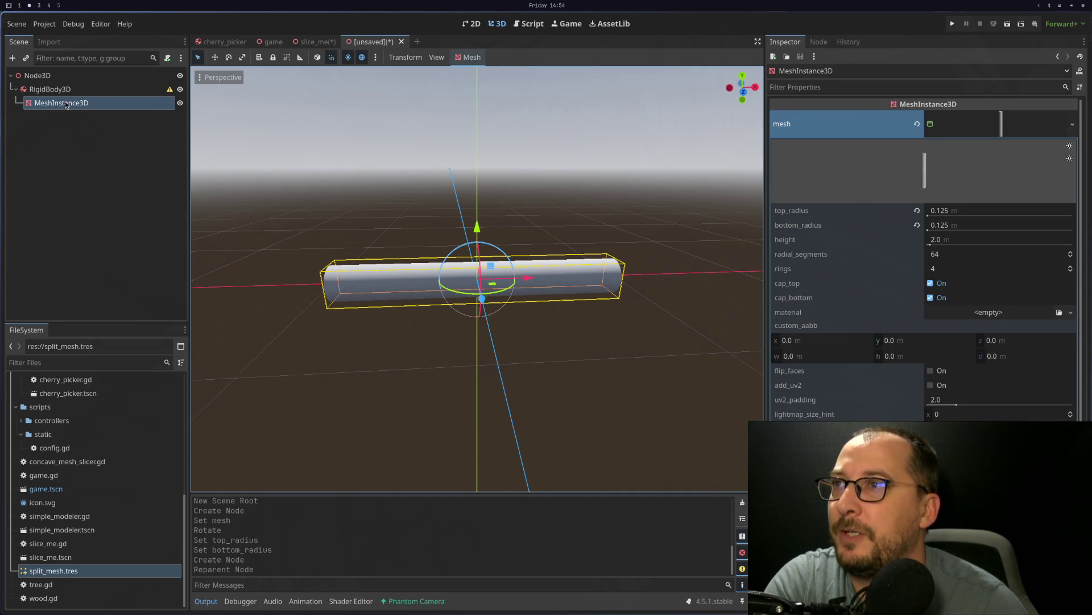
{"action": "left_click", "coordinate": [463, 59]}
{"action": "left_click", "coordinate": [477, 72]}
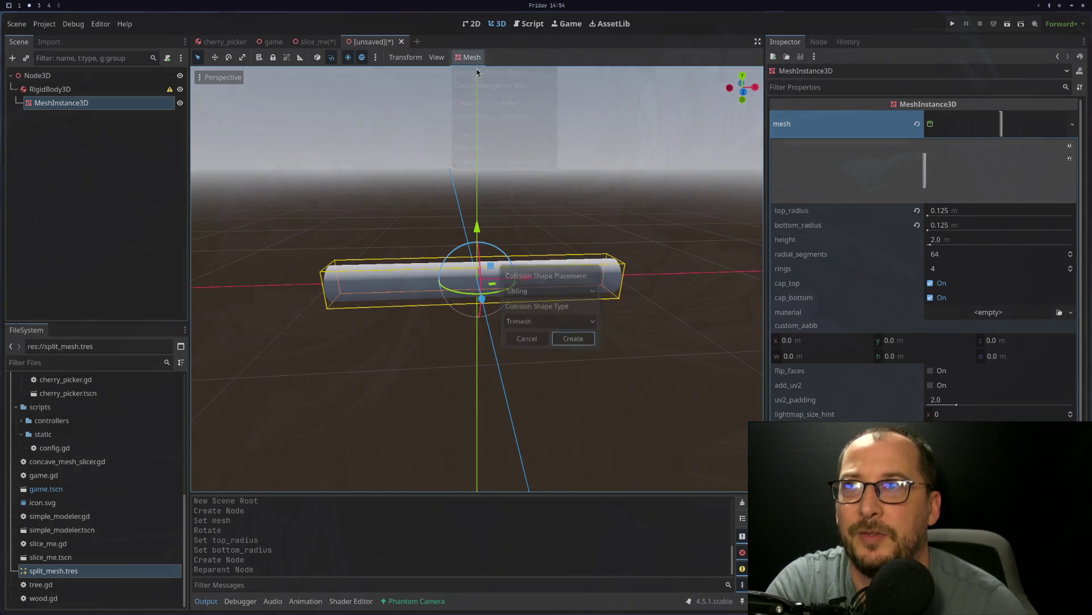
{"action": "left_click", "coordinate": [536, 290]}
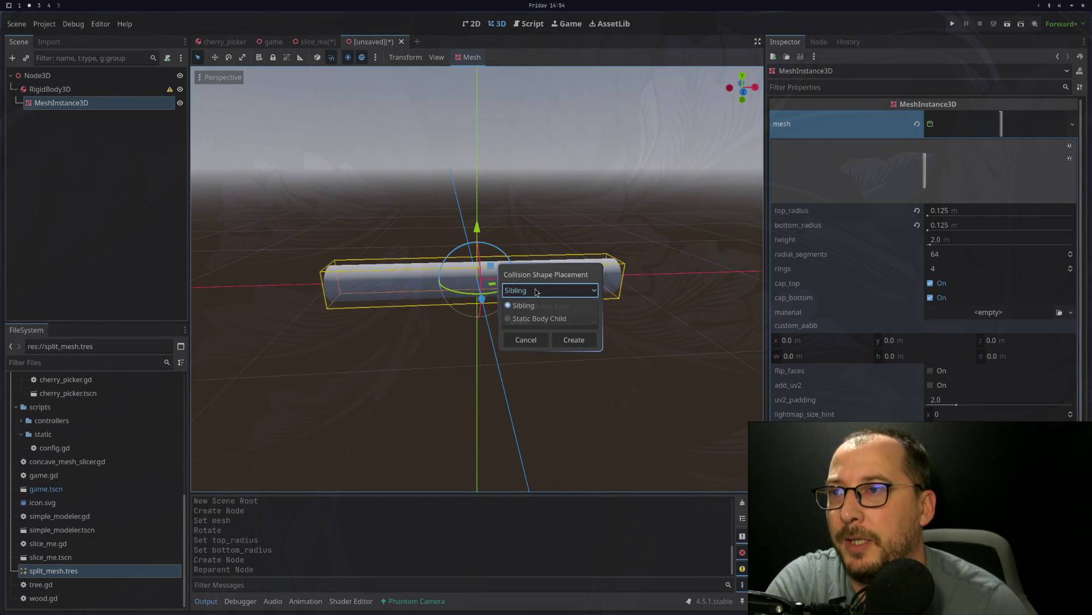
{"action": "left_click", "coordinate": [536, 292]}
{"action": "left_click", "coordinate": [529, 322]}
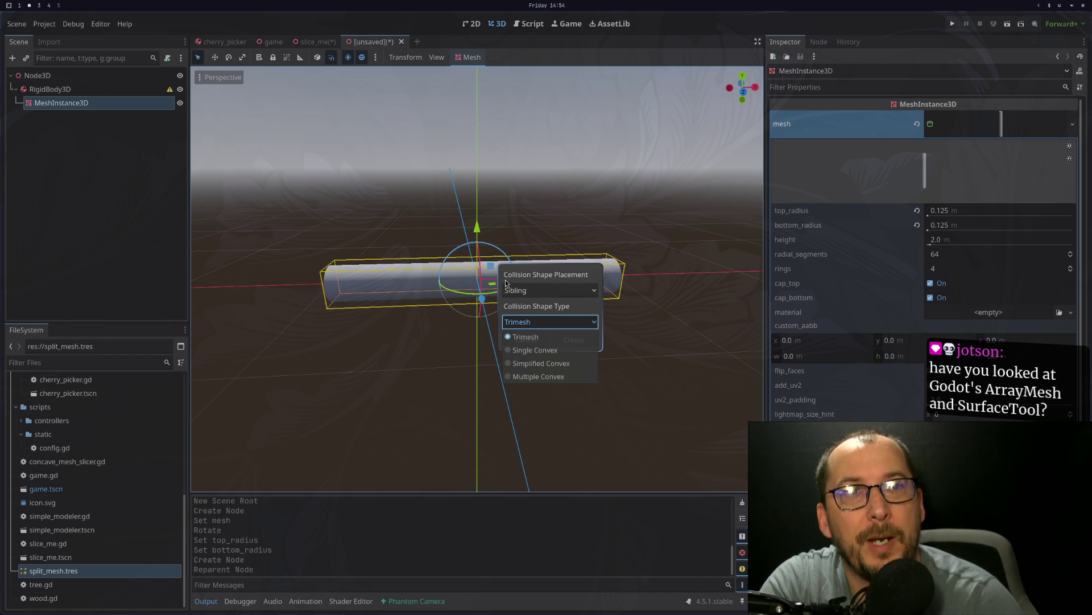
{"action": "left_click", "coordinate": [626, 339]}
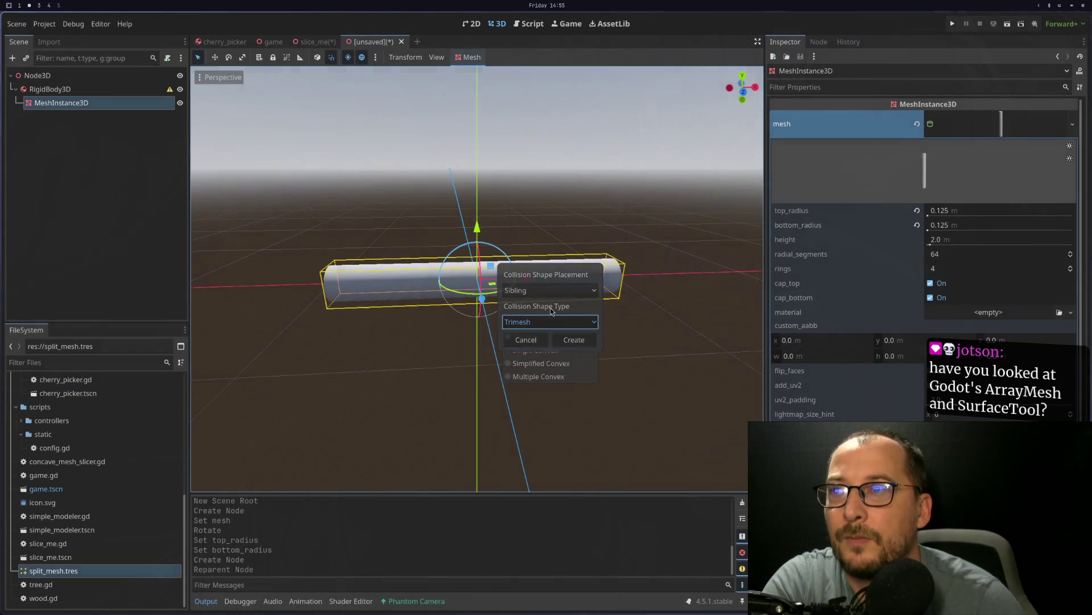
{"action": "left_click", "coordinate": [550, 321]}
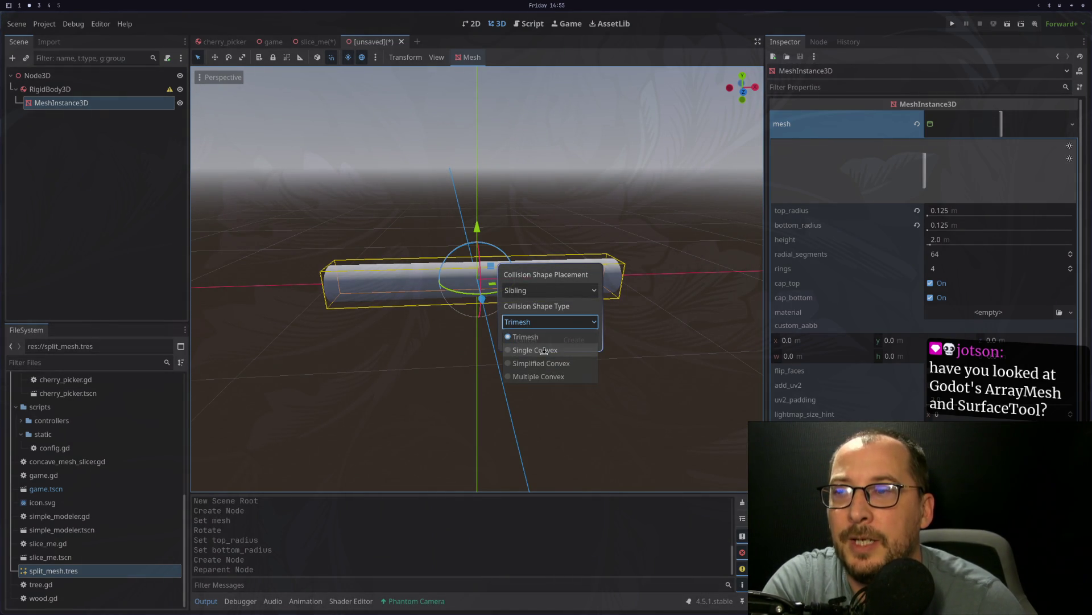
{"action": "left_click", "coordinate": [529, 363]}
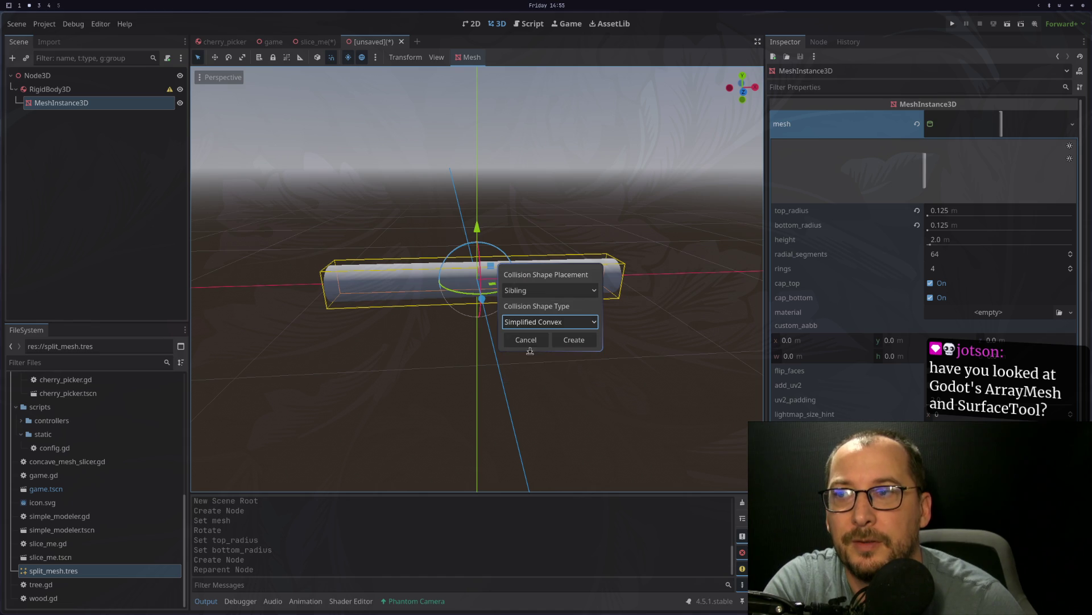
{"action": "left_click", "coordinate": [573, 339]}
{"action": "key", "text": "ctrl+z"}
{"action": "left_click_drag", "start_coordinate": [536, 284], "coordinate": [423, 305]}
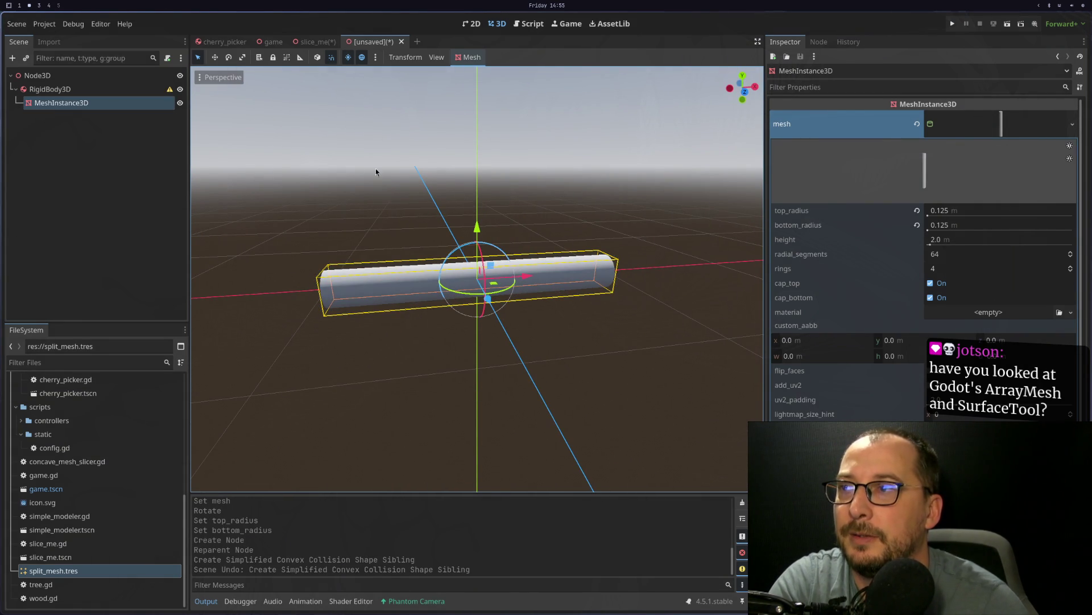
{"action": "left_click", "coordinate": [473, 57]}
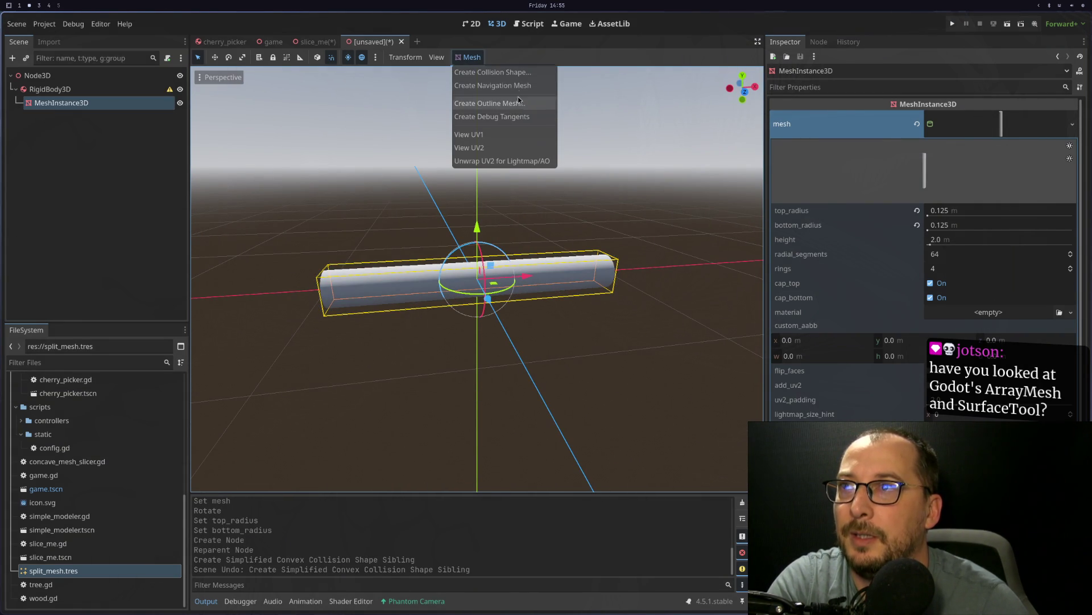
Step: Add a CollisionShape3D under RigidBody3D with a new CylinderShape3D
{"action": "right_click", "coordinate": [73, 95]}
{"action": "left_click", "coordinate": [145, 130]}
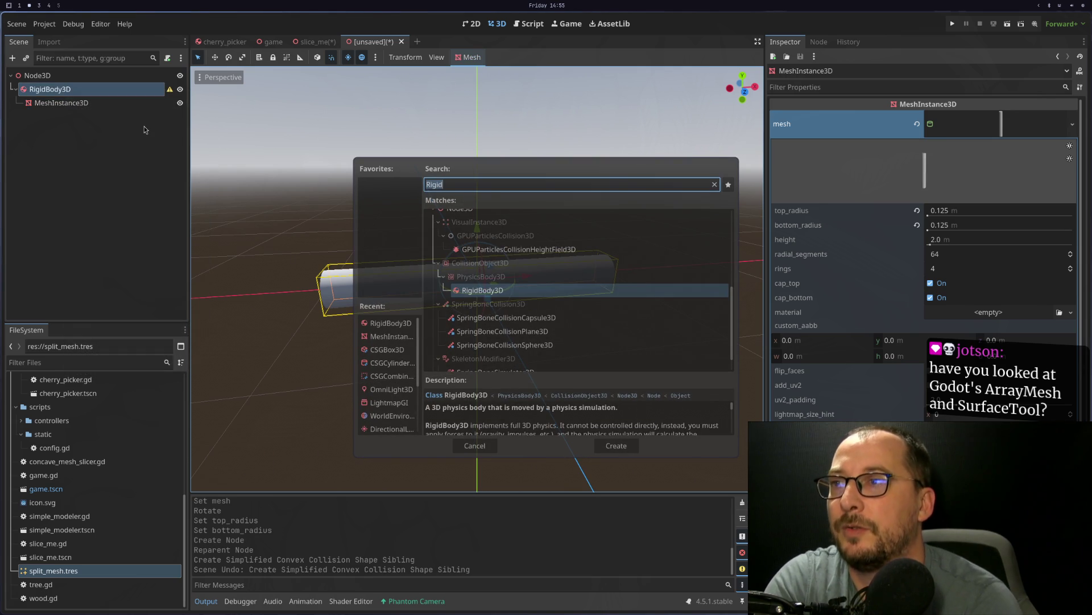
{"action": "type", "text": "c"}
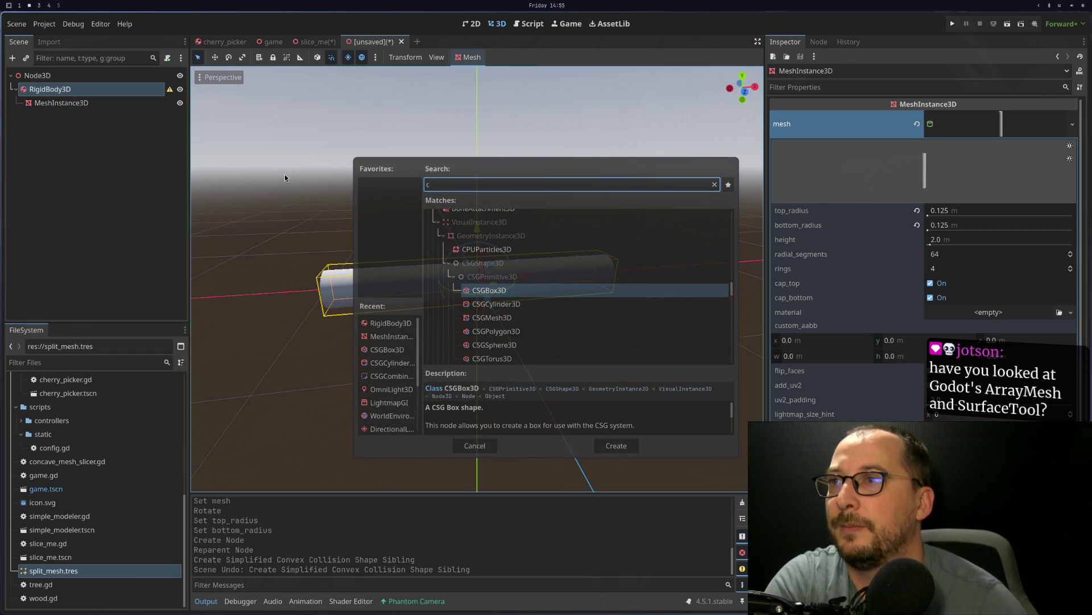
{"action": "type", "text": "ollision"}
{"action": "key", "text": "Return"}
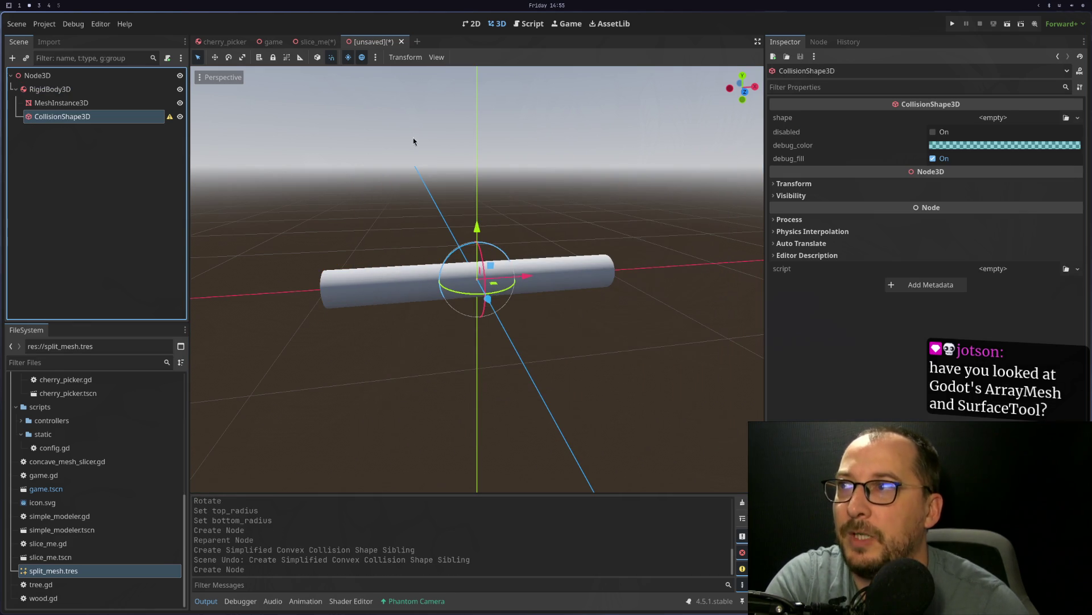
{"action": "left_click", "coordinate": [991, 119]}
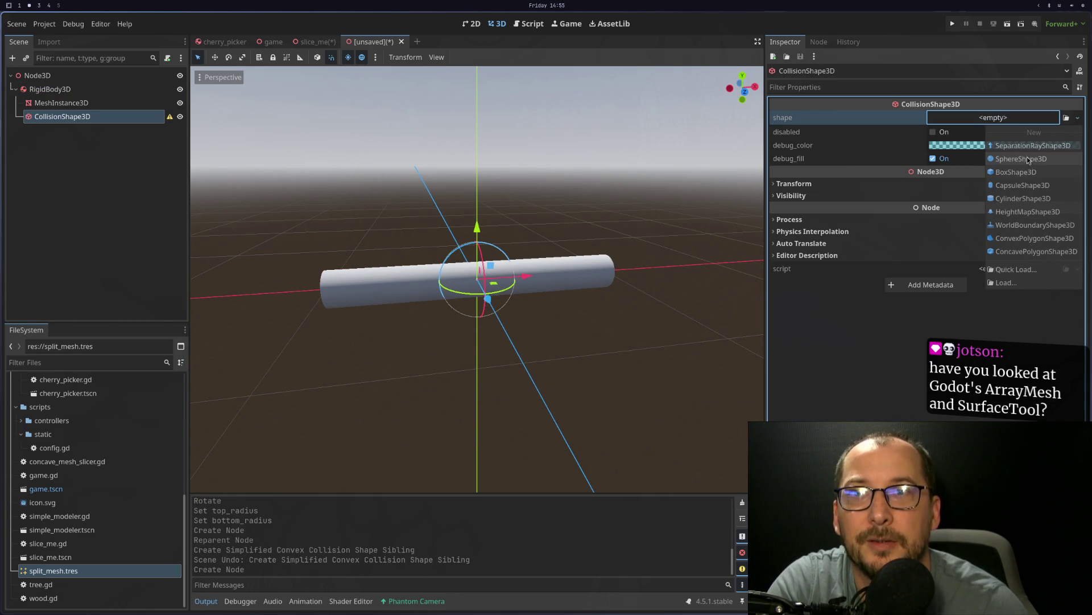
{"action": "left_click", "coordinate": [1026, 198]}
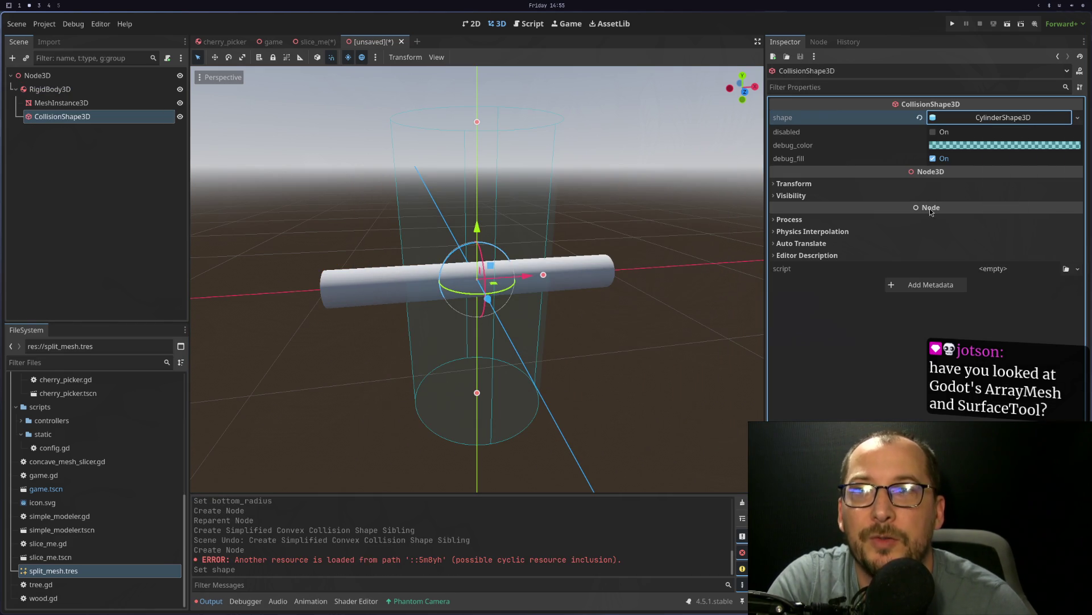
Step: Rotate the cylinder shape to lie along the mesh and set its radius to 0.125 m
{"action": "scroll", "coordinate": [510, 276], "scroll_direction": "down", "scroll_amount": 2}
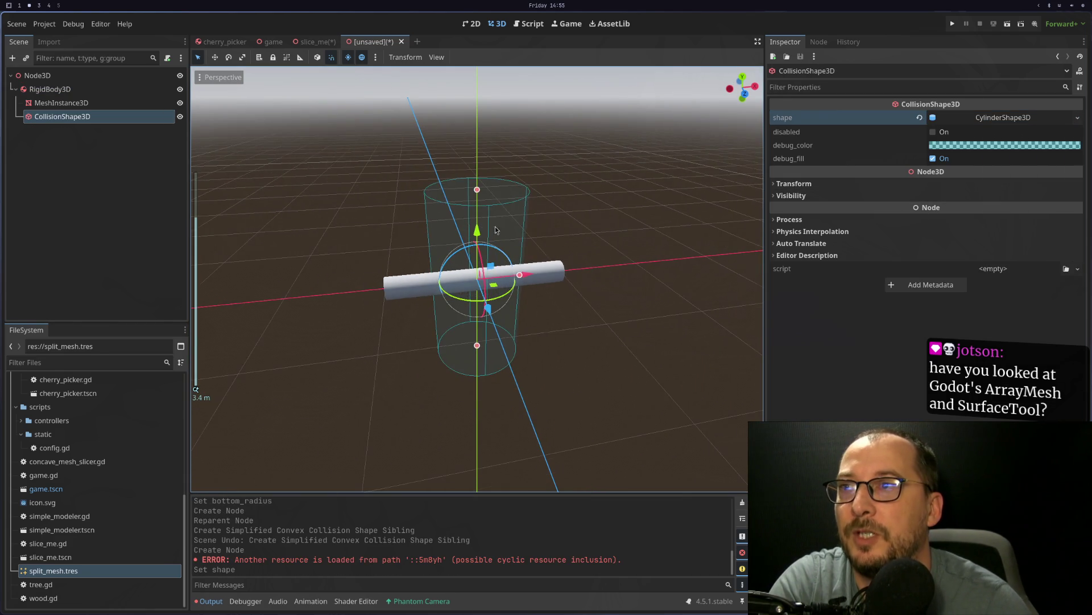
{"action": "mouse_move", "coordinate": [486, 249]}
{"action": "left_mouse_down"}
{"action": "mouse_move", "coordinate": [546, 285]}
{"action": "mouse_move", "coordinate": [614, 304]}
{"action": "left_mouse_up"}
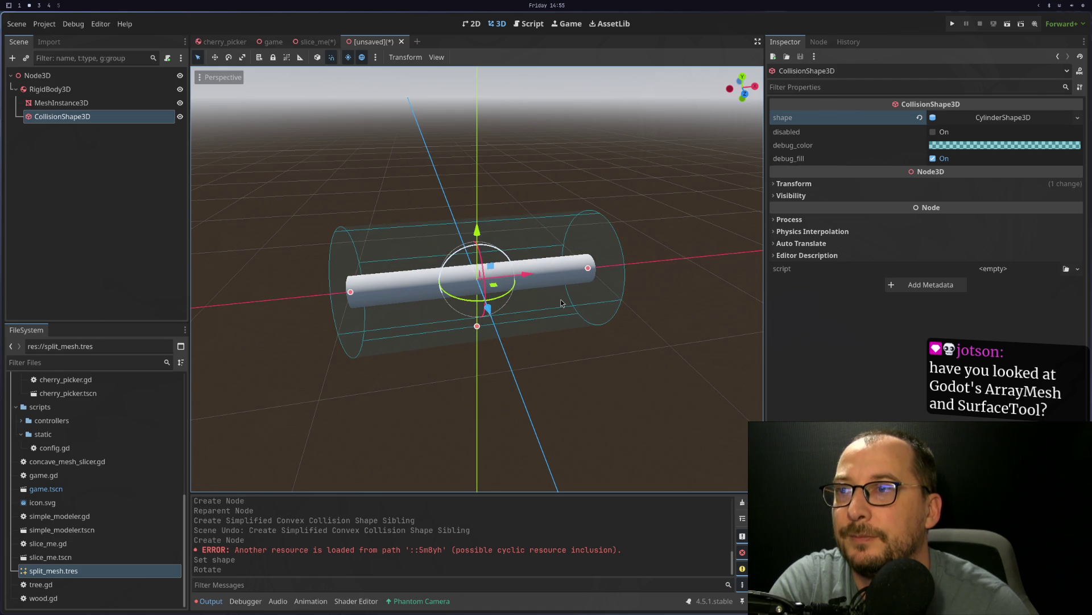
{"action": "left_click", "coordinate": [1010, 116]}
{"action": "left_click", "coordinate": [996, 136]}
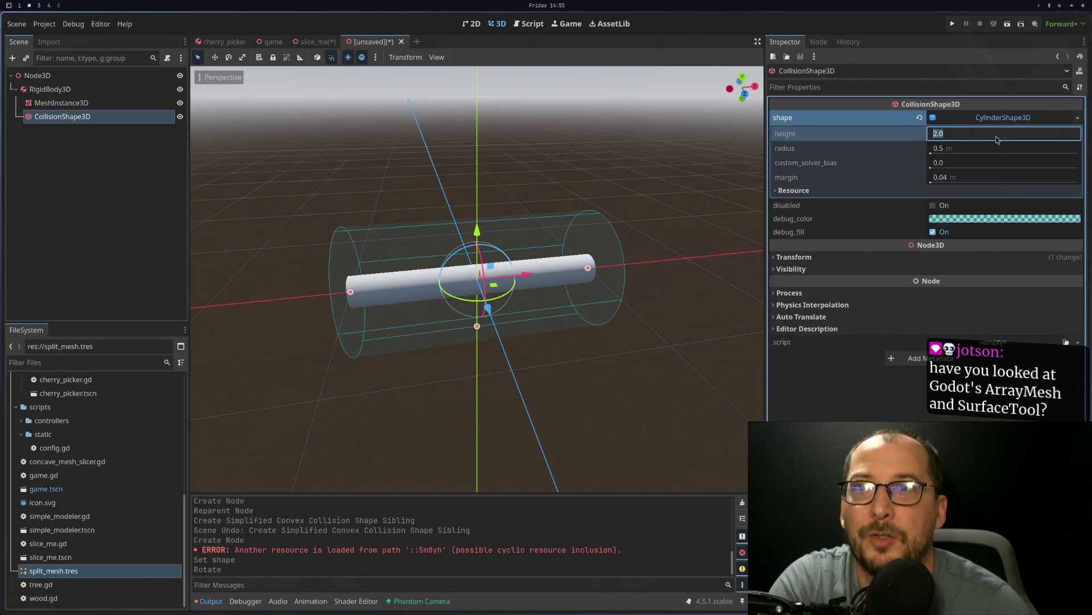
{"action": "left_click", "coordinate": [1002, 147]}
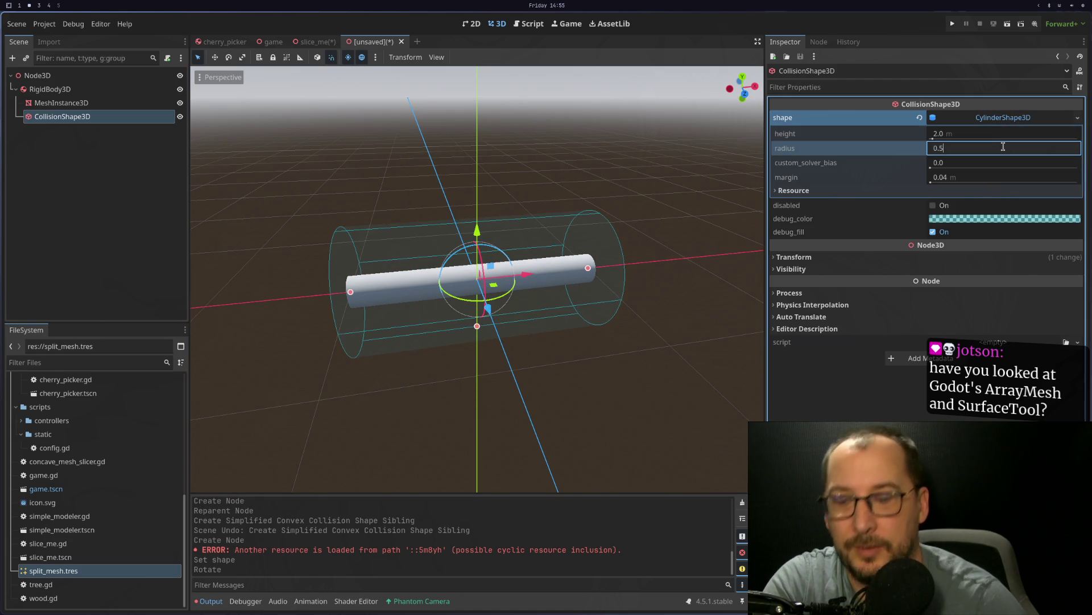
{"action": "type", "text": "/4"}
{"action": "key", "text": "Tab"}
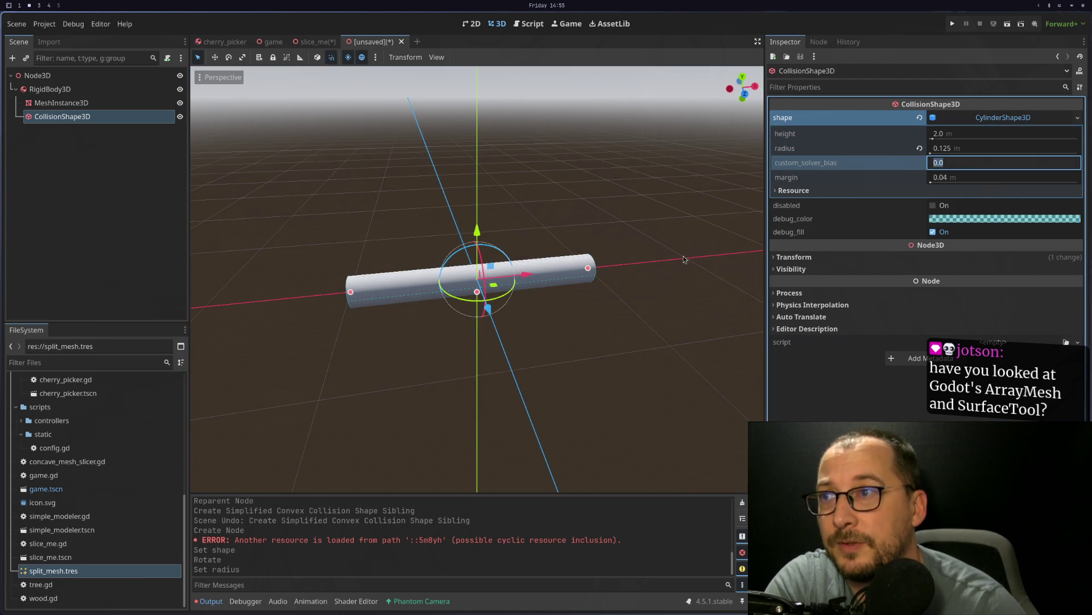
Step: Orbit around to check the cylinder collision shape from several angles
{"action": "scroll", "coordinate": [681, 273], "scroll_direction": "up", "scroll_amount": 5}
{"action": "left_click_drag", "start_coordinate": [526, 325], "coordinate": [557, 326]}
{"action": "scroll", "coordinate": [626, 274], "scroll_direction": "up", "scroll_amount": 2}
{"action": "left_click_drag", "start_coordinate": [614, 297], "coordinate": [660, 272]}
{"action": "scroll", "coordinate": [660, 274], "scroll_direction": "down", "scroll_amount": 2}
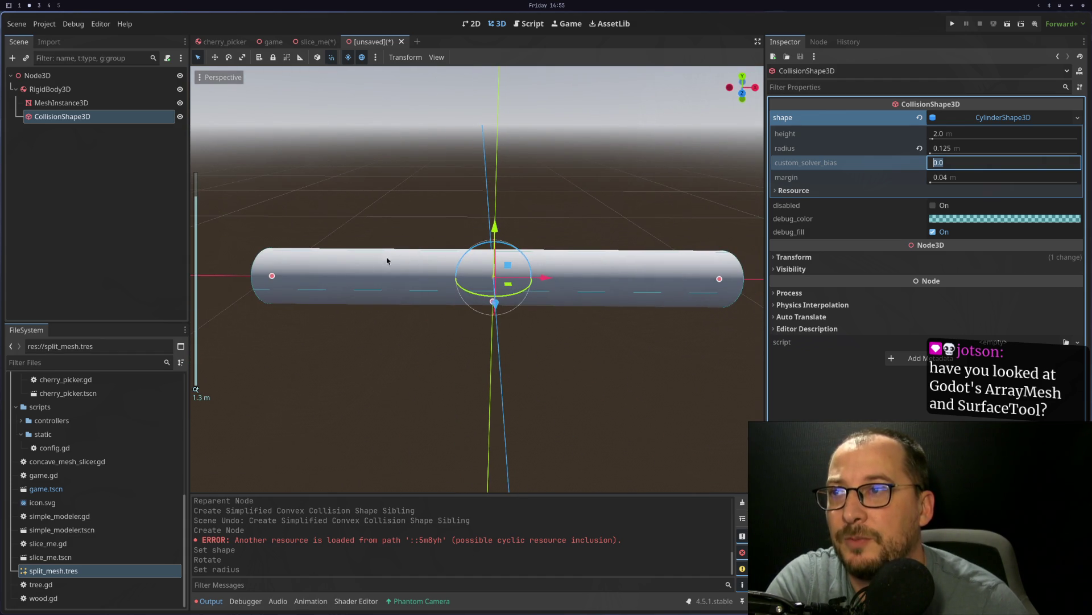
{"action": "scroll", "coordinate": [654, 285], "scroll_direction": "down", "scroll_amount": 3}
{"action": "left_click_drag", "start_coordinate": [632, 279], "coordinate": [672, 278]}
{"action": "key", "text": "super+4"}
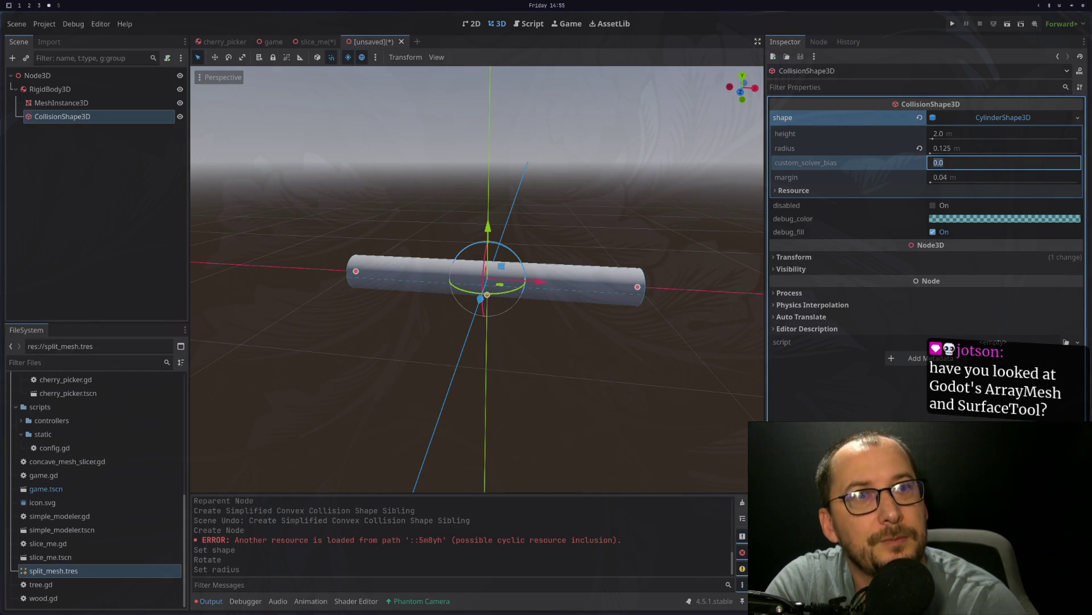
{"action": "key", "text": "super+2"}
{"action": "key", "text": "super+4"}
Step: Bring up the ArrayMesh documentation page in the browser and scroll through it
{"action": "key", "text": "super+3"}
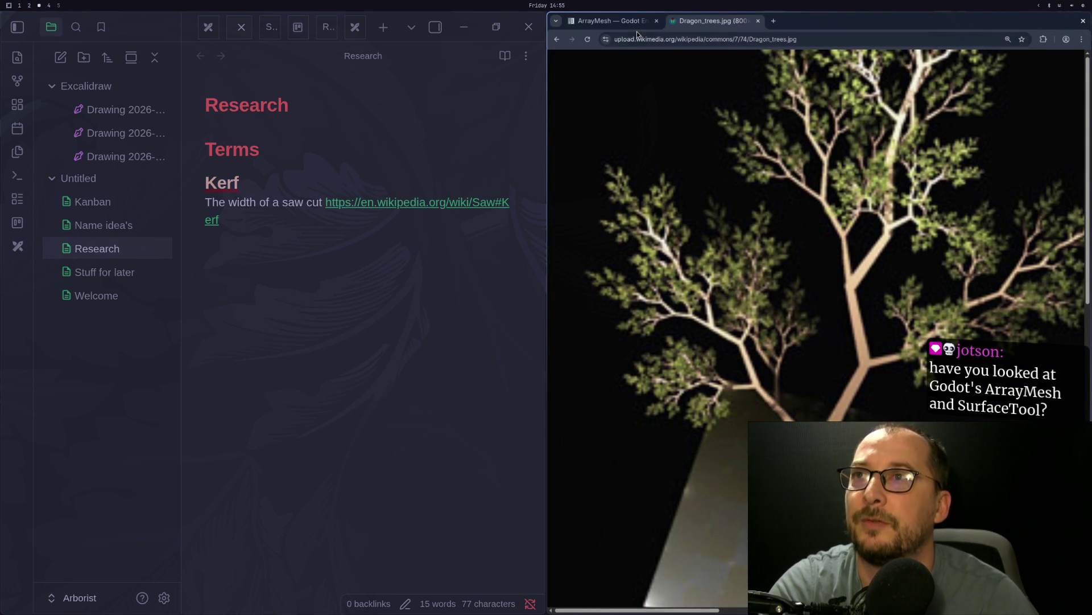
{"action": "left_click", "coordinate": [635, 23]}
{"action": "scroll", "coordinate": [725, 199], "scroll_direction": "down", "scroll_amount": 3}
{"action": "scroll", "coordinate": [725, 200], "scroll_direction": "down", "scroll_amount": 10}
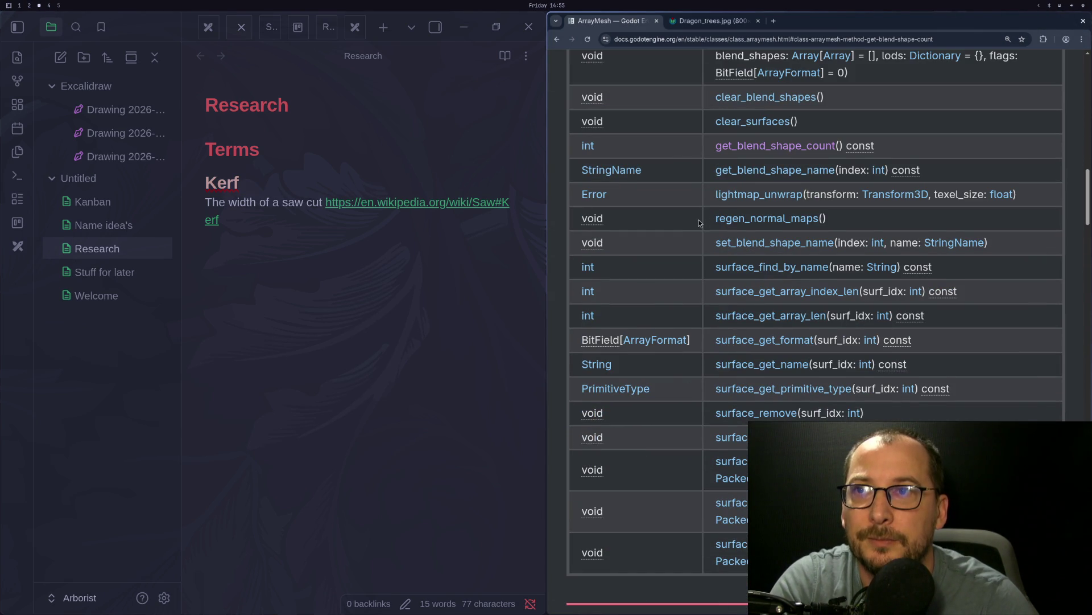
{"action": "scroll", "coordinate": [698, 220], "scroll_direction": "up", "scroll_amount": 8}
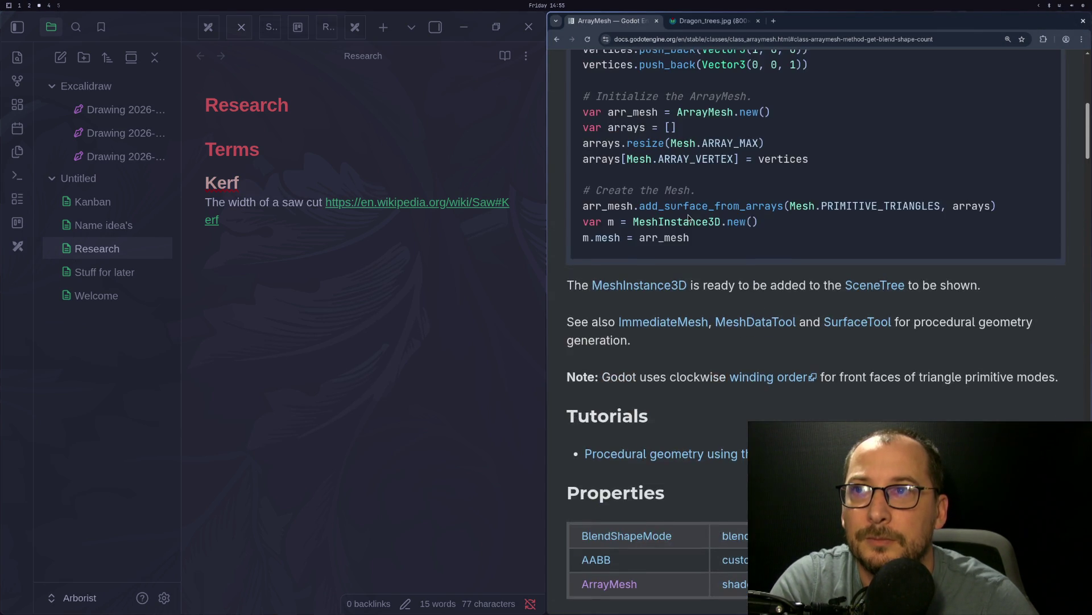
{"action": "scroll", "coordinate": [688, 214], "scroll_direction": "up", "scroll_amount": 3}
{"action": "scroll", "coordinate": [688, 214], "scroll_direction": "up", "scroll_amount": 2}
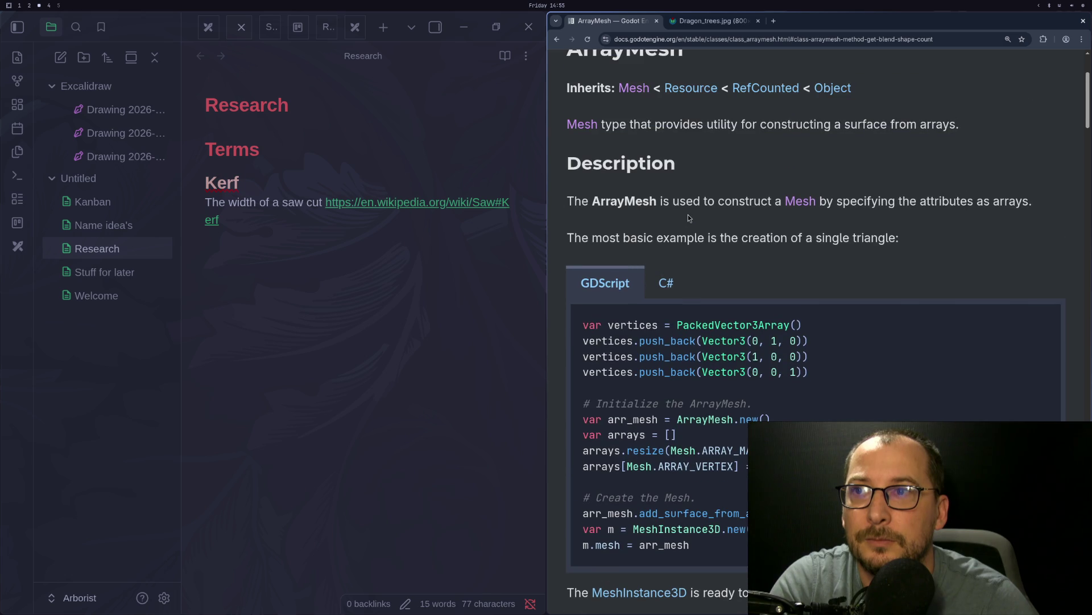
{"action": "scroll", "coordinate": [684, 301], "scroll_direction": "up", "scroll_amount": 3}
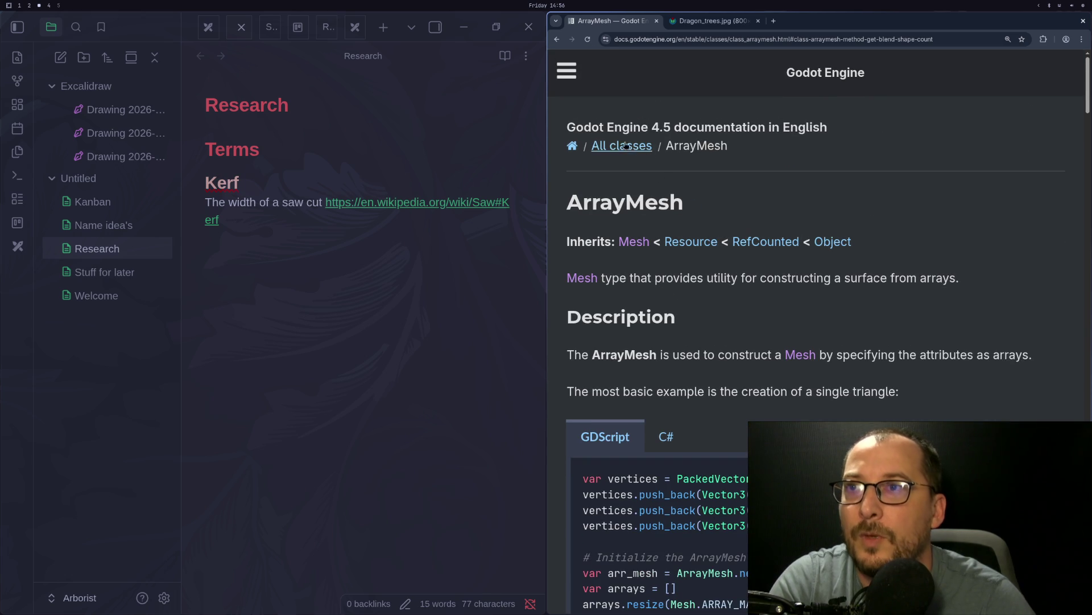
Step: Search the Godot docs for 'surfacetool', then return to the Godot editor
{"action": "left_click", "coordinate": [571, 81]}
{"action": "left_click", "coordinate": [597, 136]}
{"action": "type", "text": "surfacetool"}
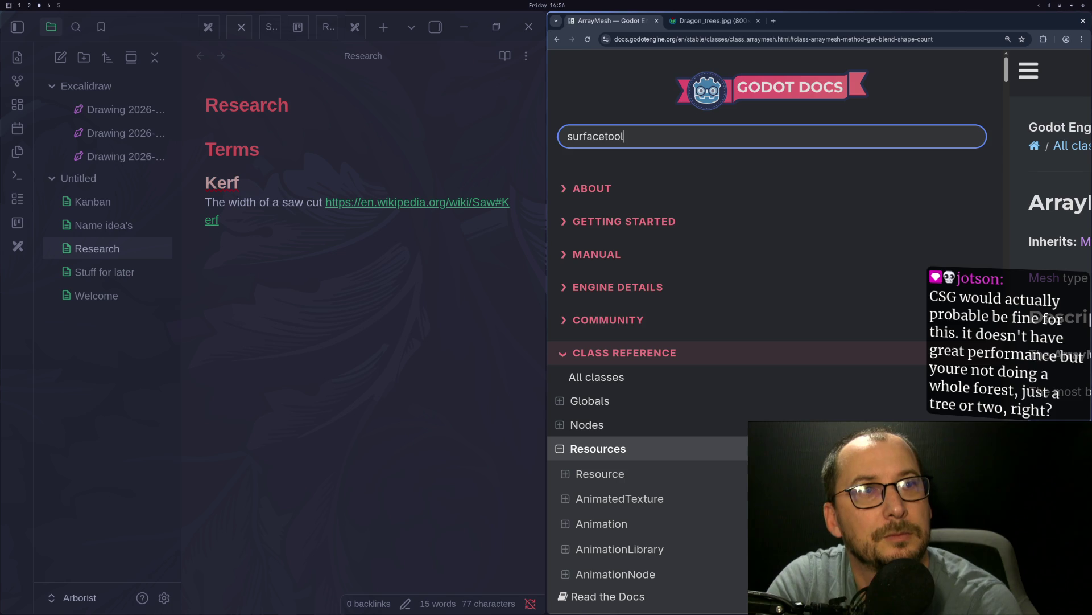
{"action": "key", "text": "Return"}
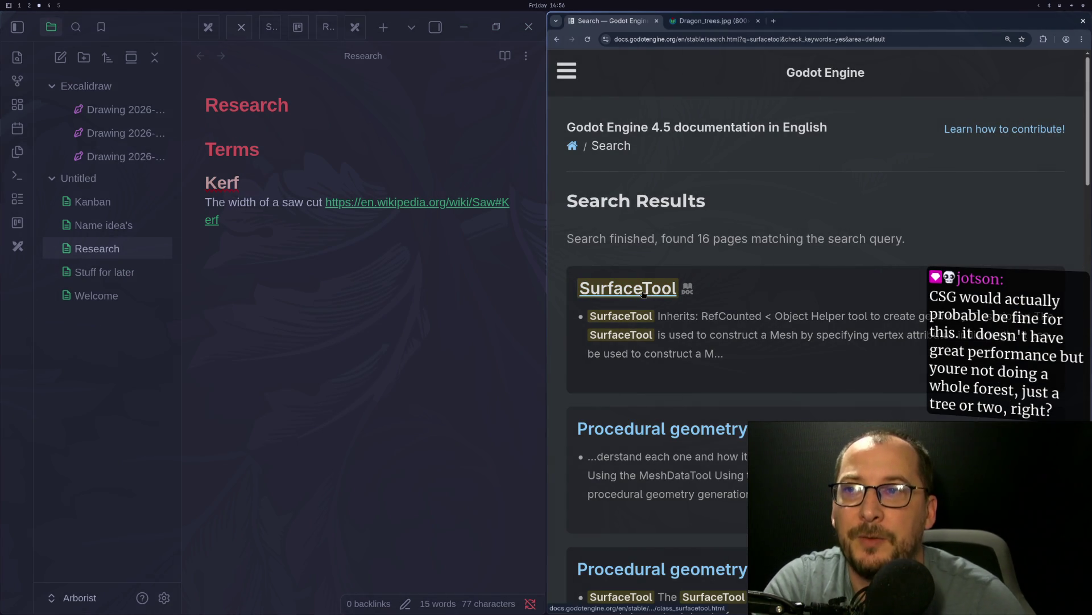
{"action": "key", "text": "super+2"}
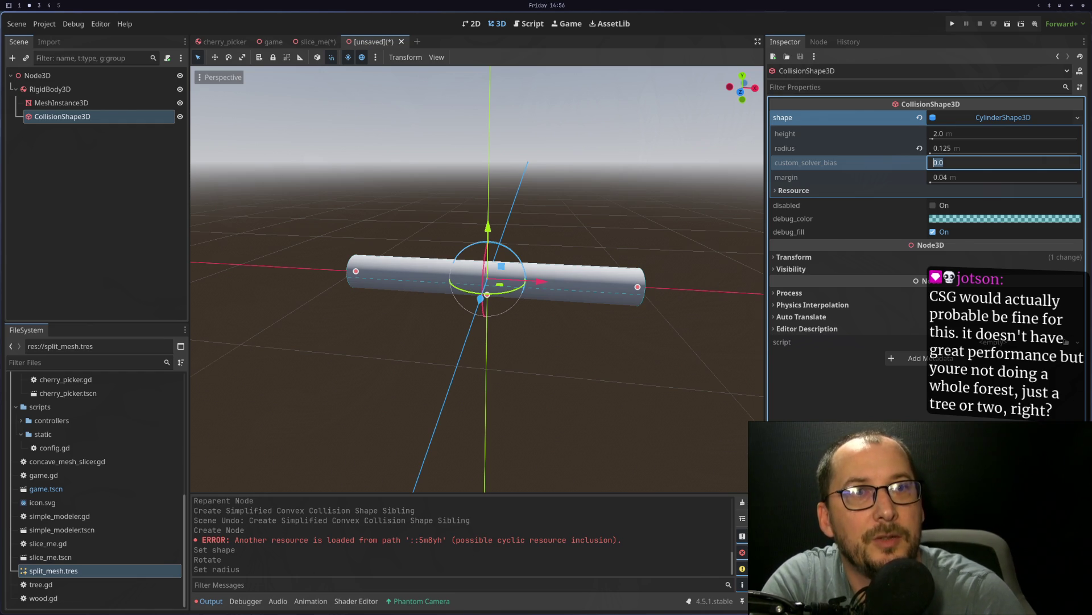
Step: Glance at concave_mesh_slicer.gd in Neovim, then return to the SurfaceTool search results
{"action": "key", "text": "super+3"}
{"action": "key", "text": "super+1"}
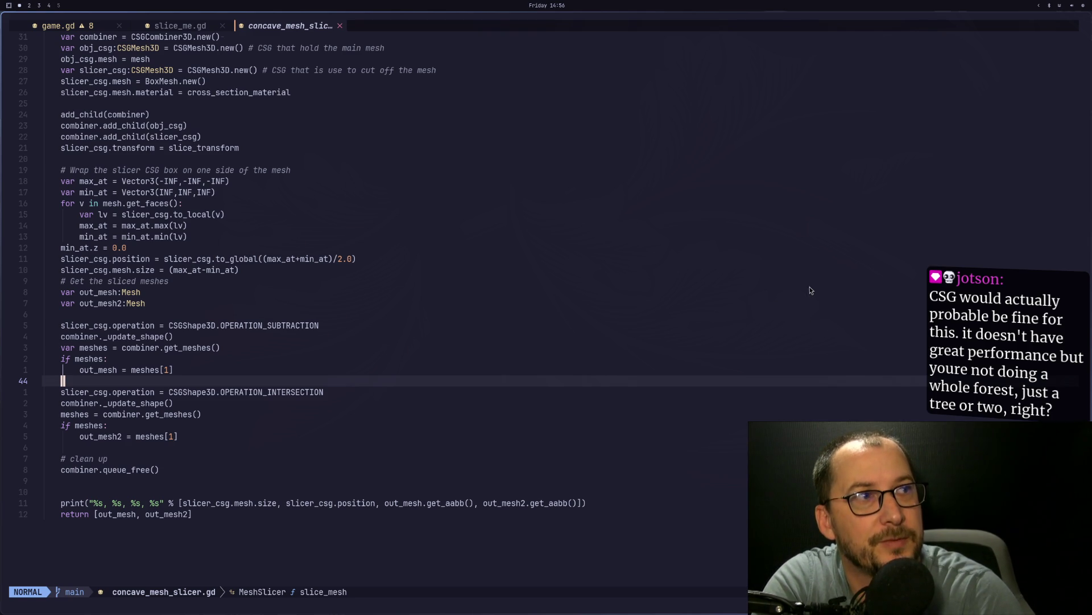
{"action": "key", "text": "super+3"}
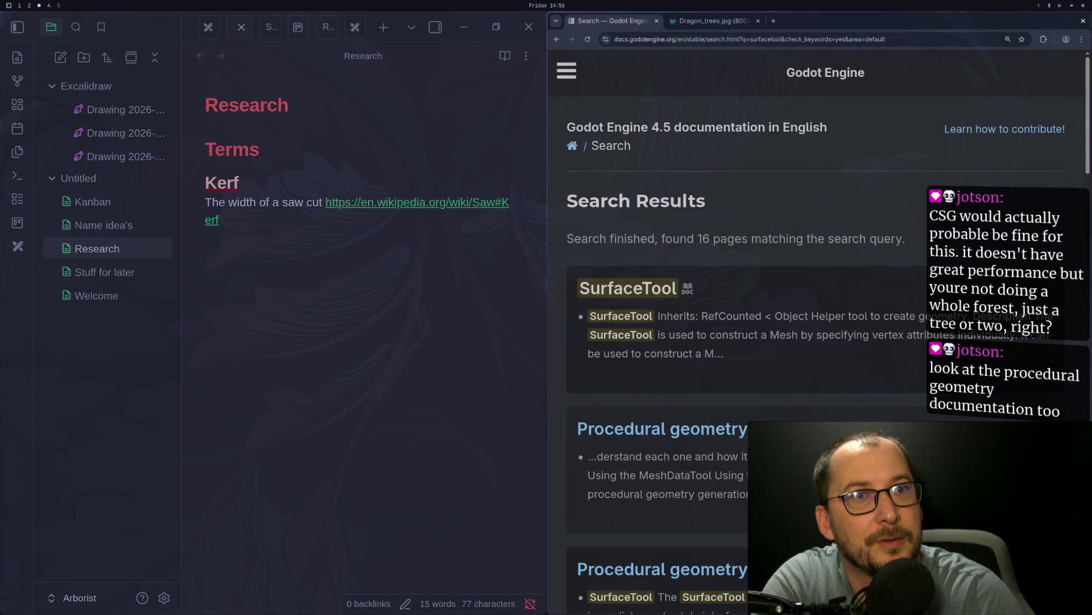
Step: Open the SurfaceTool class page, with Procedural geometry in a background tab, and scroll to Methods
{"action": "left_click", "coordinate": [603, 289]}
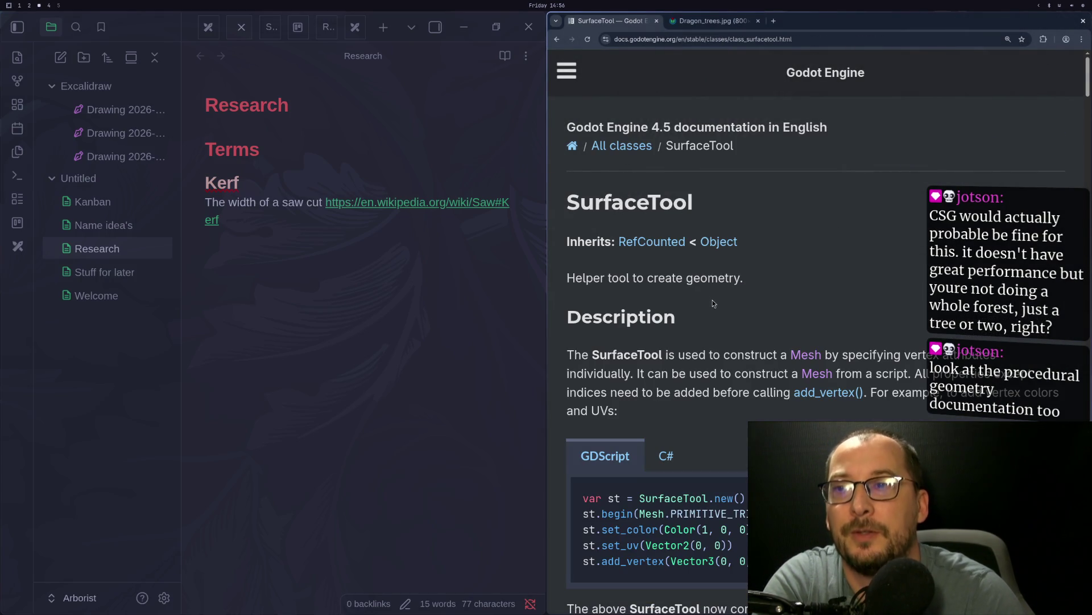
{"action": "left_click", "coordinate": [558, 40]}
{"action": "middle_click", "coordinate": [660, 429]}
{"action": "left_click", "coordinate": [644, 288]}
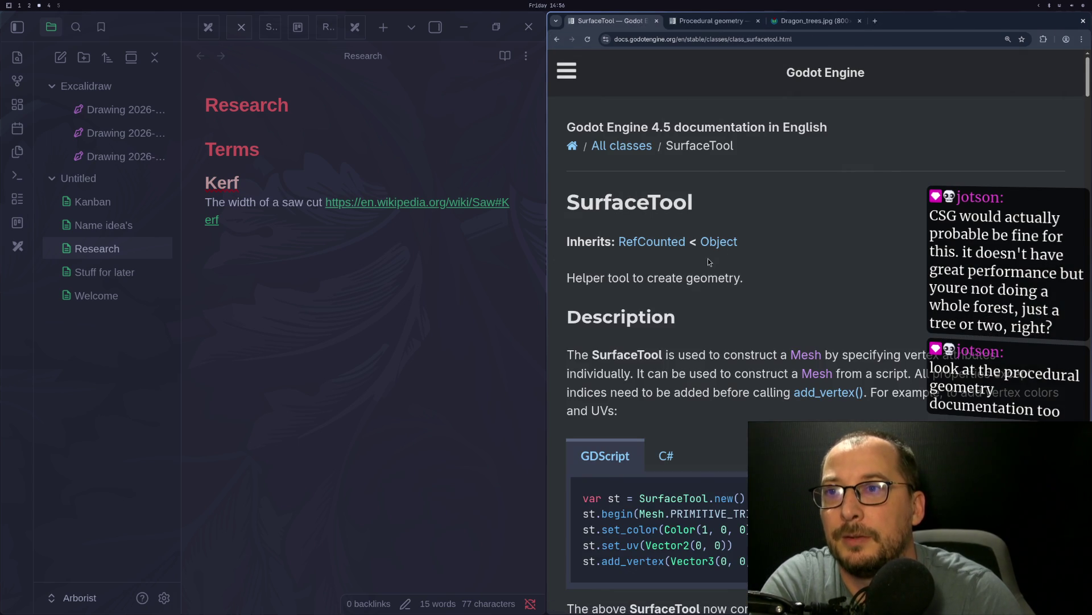
{"action": "scroll", "coordinate": [716, 320], "scroll_direction": "down", "scroll_amount": 2}
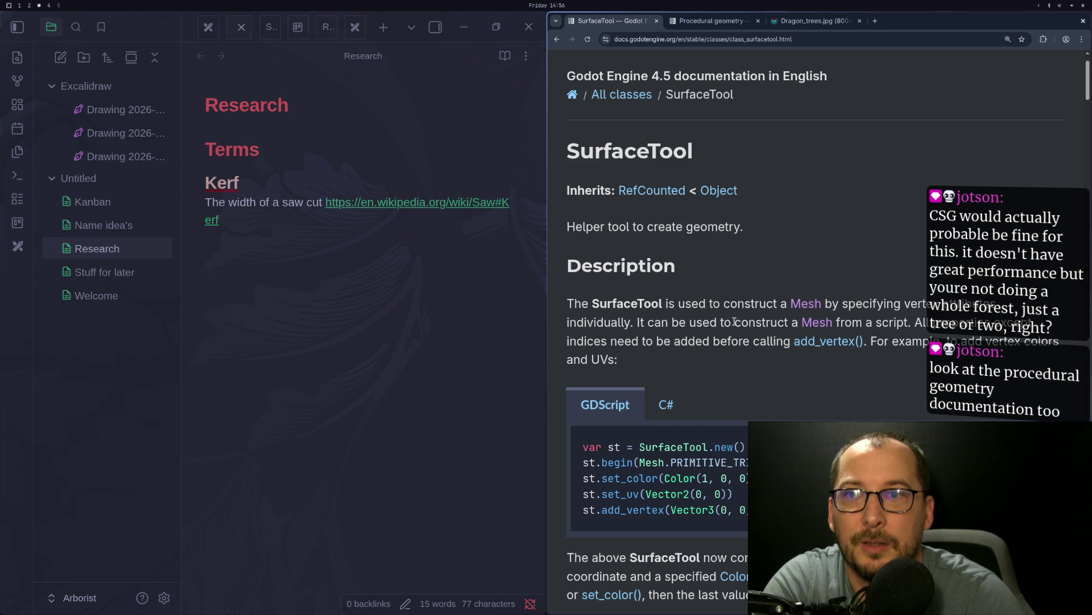
{"action": "scroll", "coordinate": [734, 348], "scroll_direction": "down", "scroll_amount": 10}
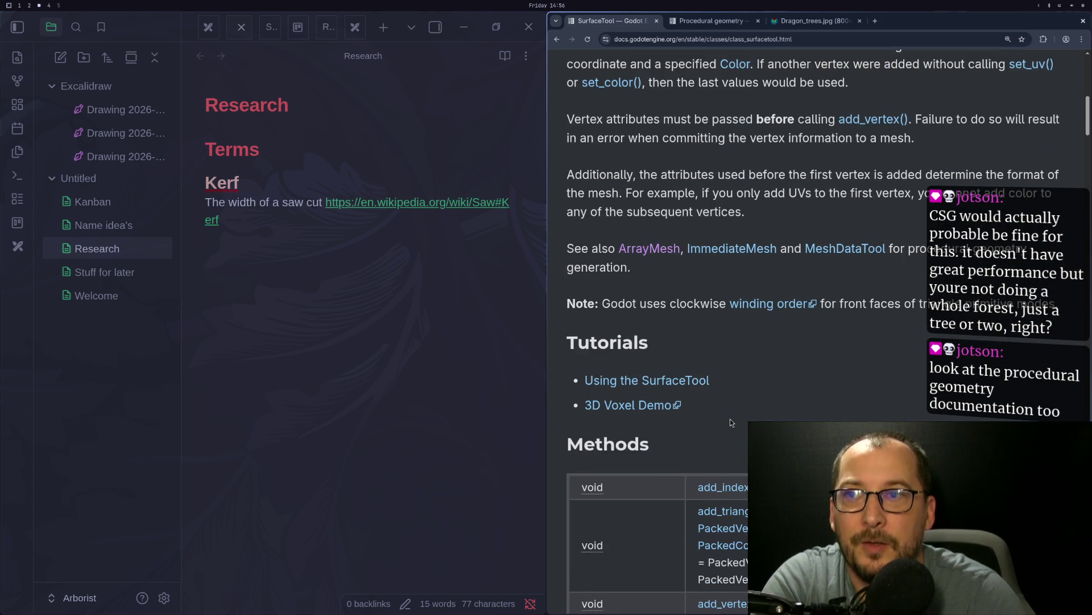
{"action": "scroll", "coordinate": [693, 422], "scroll_direction": "down", "scroll_amount": 8}
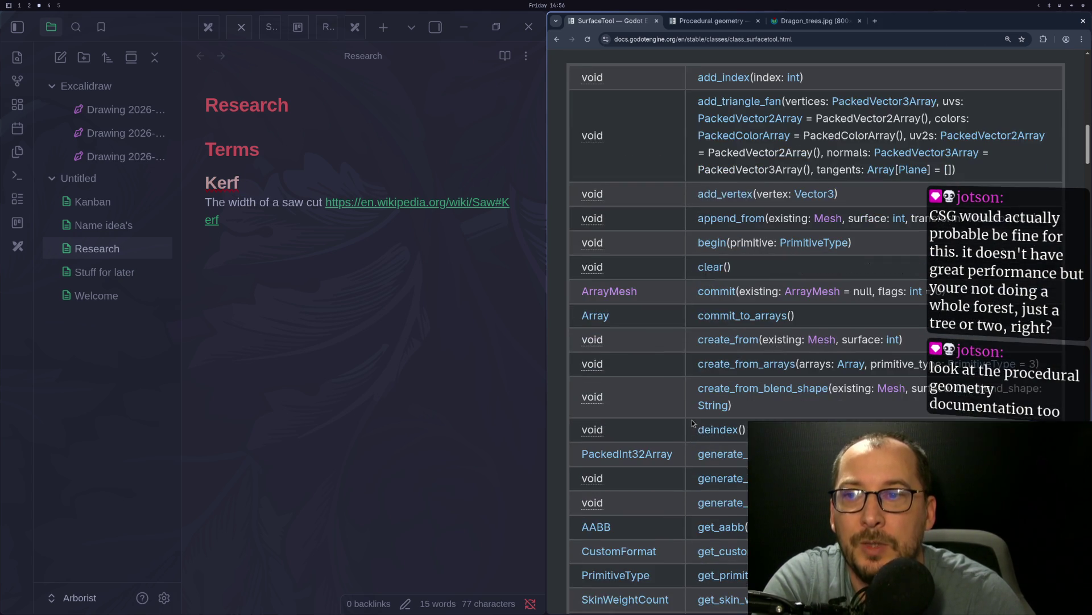
{"action": "scroll", "coordinate": [693, 422], "scroll_direction": "down", "scroll_amount": 1}
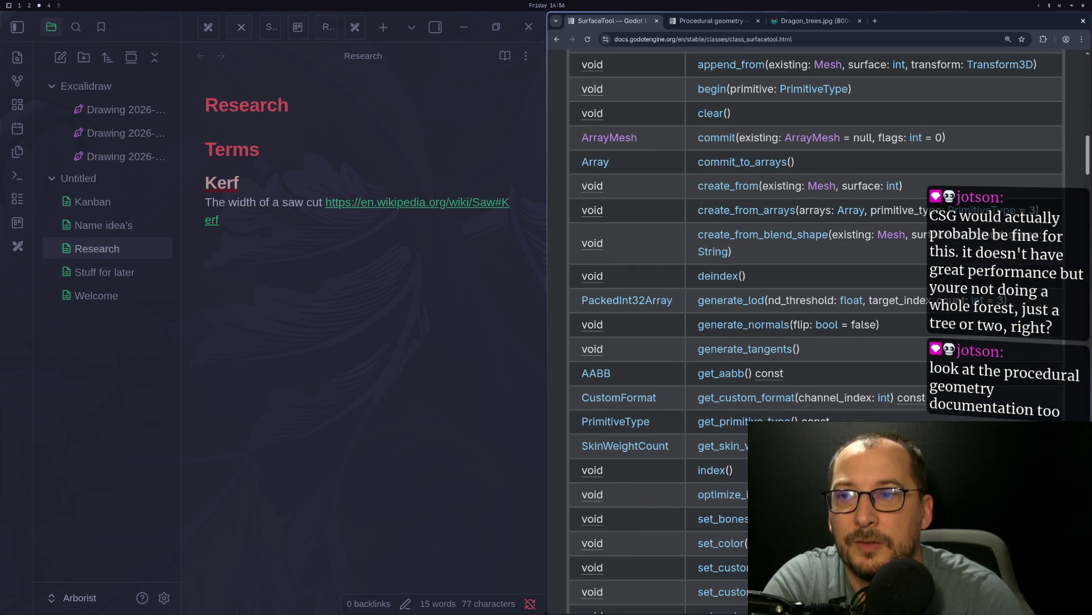
Step: Back in the Godot editor, orbit the viewport and discard the stray custom_solver_bias edit
{"action": "key", "text": "super+2"}
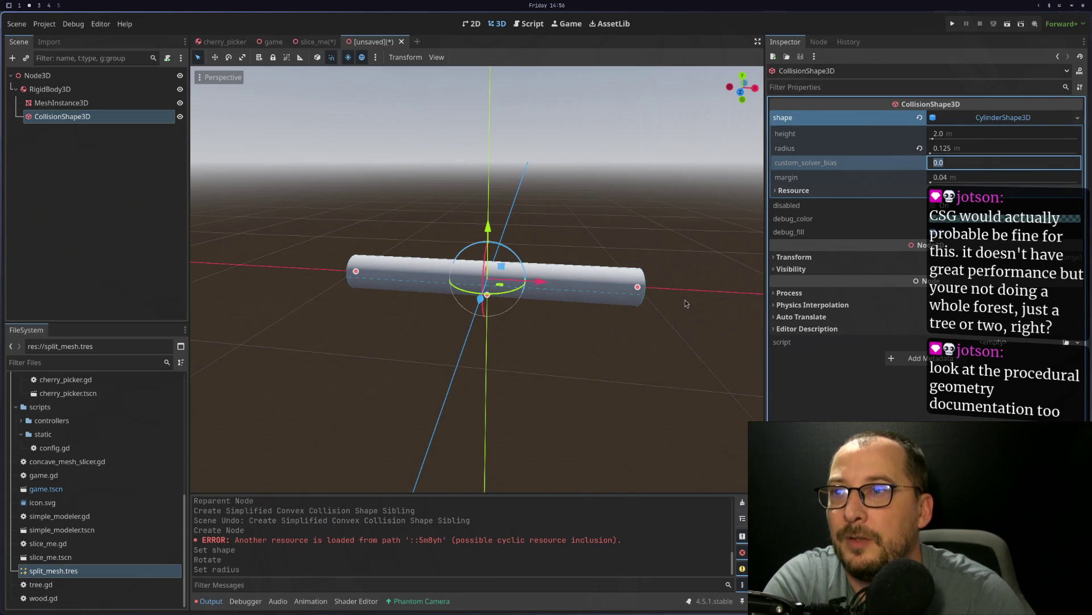
{"action": "scroll", "coordinate": [603, 299], "scroll_direction": "down", "scroll_amount": 3}
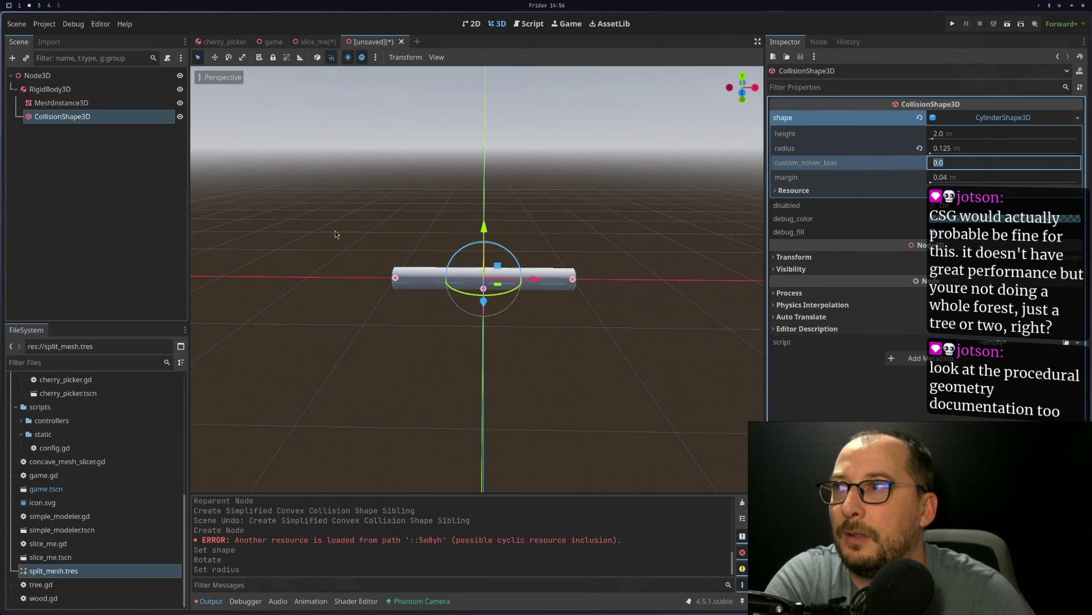
{"action": "mouse_move", "coordinate": [437, 250]}
{"action": "left_mouse_down"}
{"action": "mouse_move", "coordinate": [445, 277]}
{"action": "mouse_move", "coordinate": [430, 284]}
{"action": "mouse_move", "coordinate": [352, 268]}
{"action": "mouse_move", "coordinate": [421, 256]}
{"action": "left_mouse_up"}
{"action": "type", "text": "d"}
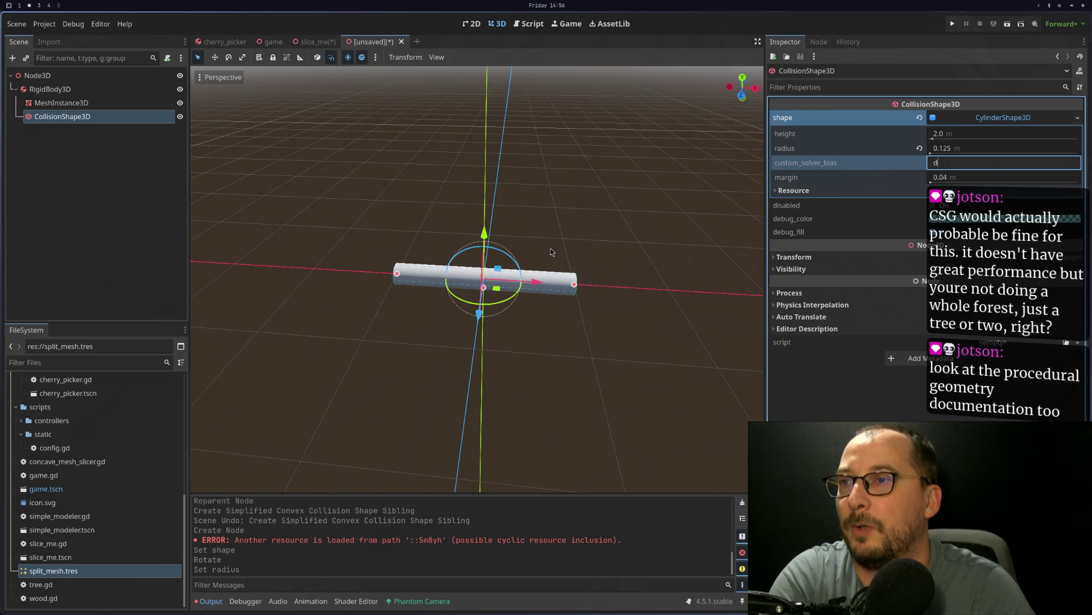
{"action": "left_click", "coordinate": [790, 408]}
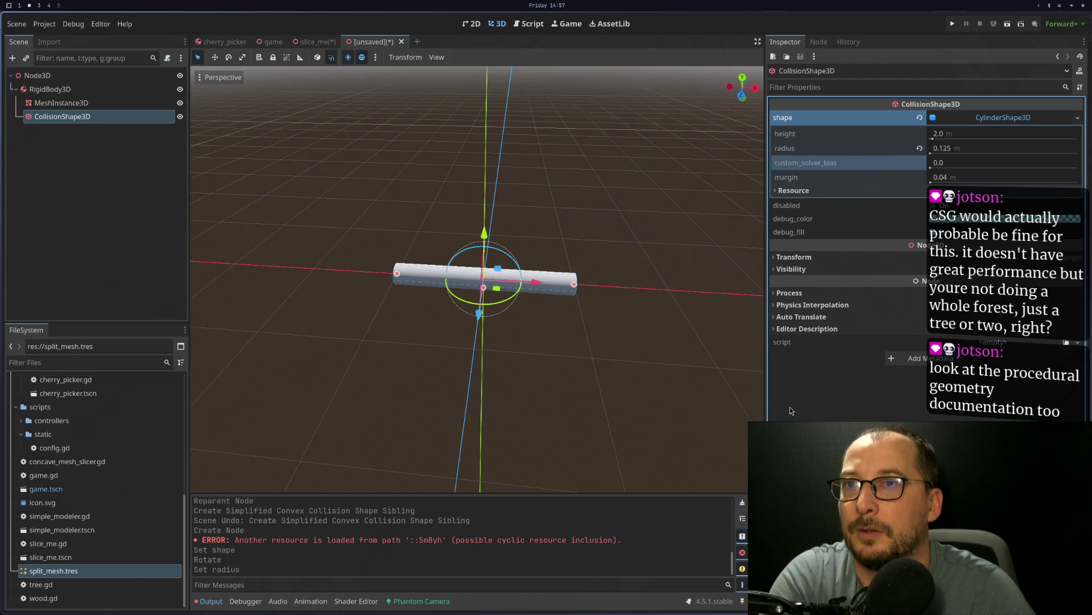
Step: Glance at the notes and slicer script workspaces, then select the RigidBody3D node
{"action": "key", "text": "super+1"}
{"action": "key", "text": "super+2"}
{"action": "key", "text": "super+3"}
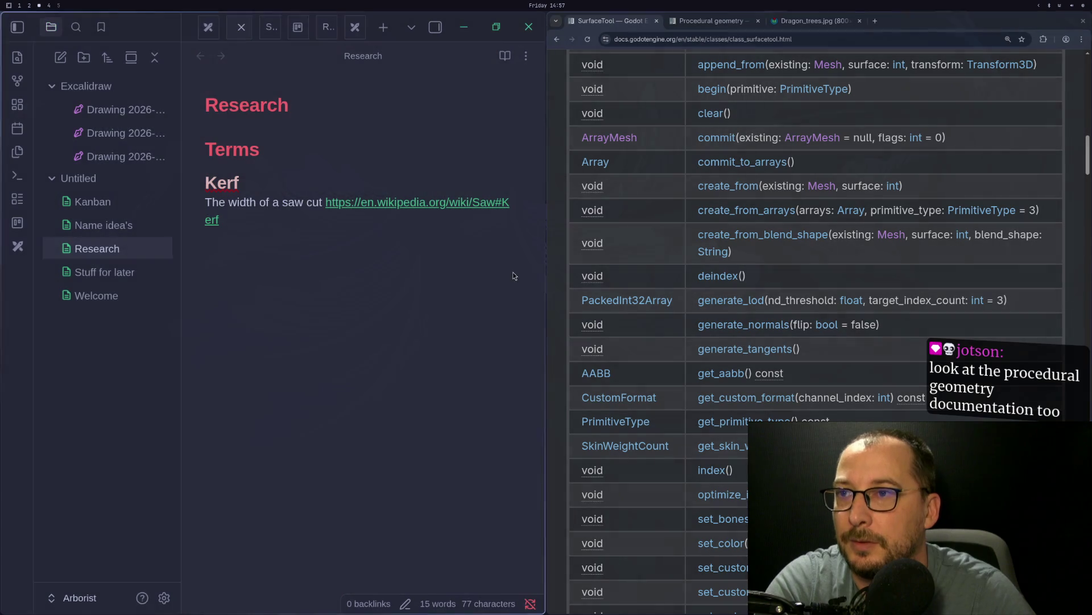
{"action": "scroll", "coordinate": [672, 347], "scroll_direction": "down", "scroll_amount": 3}
{"action": "key", "text": "super+1"}
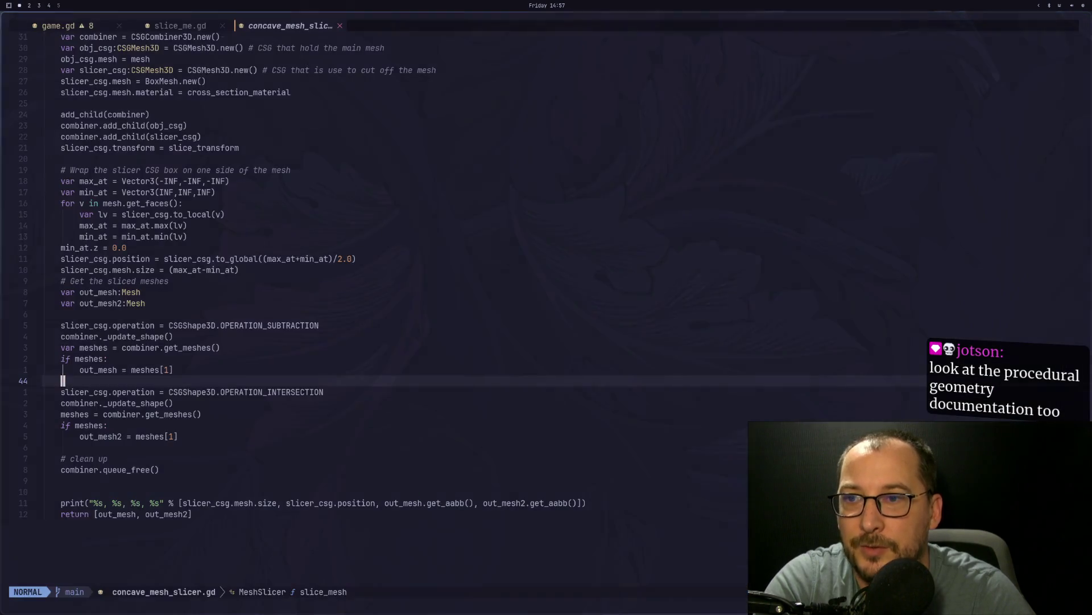
{"action": "key", "text": "super+2"}
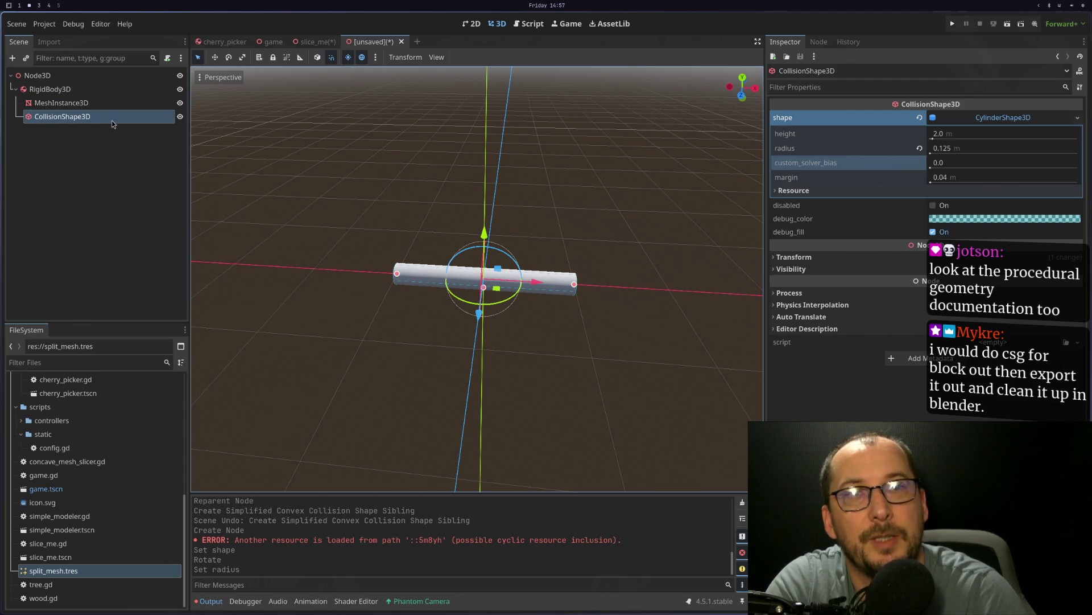
{"action": "left_click", "coordinate": [50, 89]}
Step: Duplicate RigidBody3D with Ctrl+D, shift the copy +2 m on X, and create a Generic6DOFJoint3D
{"action": "key", "text": "ctrl+d"}
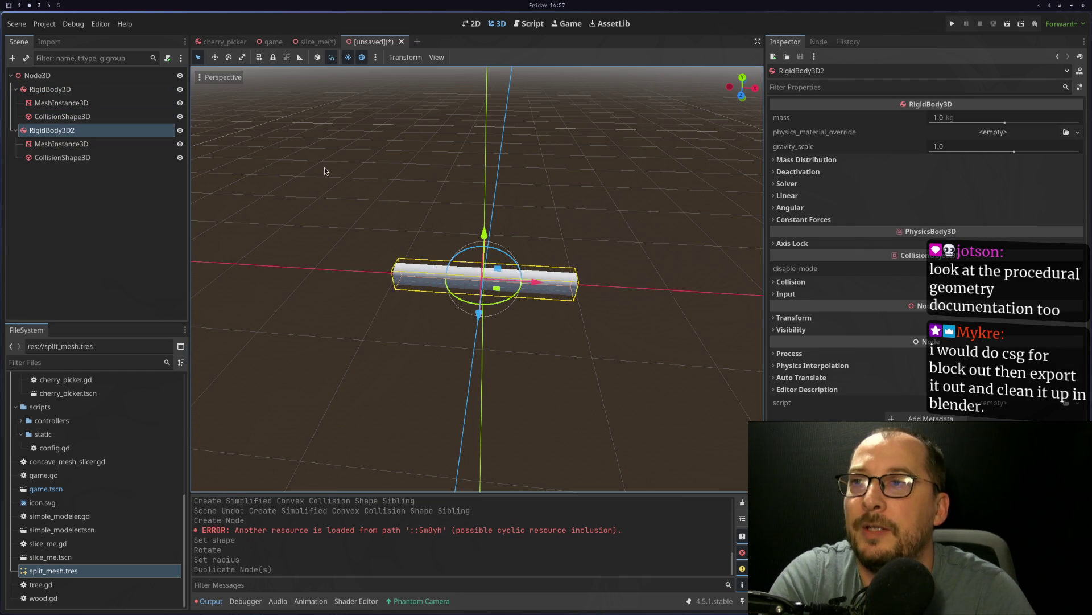
{"action": "left_click_drag", "start_coordinate": [503, 269], "coordinate": [704, 322]}
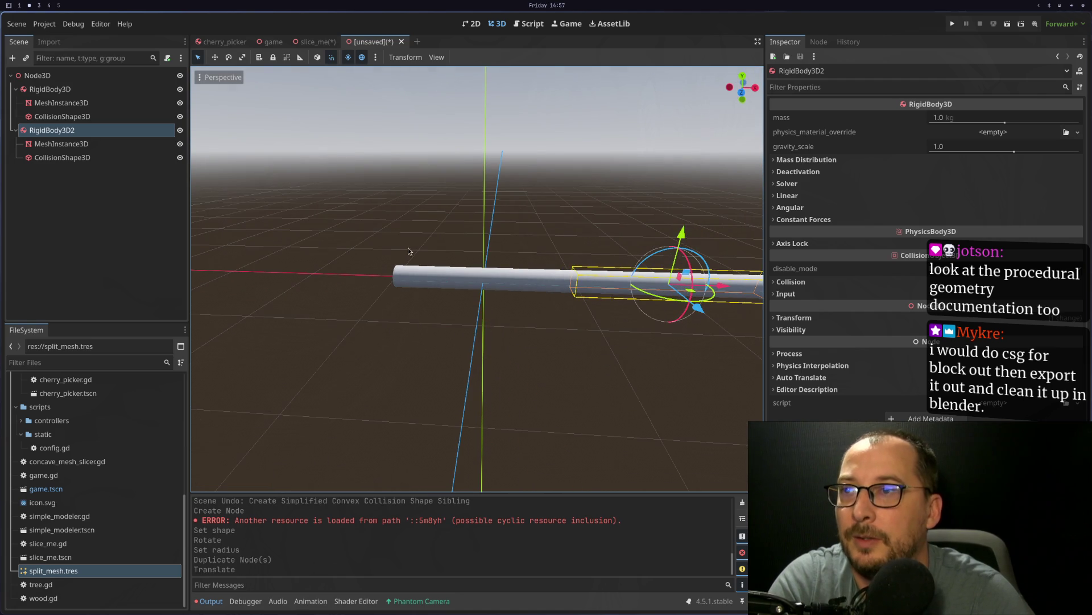
{"action": "right_click", "coordinate": [56, 76]}
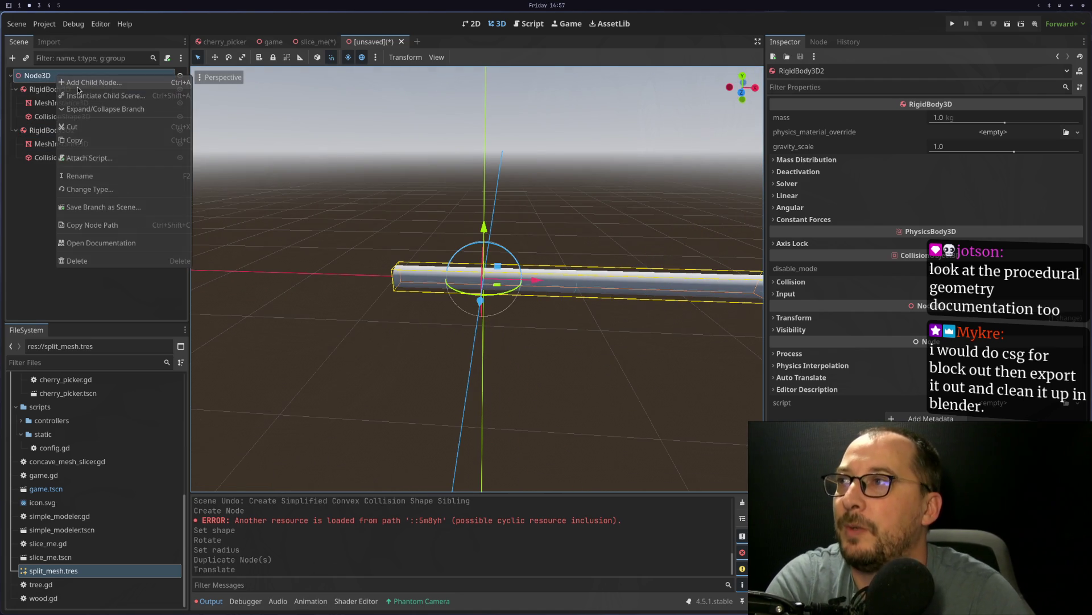
{"action": "left_click", "coordinate": [78, 84]}
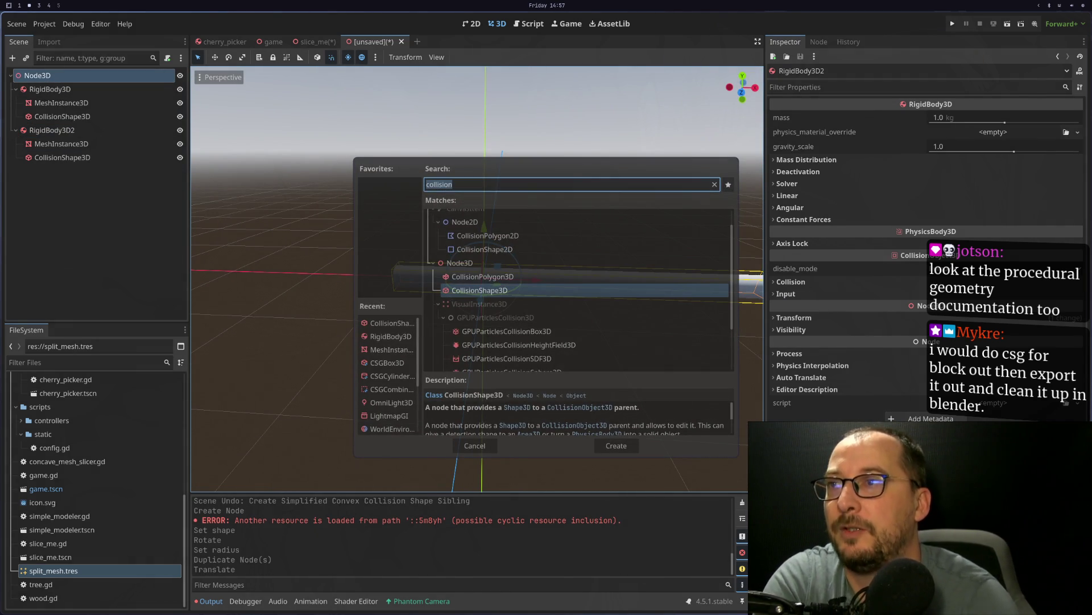
{"action": "type", "text": "joint"}
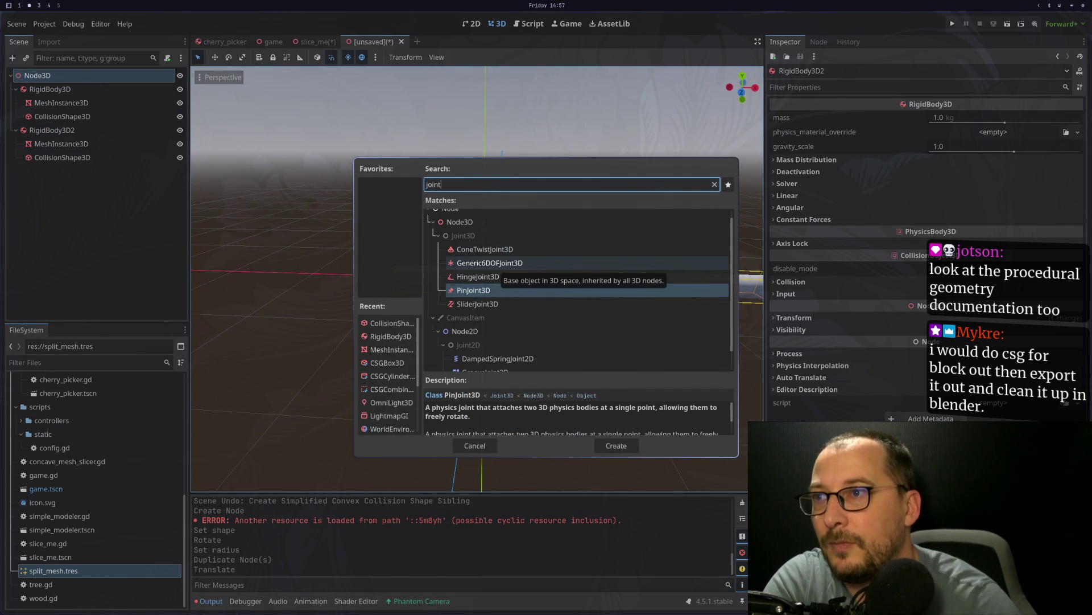
{"action": "left_click", "coordinate": [514, 265]}
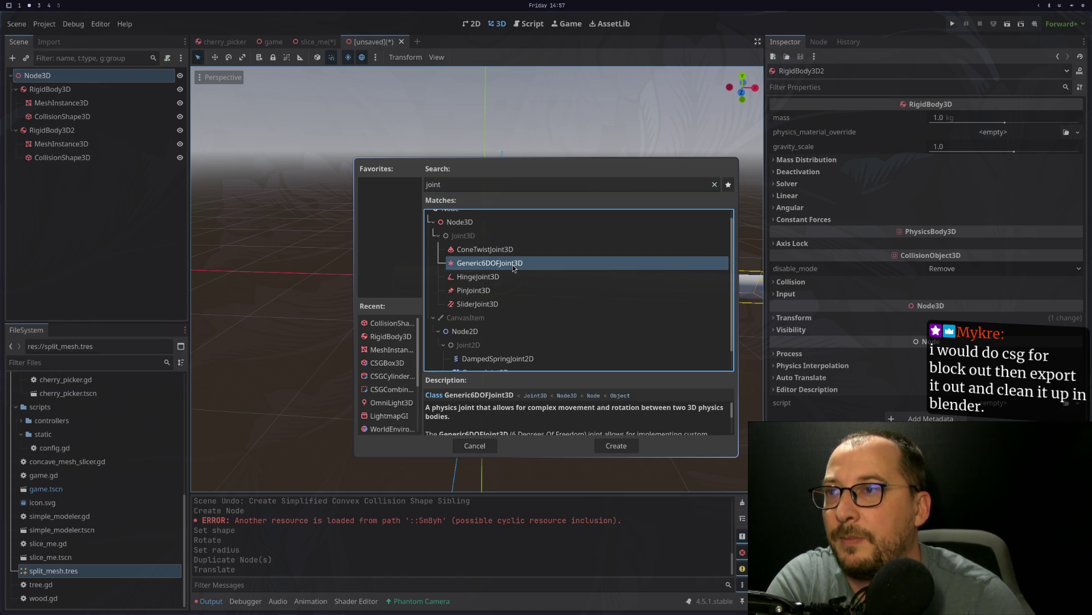
{"action": "double_click", "coordinate": [513, 265]}
{"action": "left_click_drag", "start_coordinate": [98, 170], "coordinate": [95, 126]}
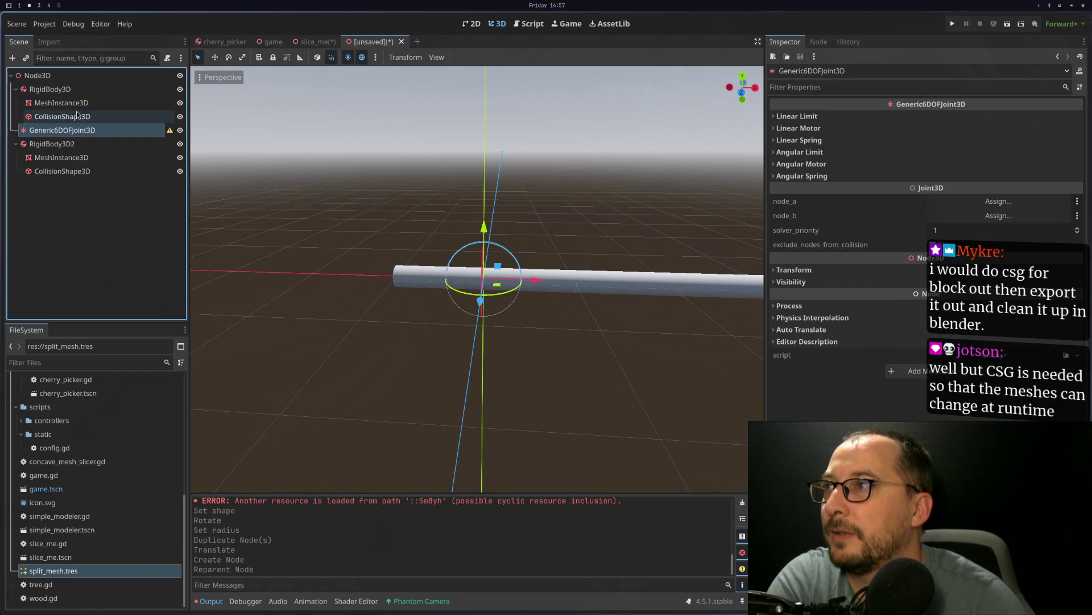
Step: Set the joint's node_a to RigidBody3D and node_b to RigidBody3D2
{"action": "left_click", "coordinate": [16, 90]}
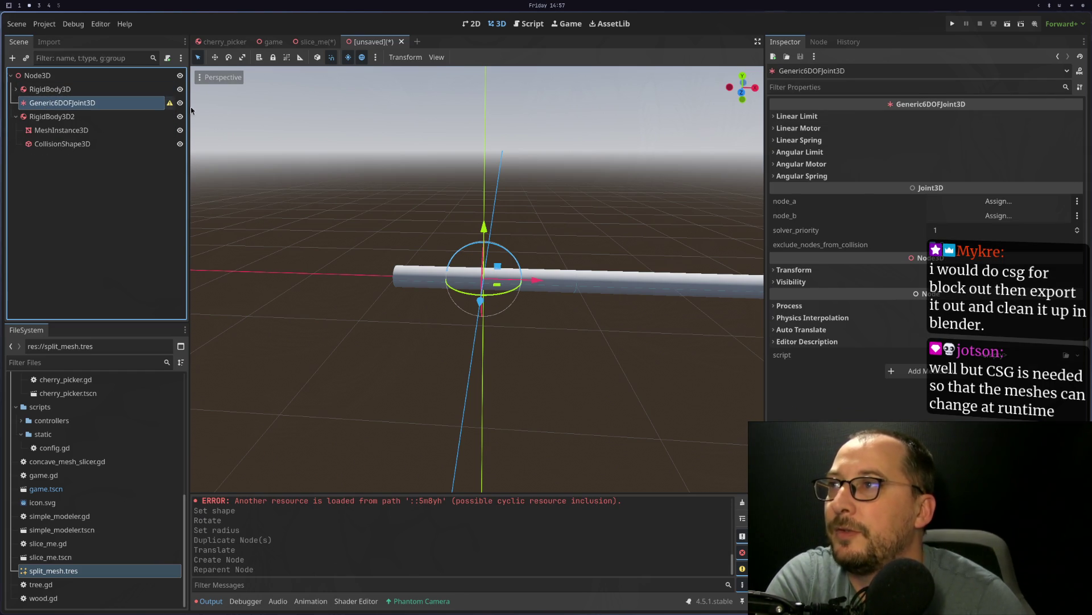
{"action": "left_click", "coordinate": [990, 202]}
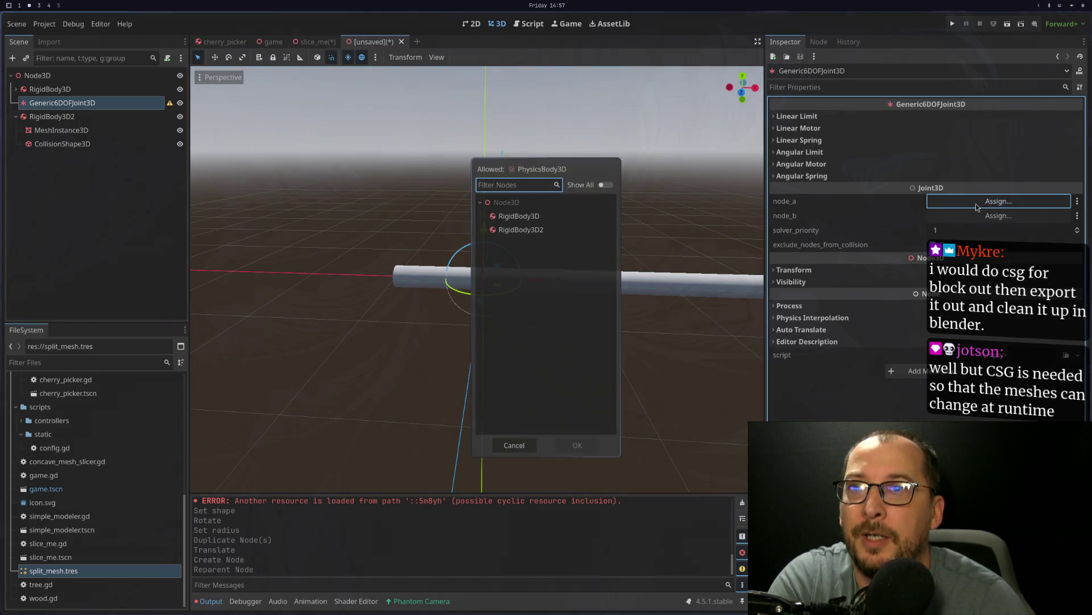
{"action": "double_click", "coordinate": [559, 215]}
{"action": "left_click", "coordinate": [998, 215]}
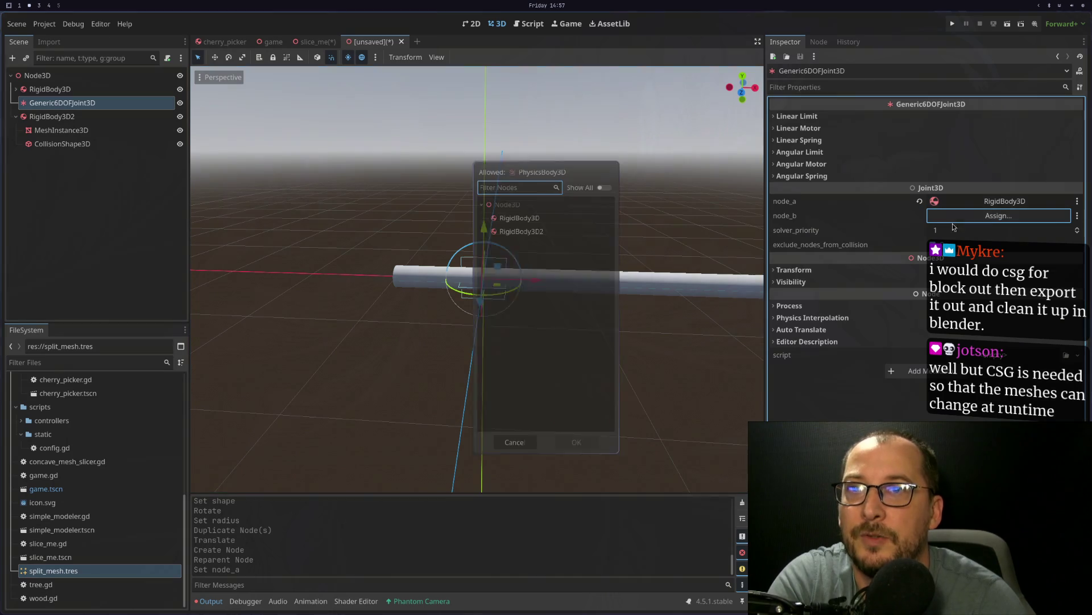
{"action": "double_click", "coordinate": [543, 229]}
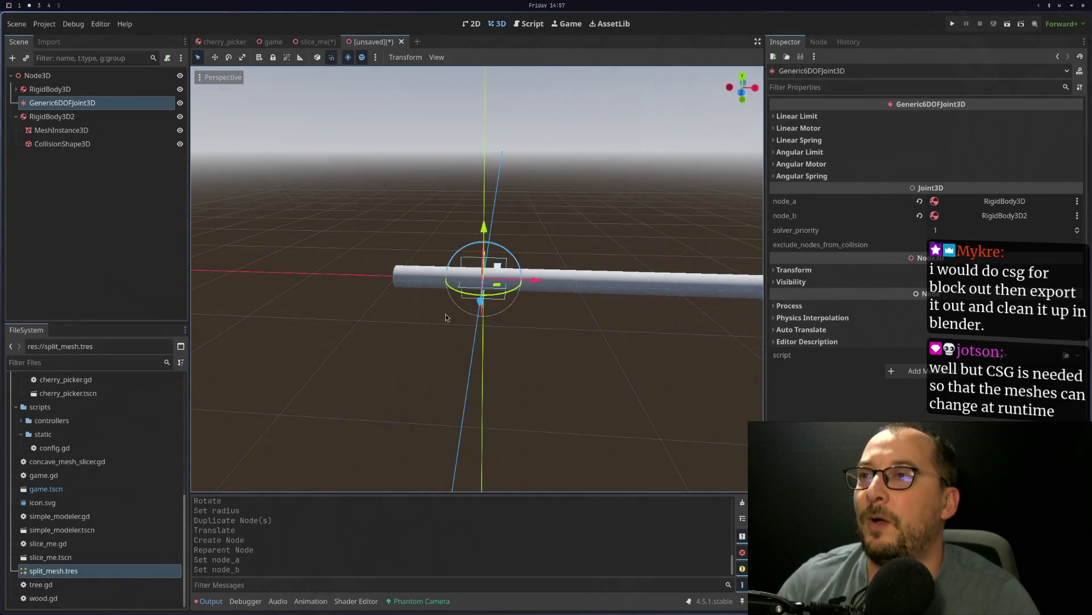
{"action": "scroll", "coordinate": [446, 313], "scroll_direction": "down", "scroll_amount": 5}
{"action": "scroll", "coordinate": [445, 322], "scroll_direction": "up", "scroll_amount": 5}
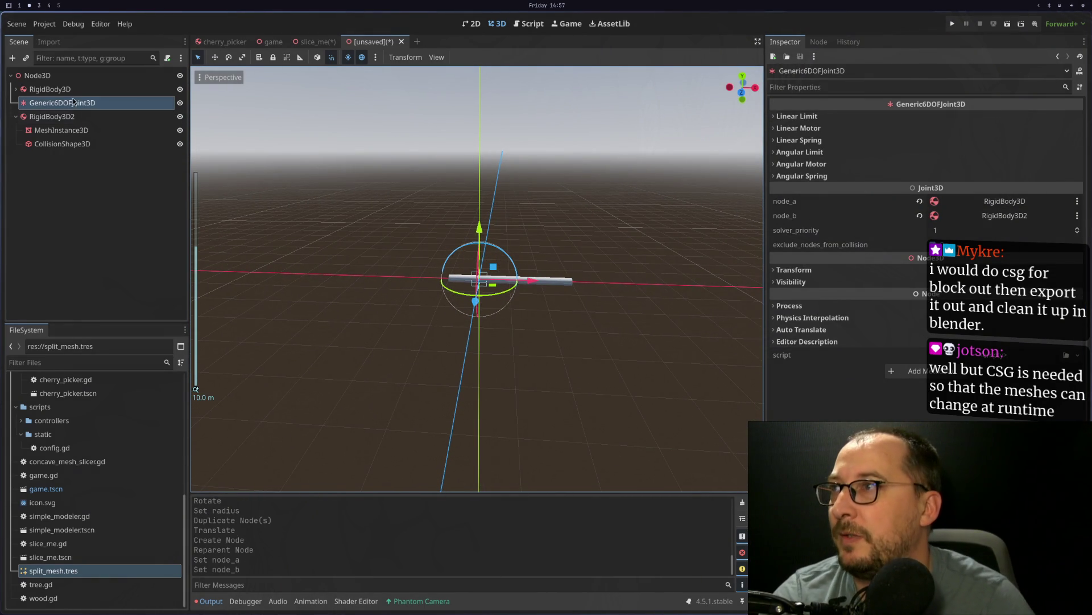
Step: Add a Camera3D child under the root Node3D
{"action": "right_click", "coordinate": [76, 78]}
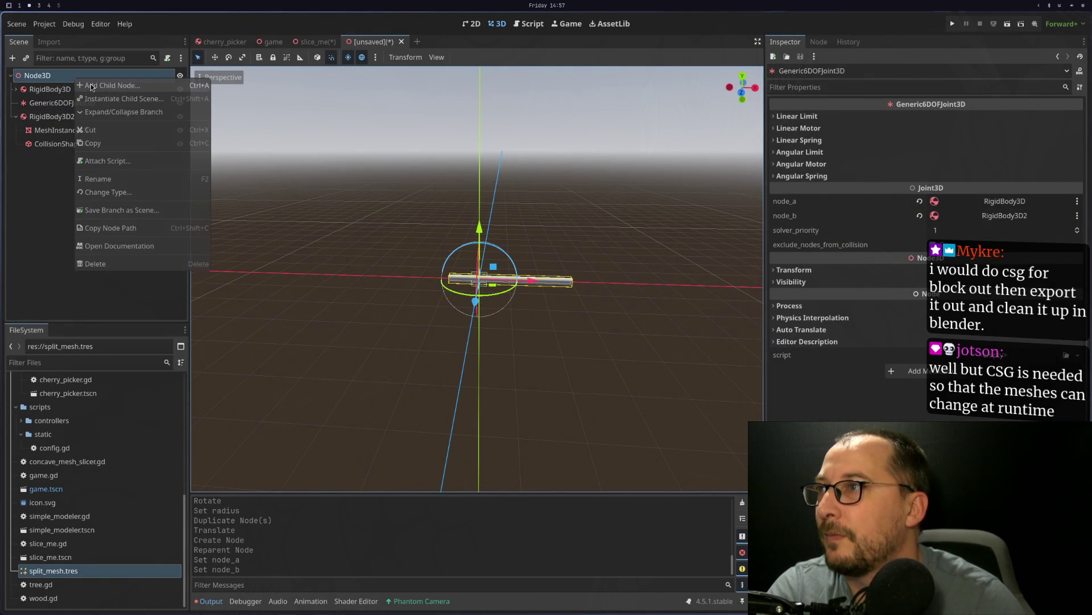
{"action": "left_click", "coordinate": [92, 86]}
{"action": "type", "text": "can"}
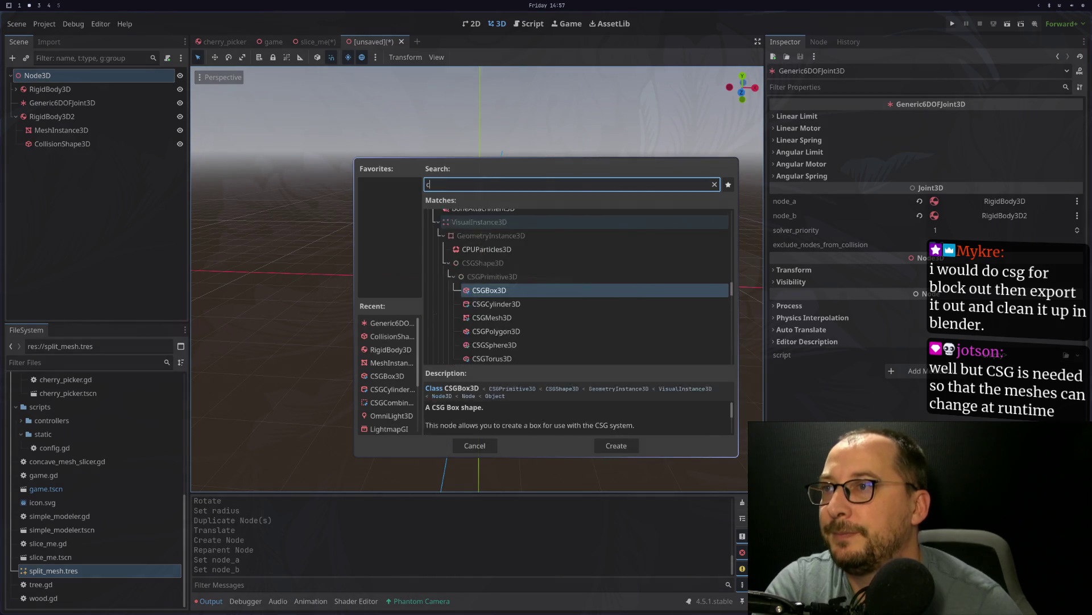
{"action": "key", "text": "BackSpace"}
{"action": "type", "text": "maer"}
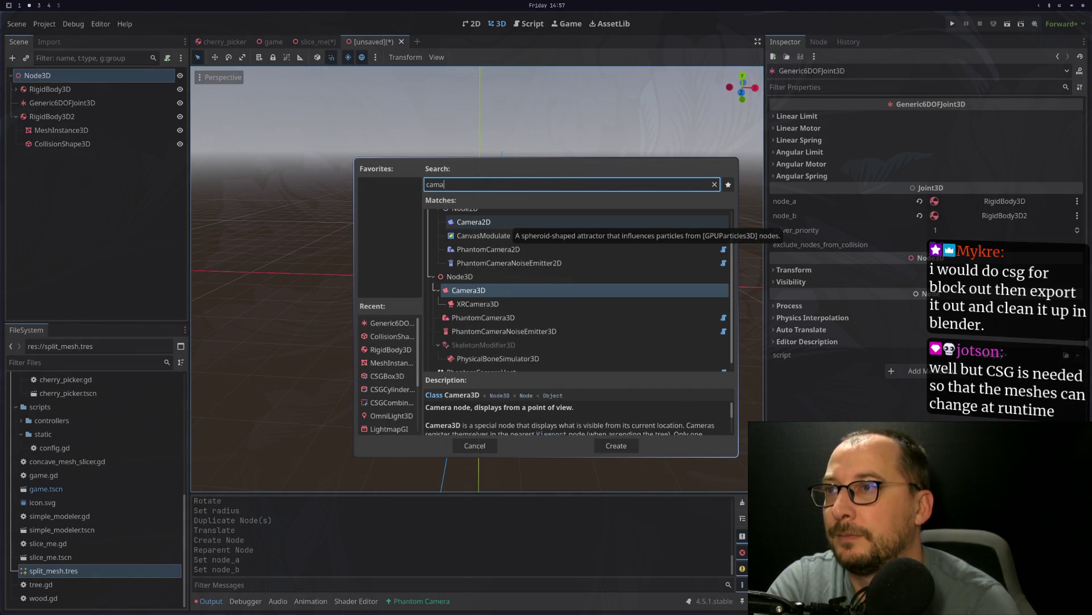
{"action": "key", "text": "BackSpace"}
{"action": "key", "text": "BackSpace"}
{"action": "key", "text": "BackSpace"}
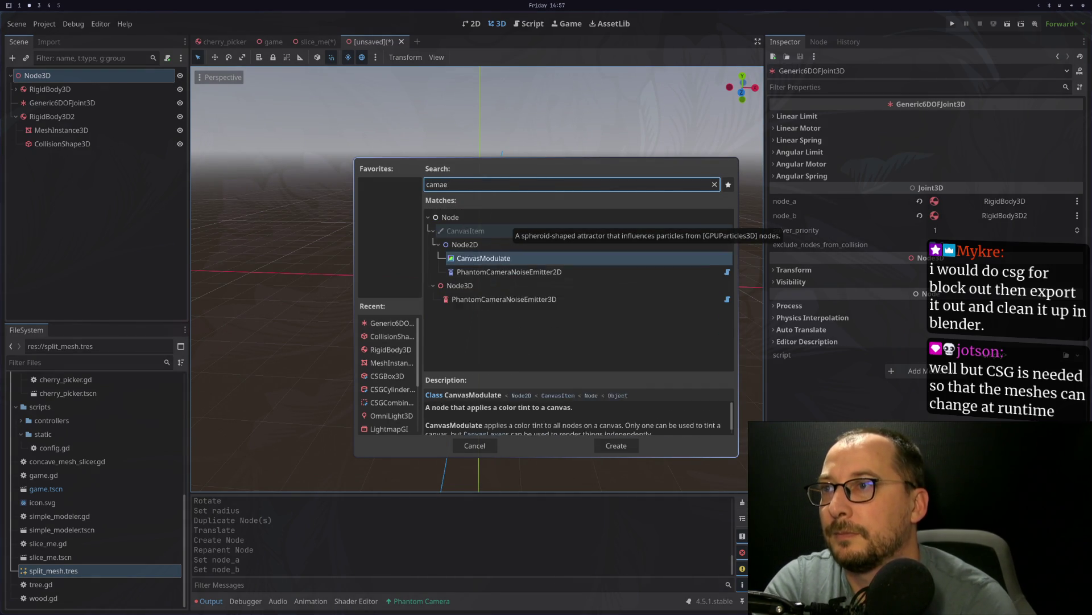
{"action": "type", "text": "n"}
{"action": "key", "text": "BackSpace"}
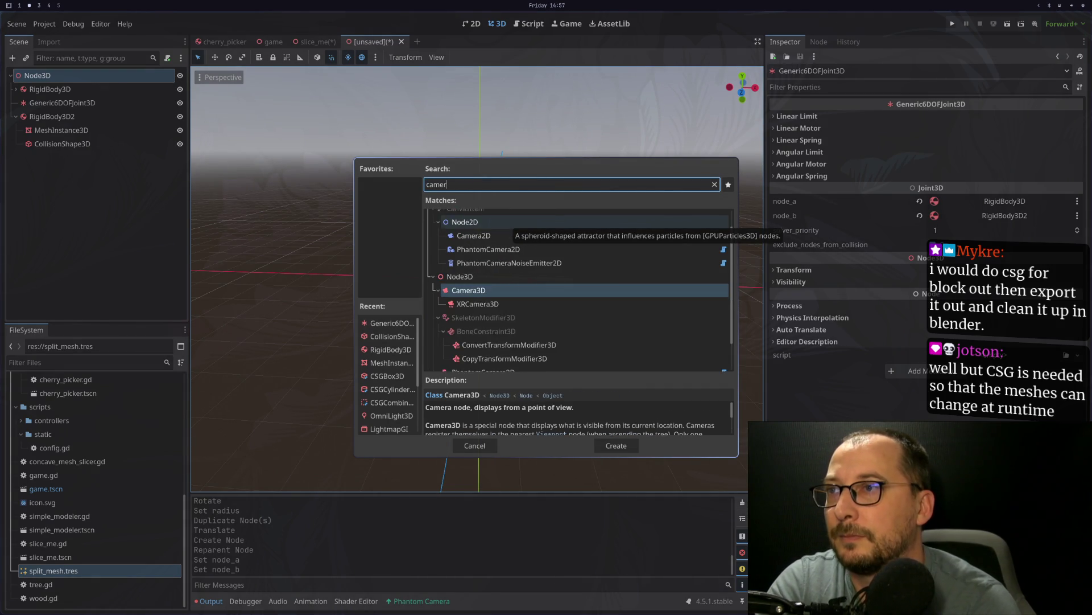
{"action": "type", "text": "mera"}
{"action": "key", "text": "Return"}
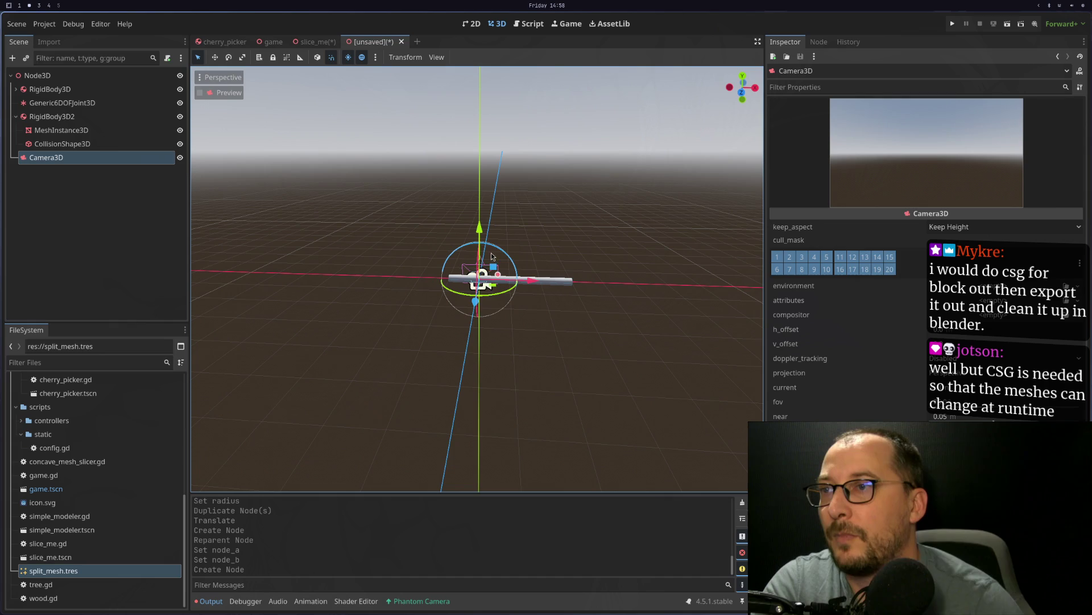
Step: Pull the camera back, save the scene as test_branch.tscn, and test-run it
{"action": "mouse_move", "coordinate": [475, 302]}
{"action": "left_mouse_down"}
{"action": "mouse_move", "coordinate": [466, 463]}
{"action": "mouse_move", "coordinate": [461, 454]}
{"action": "left_mouse_up"}
{"action": "scroll", "coordinate": [461, 453], "scroll_direction": "down", "scroll_amount": 2}
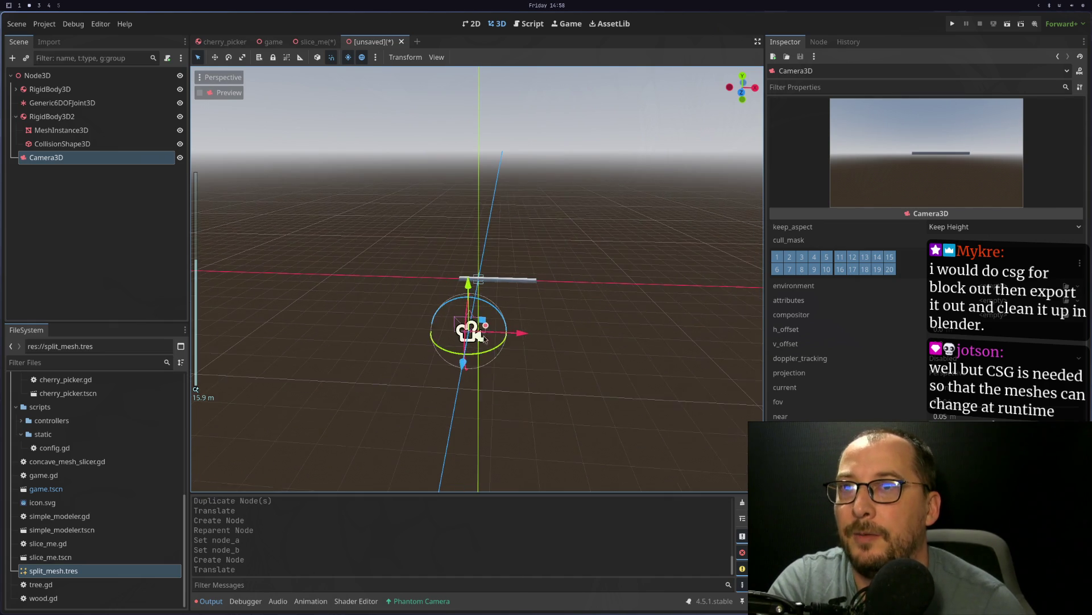
{"action": "key", "text": "ctrl+s"}
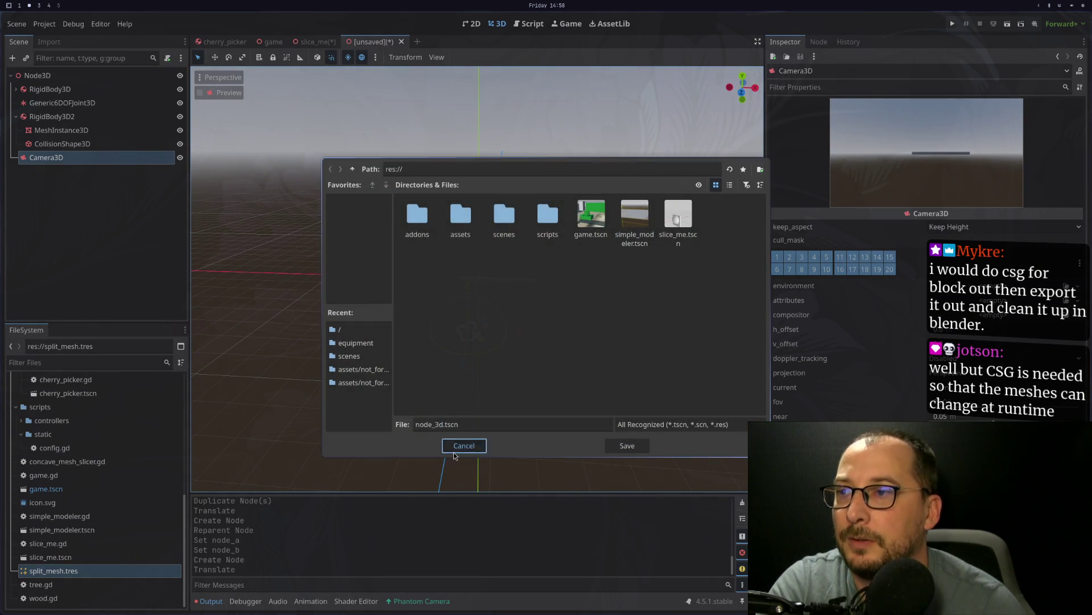
{"action": "left_click", "coordinate": [455, 447]}
{"action": "left_click", "coordinate": [1008, 26]}
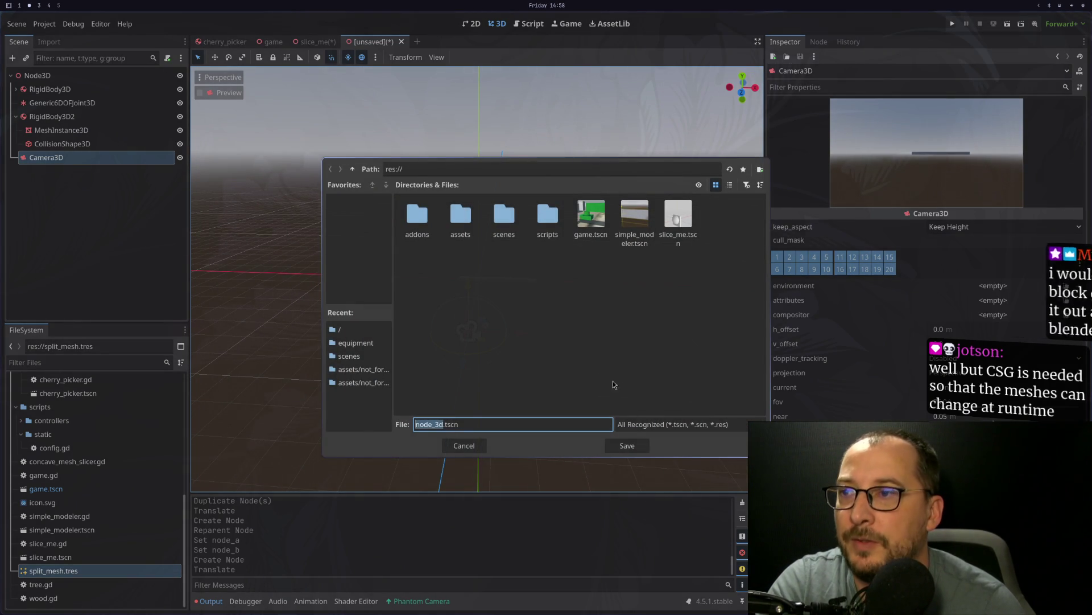
{"action": "type", "text": "test"}
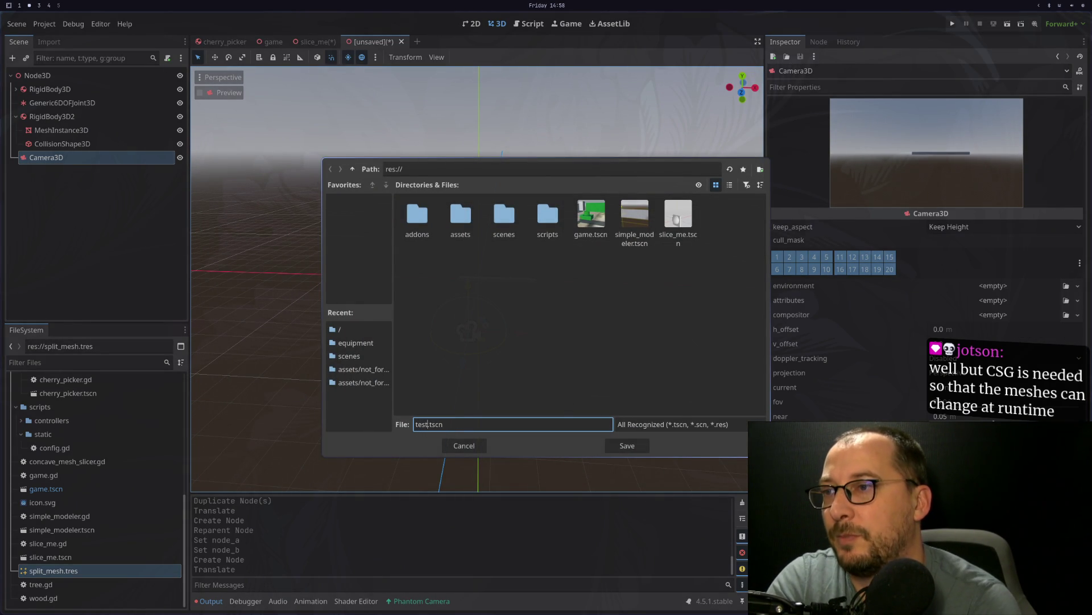
{"action": "type", "text": "_branch"}
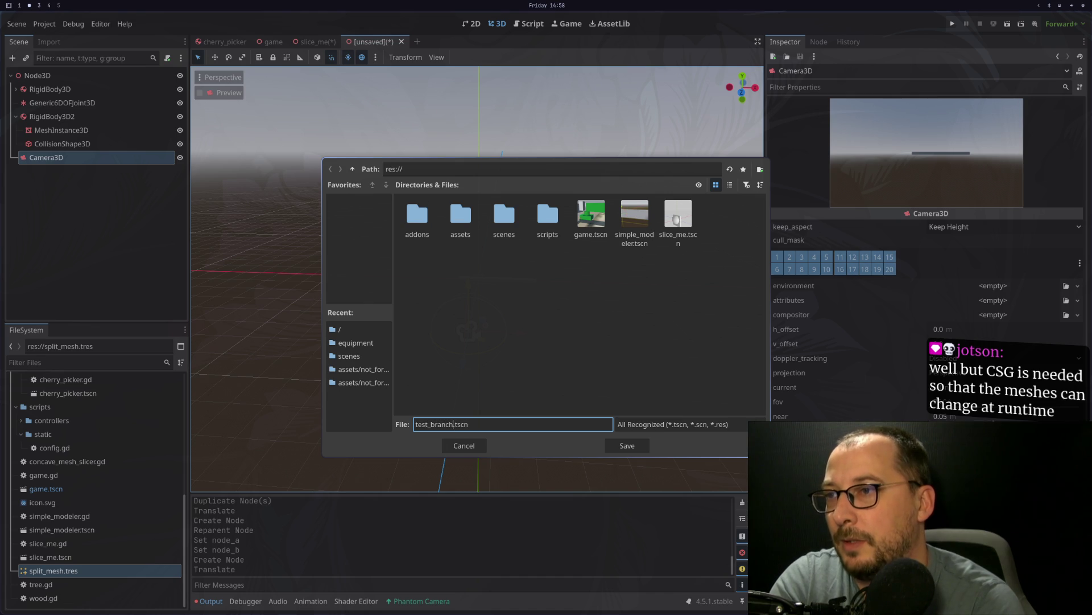
{"action": "left_click", "coordinate": [615, 444]}
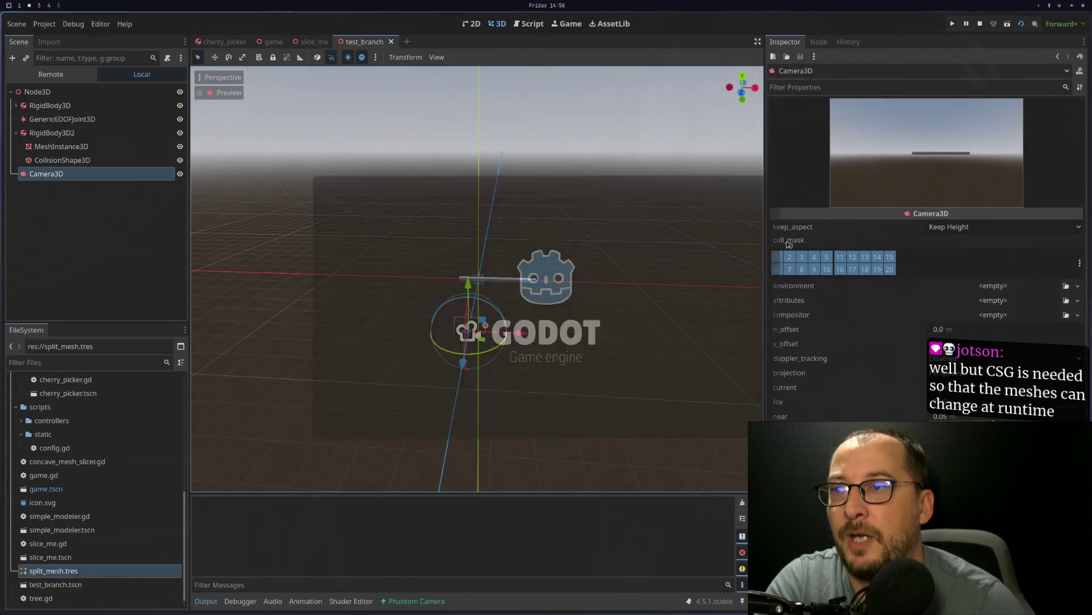
{"action": "key", "text": "F8"}
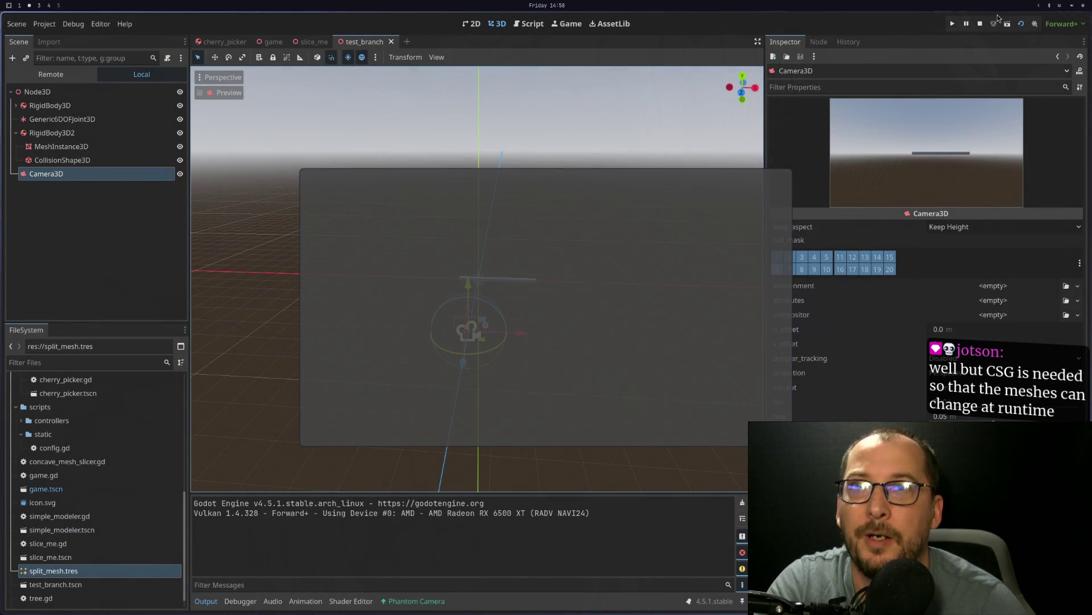
Step: Add a DirectionalLight3D under the root Node3D via a 'light' search
{"action": "scroll", "coordinate": [474, 264], "scroll_direction": "up", "scroll_amount": 3}
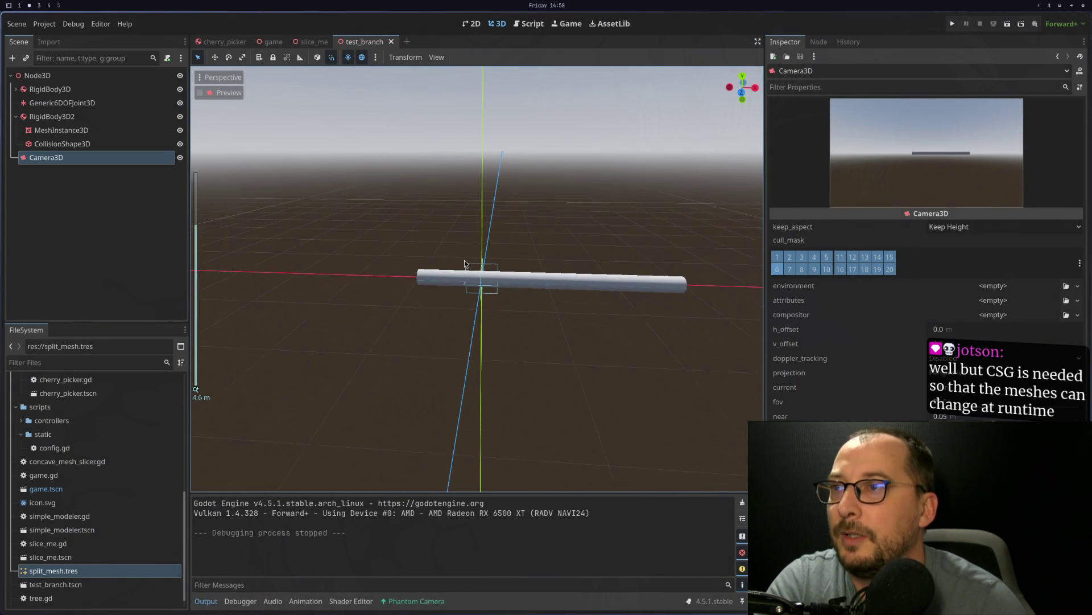
{"action": "right_click", "coordinate": [49, 86]}
{"action": "key", "text": "Escape"}
{"action": "left_click", "coordinate": [49, 77]}
{"action": "key", "text": "ctrl+a"}
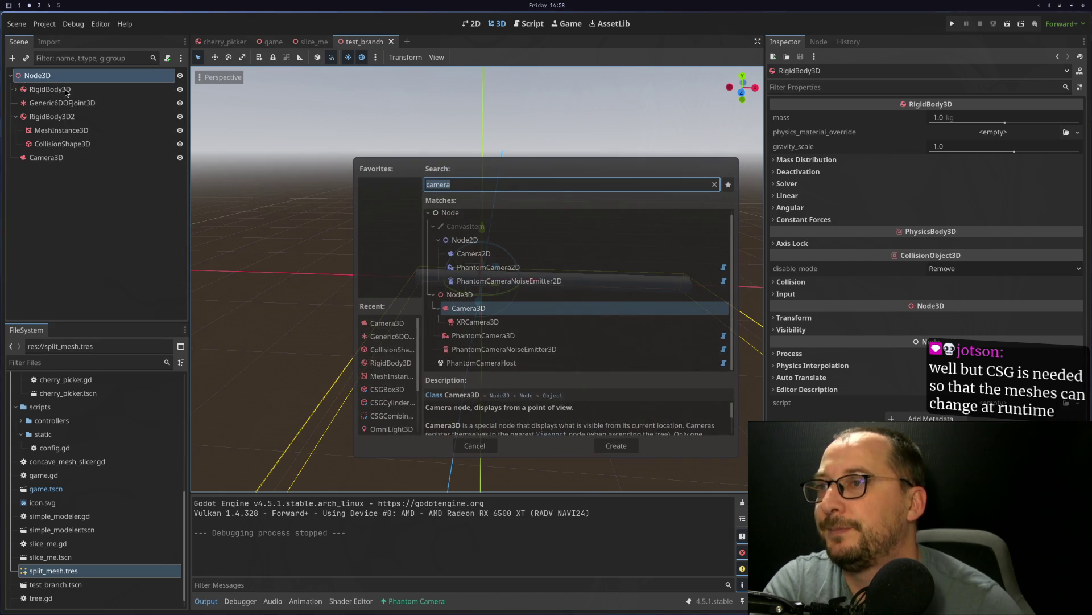
{"action": "type", "text": "light"}
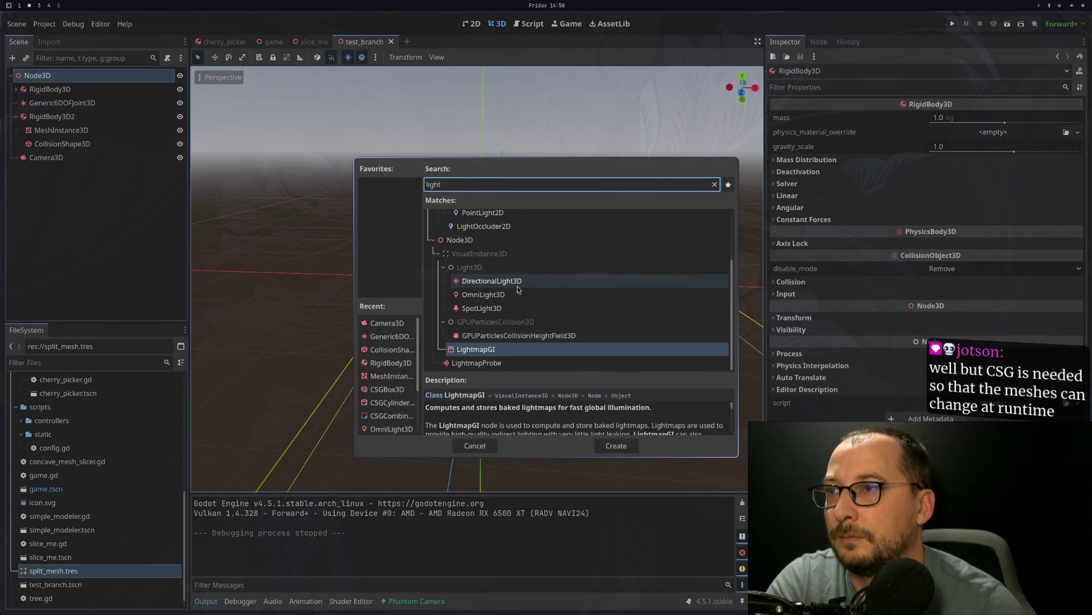
{"action": "double_click", "coordinate": [501, 281]}
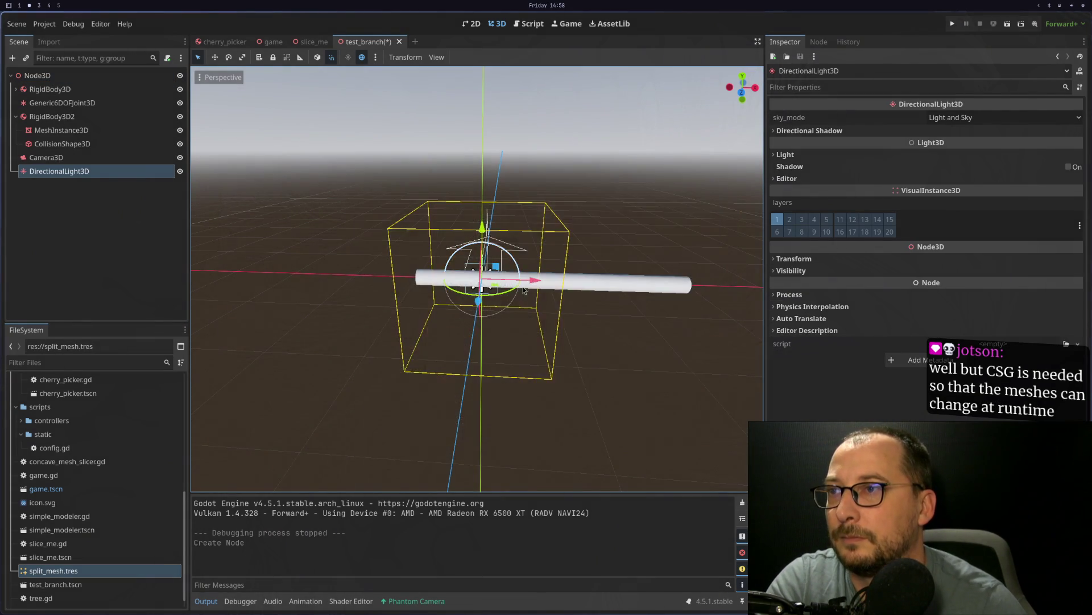
Step: Test-run the scene and stop it, then add a StaticBody3D under the root Node3D
{"action": "left_click", "coordinate": [1005, 29]}
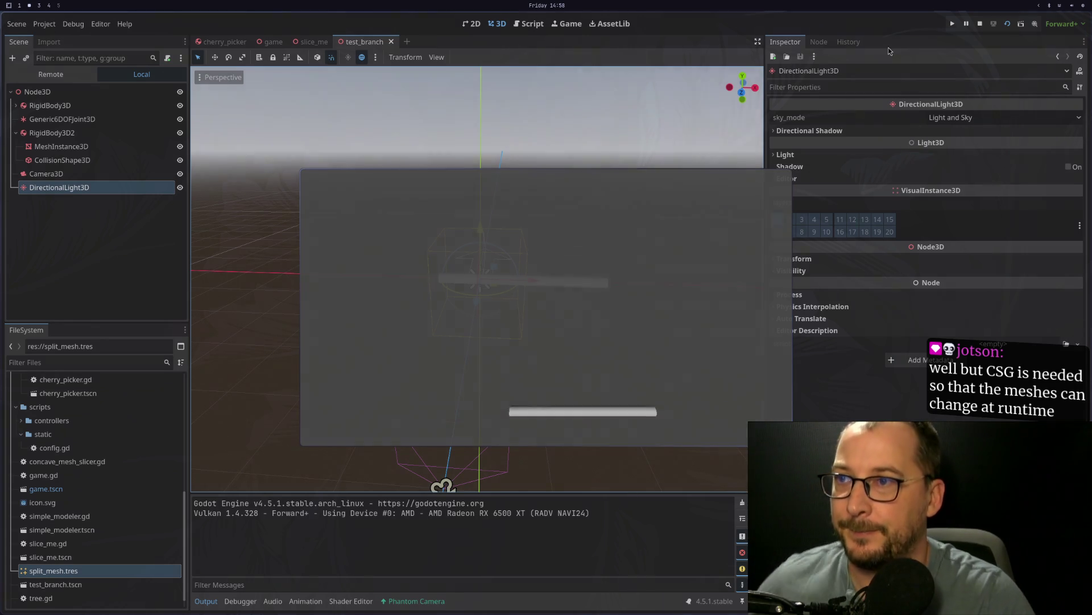
{"action": "left_click", "coordinate": [980, 23]}
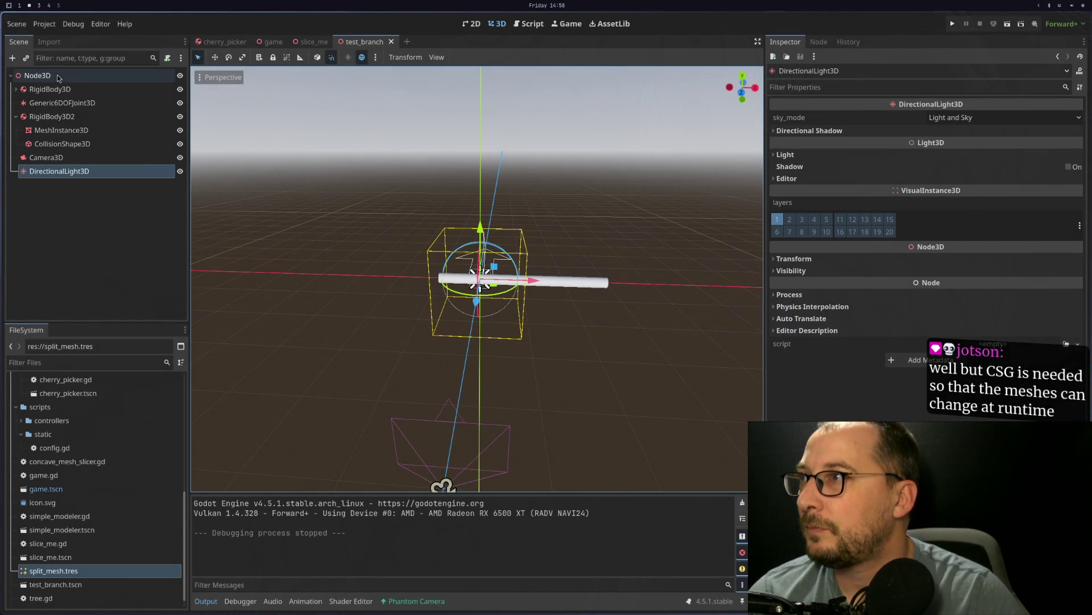
{"action": "left_click", "coordinate": [58, 77]}
{"action": "key", "text": "ctrl+a"}
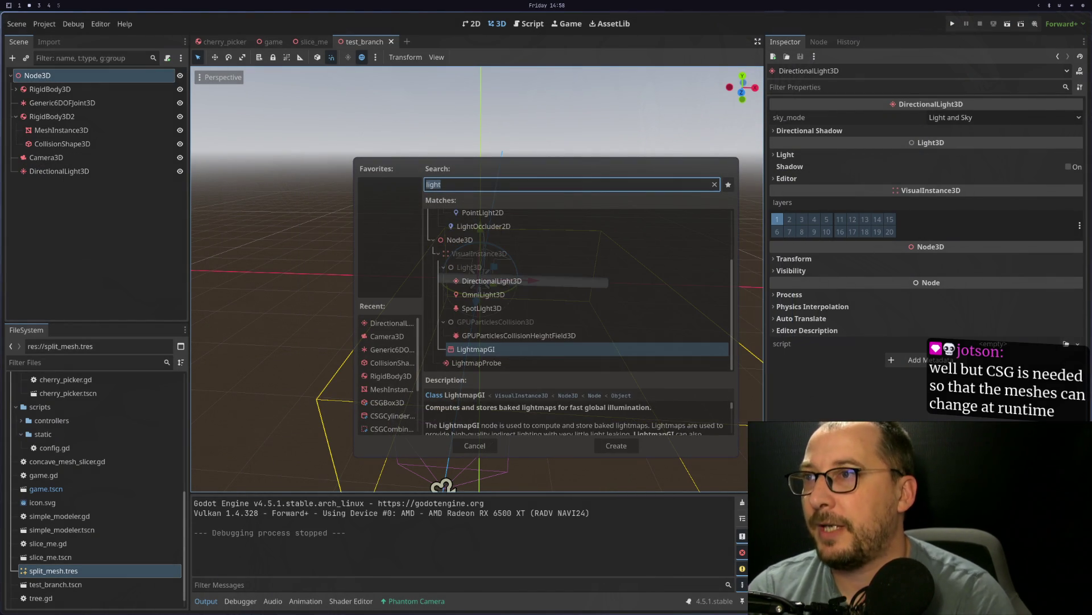
{"action": "type", "text": "static"}
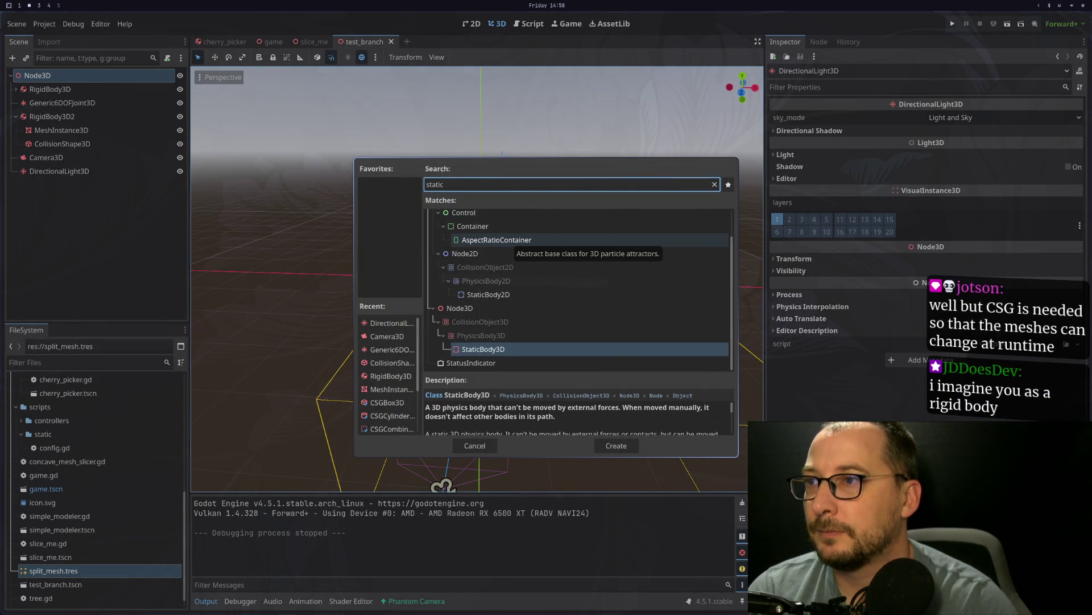
{"action": "key", "text": "Return"}
Step: Discard the StaticBody3D by undoing its 2-unit move and creation, then reopen Add Child Node on Node3D
{"action": "mouse_move", "coordinate": [519, 275]}
{"action": "left_mouse_down"}
{"action": "mouse_move", "coordinate": [460, 282]}
{"action": "mouse_move", "coordinate": [469, 284]}
{"action": "left_mouse_up"}
{"action": "right_click", "coordinate": [143, 201]}
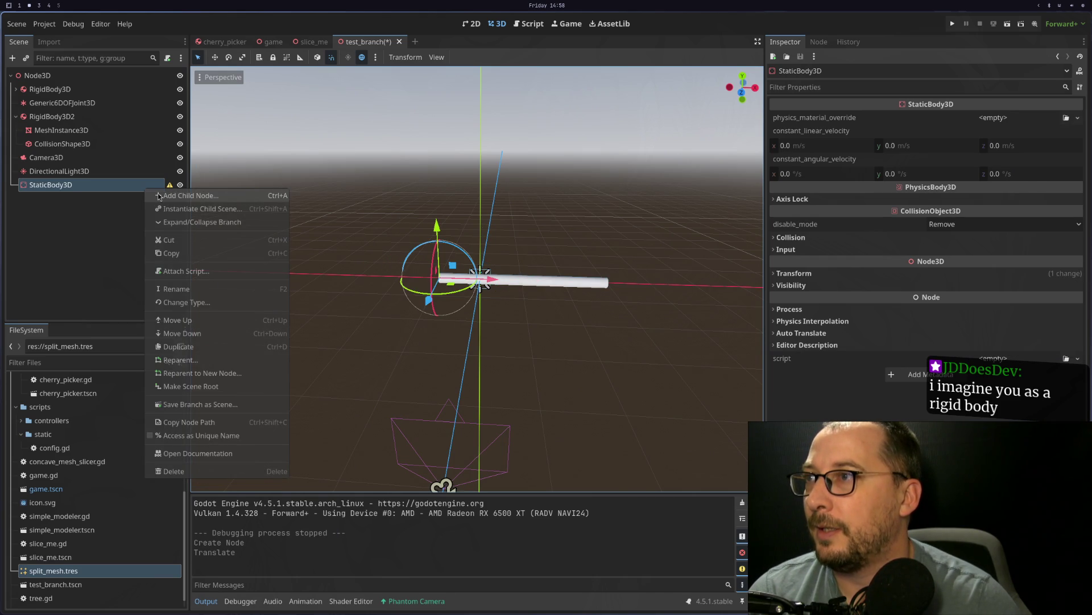
{"action": "key", "text": "Escape"}
{"action": "key", "text": "ctrl+z"}
{"action": "key", "text": "ctrl+z"}
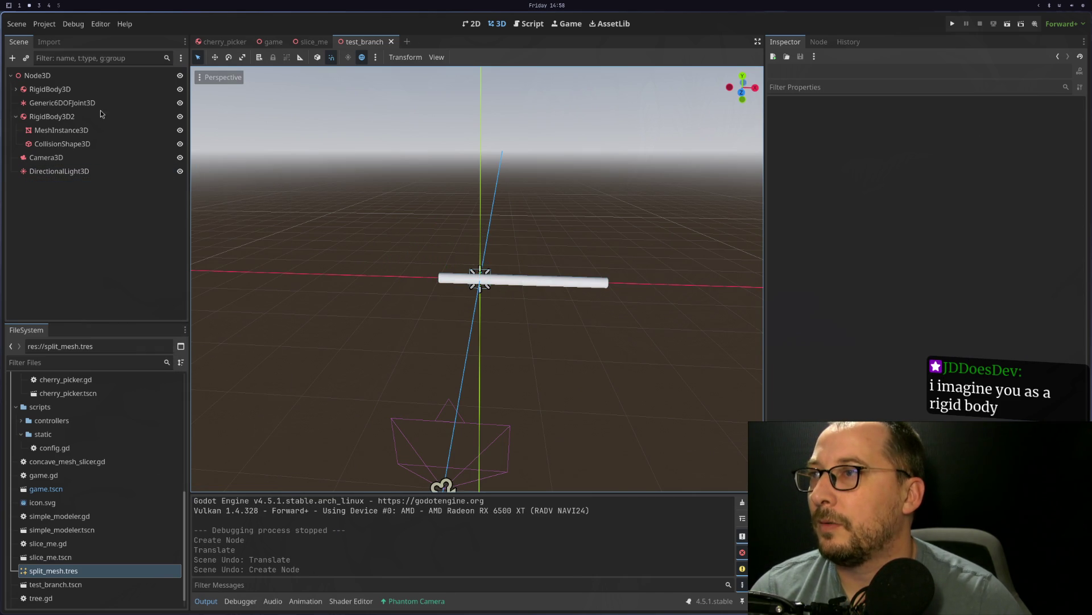
{"action": "left_click", "coordinate": [37, 75]}
{"action": "right_click", "coordinate": [53, 75]}
{"action": "left_click", "coordinate": [78, 82]}
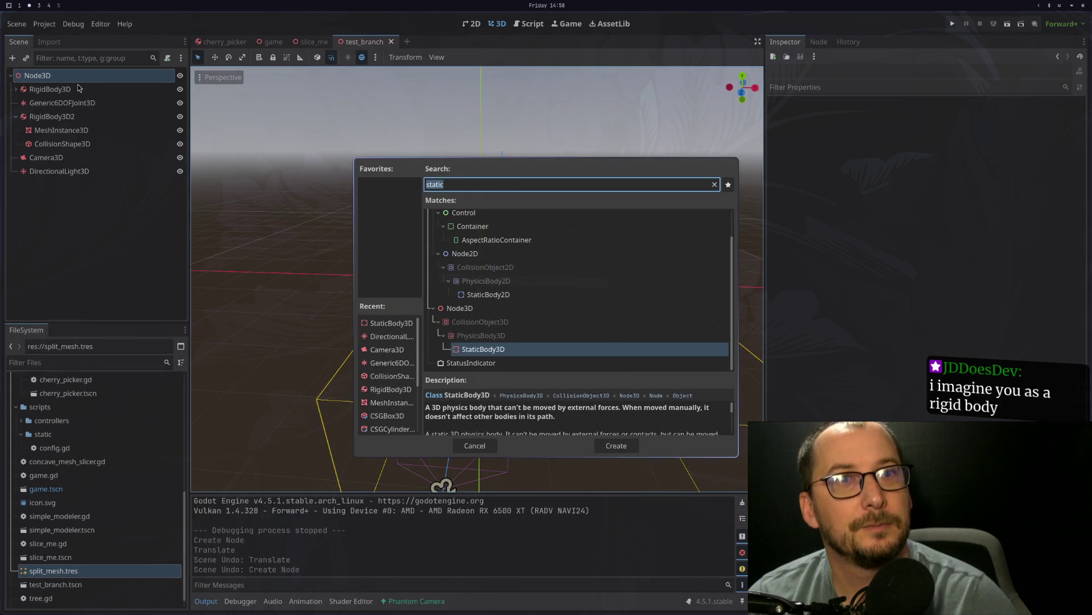
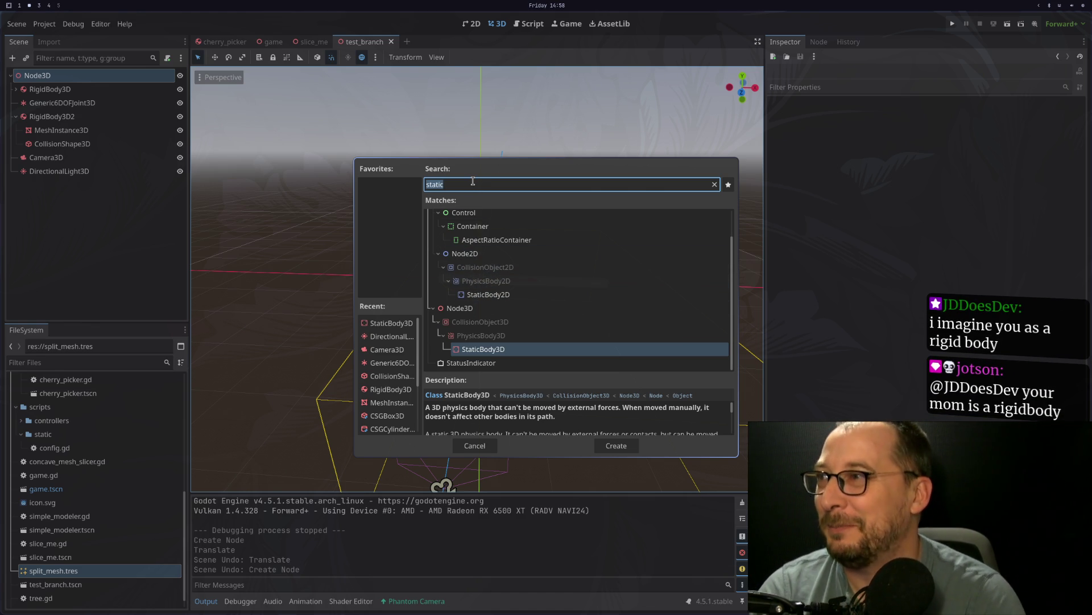
Step: Search 'mesh' and add a CSGMesh3D node, then undo it as the wrong type
{"action": "key", "text": "BackSpace"}
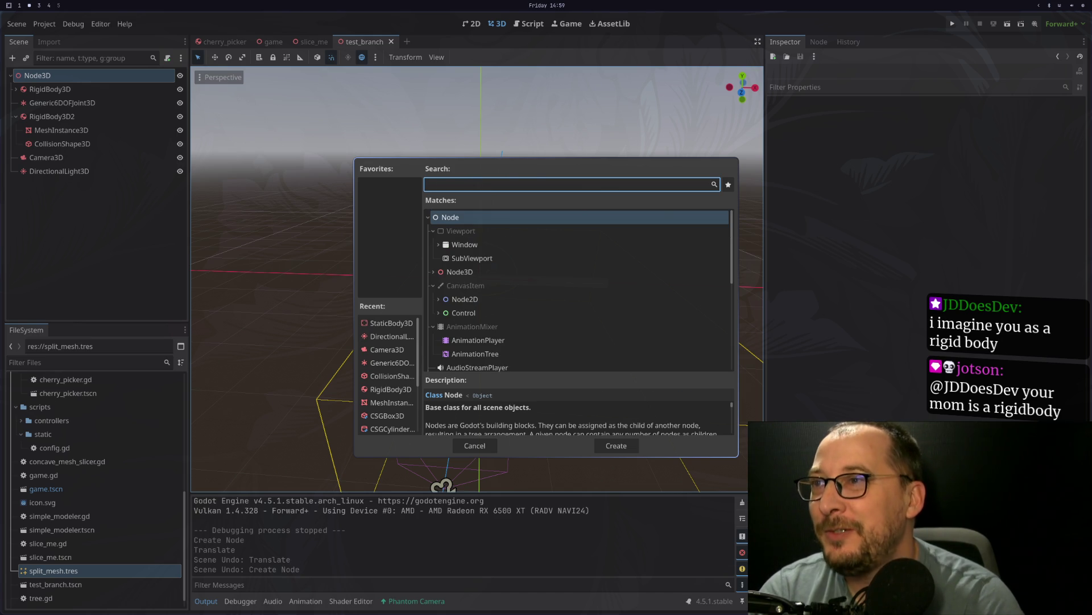
{"action": "type", "text": "mesh"}
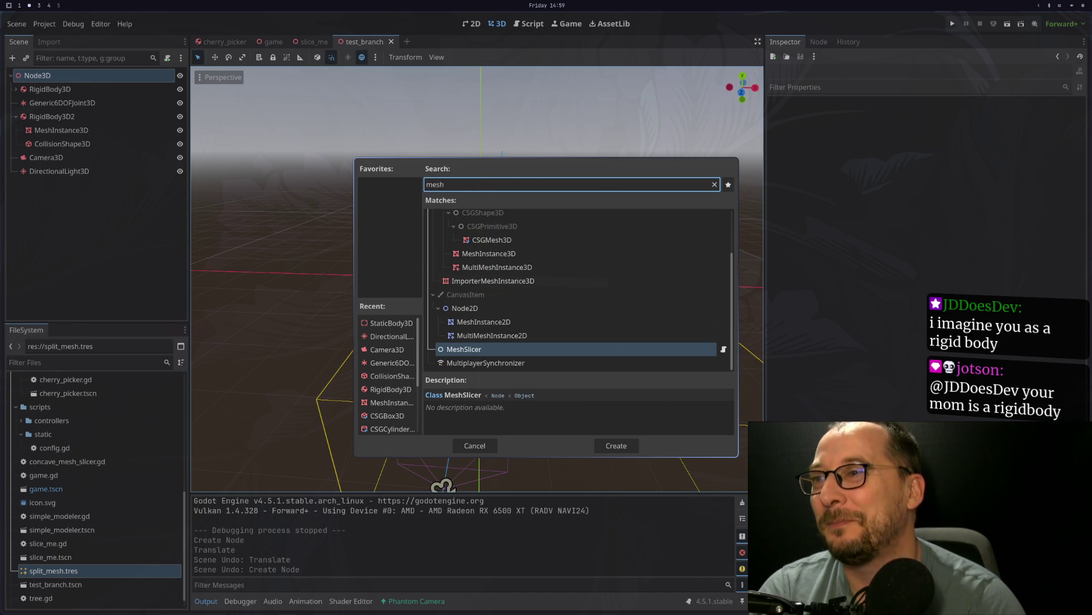
{"action": "key", "text": "Up"}
{"action": "key", "text": "Down"}
{"action": "key", "text": "Down"}
{"action": "key", "text": "Up"}
{"action": "key", "text": "Up"}
{"action": "key", "text": "Up"}
{"action": "key", "text": "Up"}
{"action": "key", "text": "Up"}
{"action": "key", "text": "Up"}
{"action": "key", "text": "Up"}
{"action": "key", "text": "Up"}
{"action": "key", "text": "Return"}
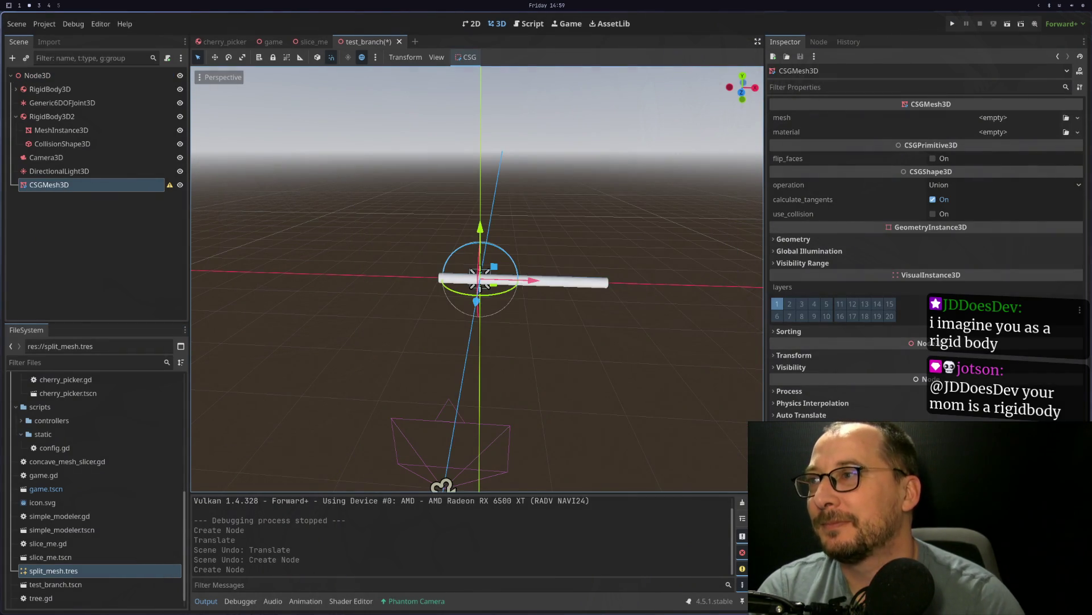
{"action": "key", "text": "ctrl+z"}
Step: Add a MeshInstance3D under the root Node3D, assign it a New CylinderMesh, and drag it along X
{"action": "right_click", "coordinate": [98, 75]}
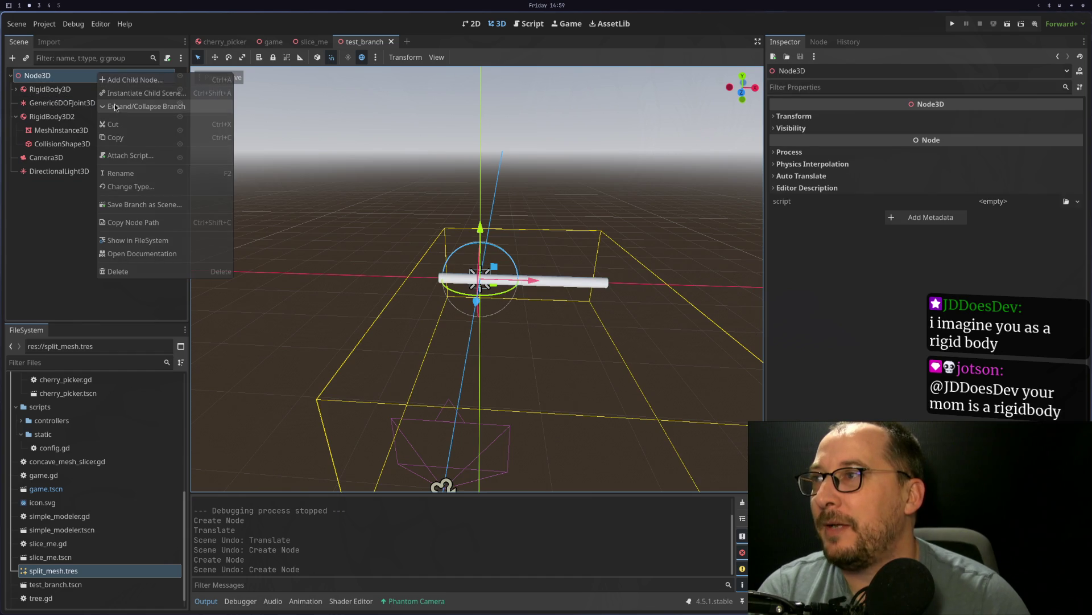
{"action": "left_click", "coordinate": [127, 80]}
{"action": "left_click", "coordinate": [470, 254]}
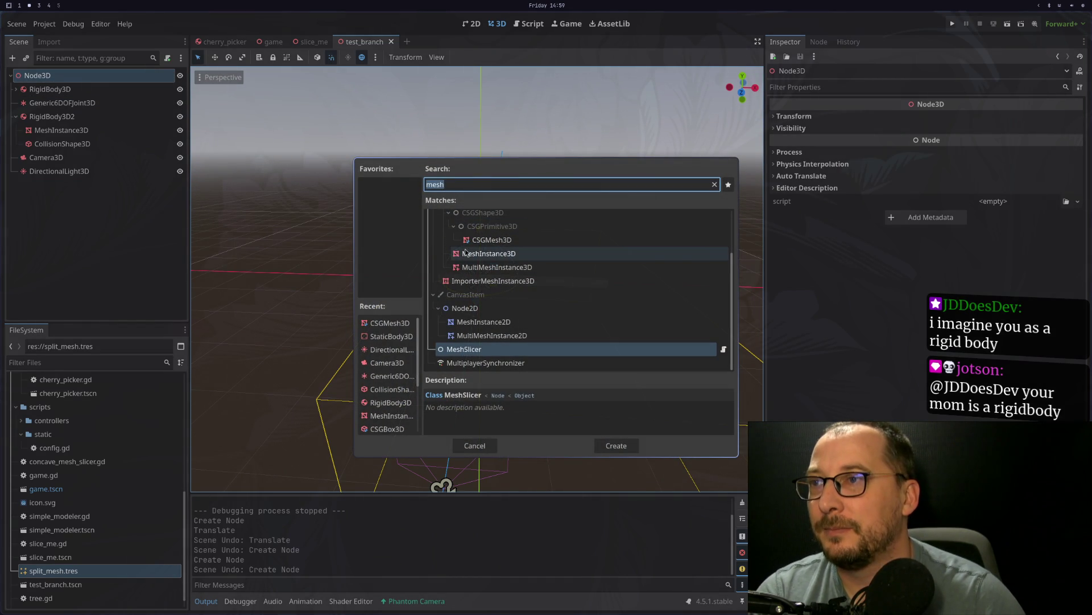
{"action": "double_click", "coordinate": [470, 254]}
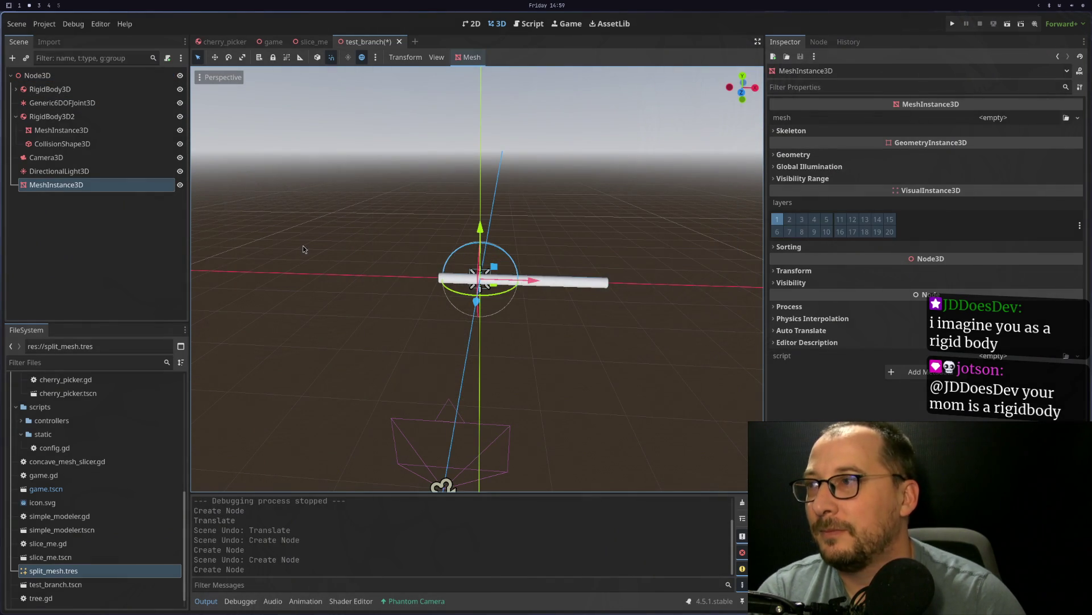
{"action": "left_click", "coordinate": [1012, 117]}
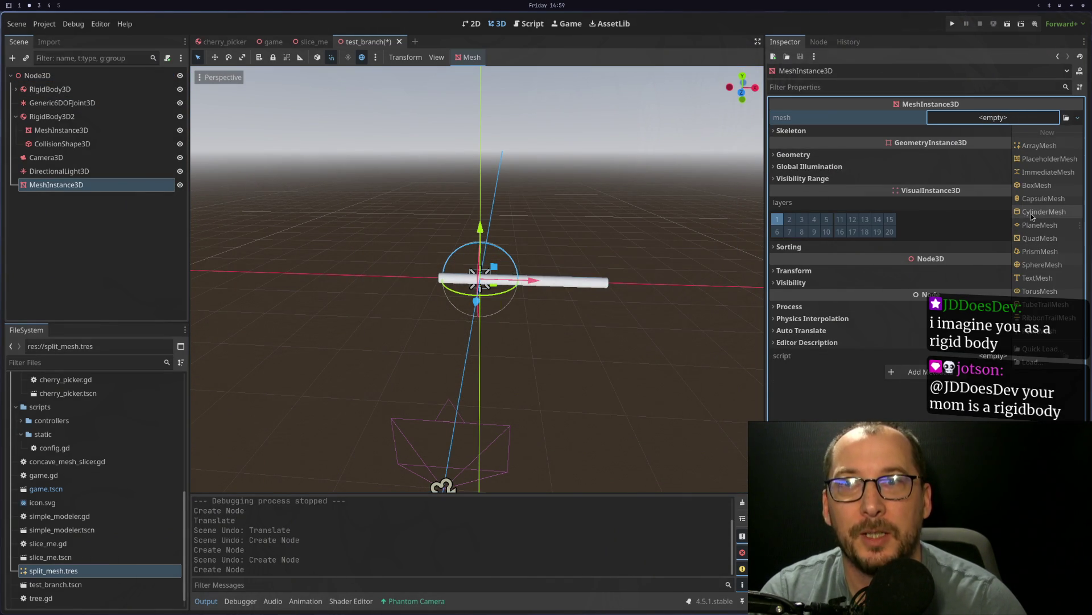
{"action": "left_click", "coordinate": [1031, 213]}
{"action": "left_click_drag", "start_coordinate": [551, 280], "coordinate": [399, 288]}
Step: Move the cylinder left along X to the rod's end, undoing one wrong nudge
{"action": "right_click", "coordinate": [421, 289]}
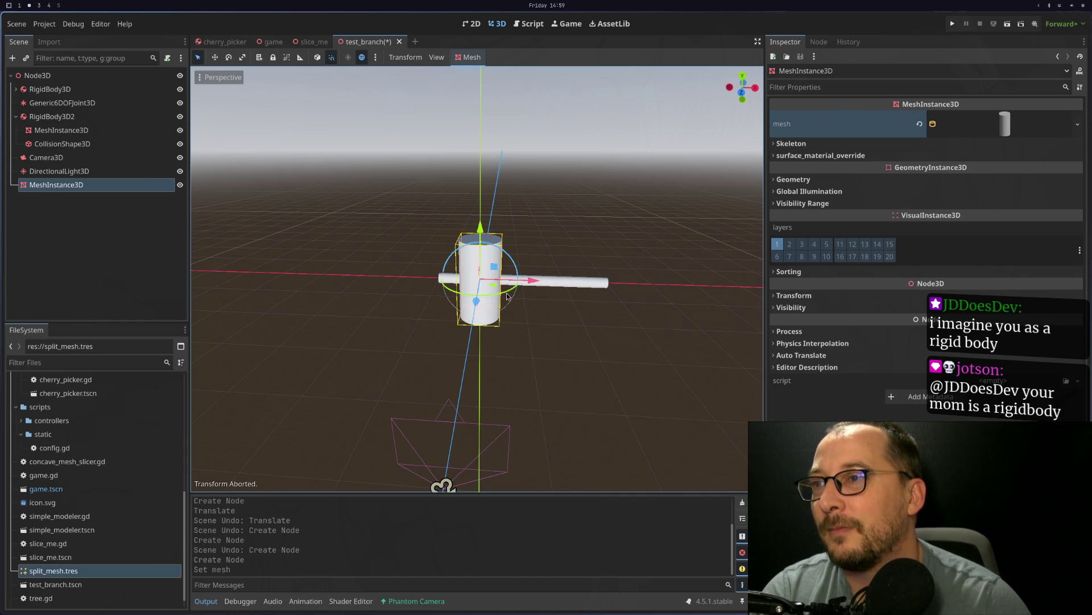
{"action": "mouse_move", "coordinate": [508, 291]}
{"action": "left_mouse_down"}
{"action": "mouse_move", "coordinate": [448, 283]}
{"action": "mouse_move", "coordinate": [459, 283]}
{"action": "left_mouse_up"}
{"action": "scroll", "coordinate": [356, 275], "scroll_direction": "up", "scroll_amount": 5}
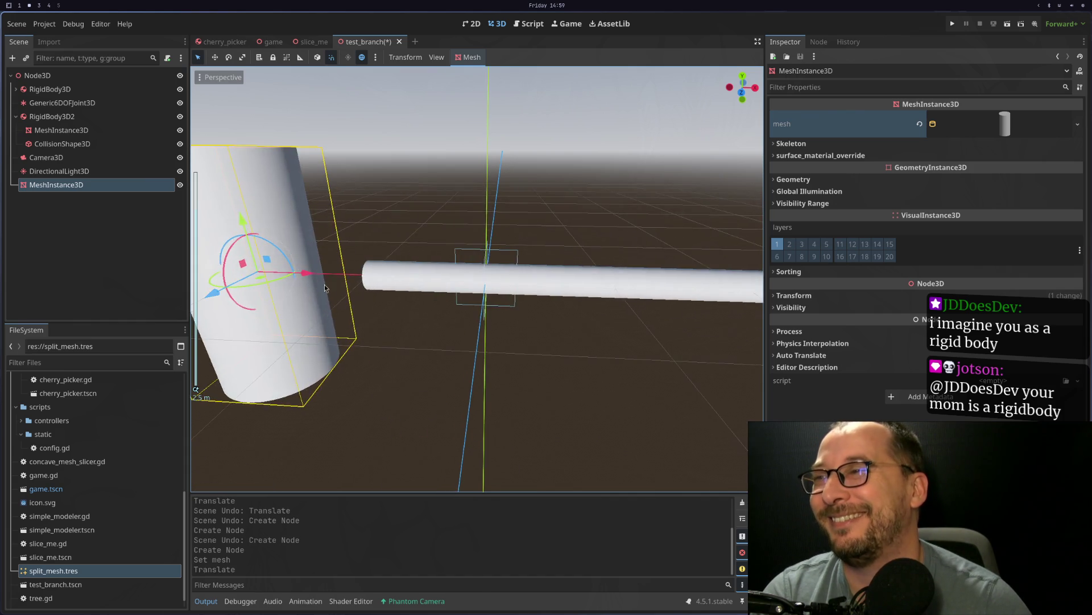
{"action": "left_click_drag", "start_coordinate": [356, 275], "coordinate": [393, 288]}
{"action": "key", "text": "ctrl+z"}
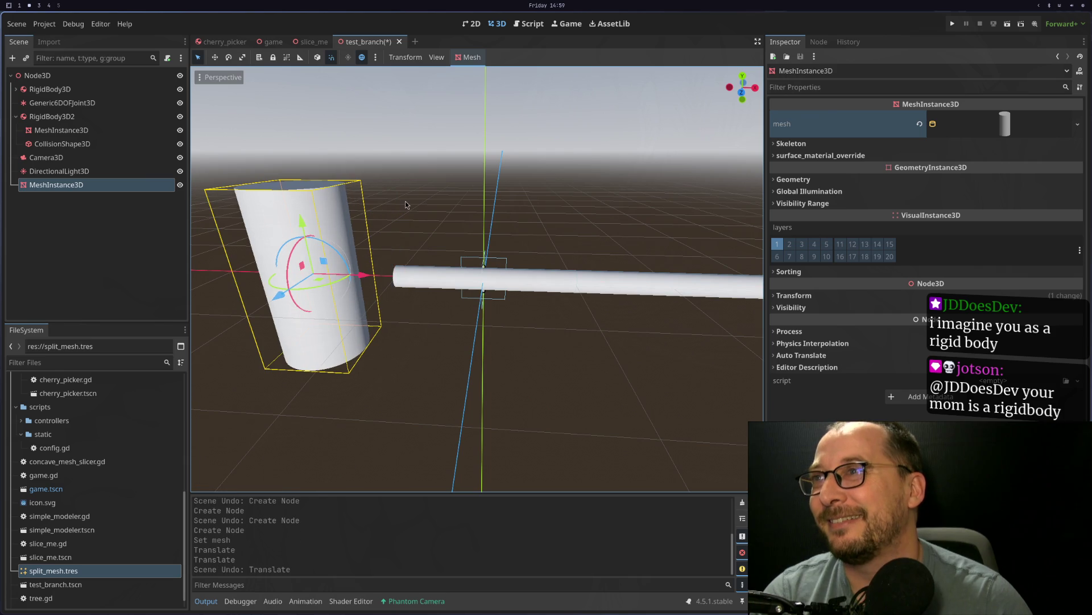
{"action": "left_click_drag", "start_coordinate": [402, 284], "coordinate": [421, 302]}
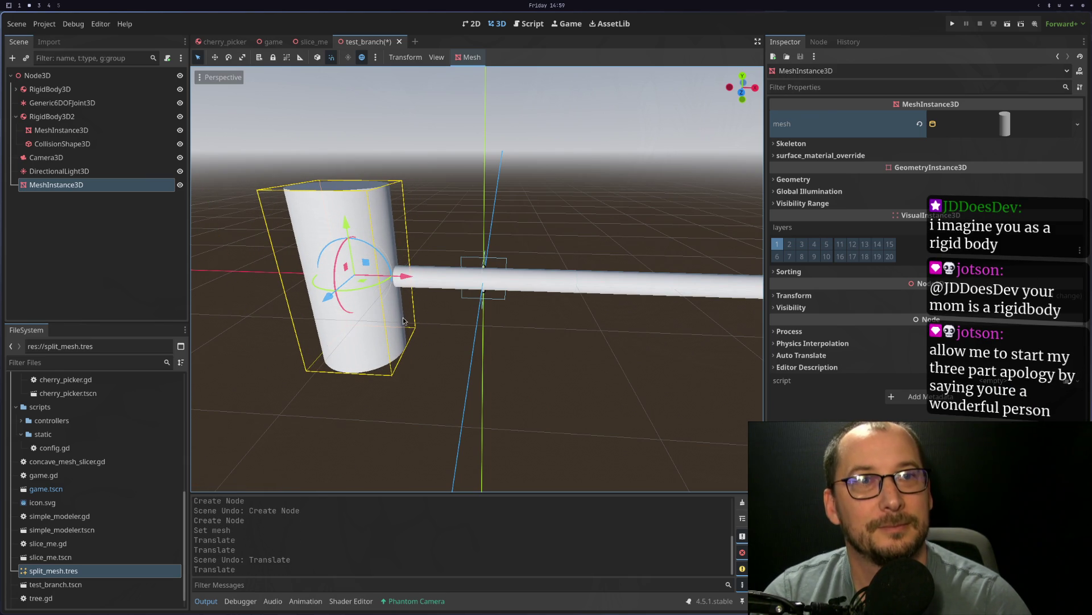
{"action": "key", "text": "f"}
{"action": "mouse_move", "coordinate": [501, 343]}
{"action": "left_mouse_down"}
{"action": "mouse_move", "coordinate": [475, 331]}
{"action": "mouse_move", "coordinate": [489, 344]}
{"action": "mouse_move", "coordinate": [504, 331]}
{"action": "mouse_move", "coordinate": [500, 359]}
{"action": "mouse_move", "coordinate": [432, 246]}
{"action": "left_mouse_up"}
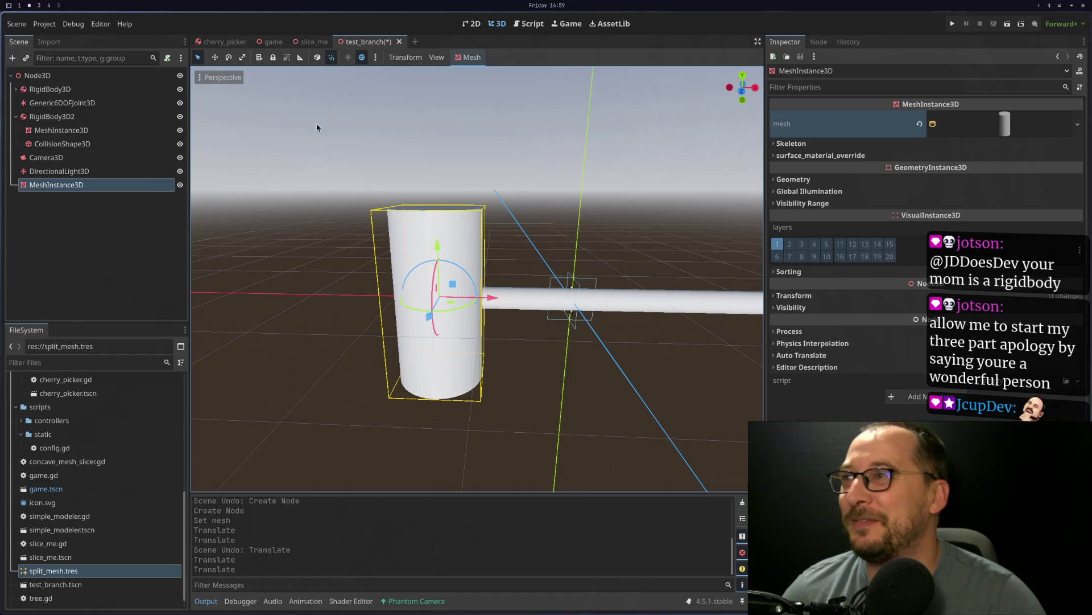
{"action": "left_click", "coordinate": [465, 59]}
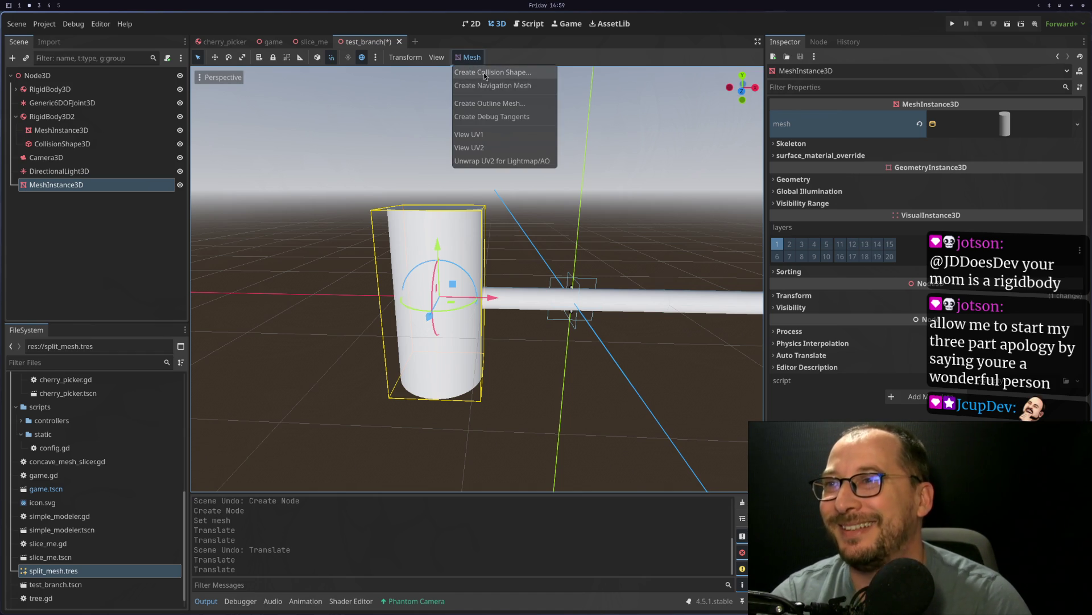
Step: Create a Trimesh collision shape for the cylinder placed as a Static Body Child
{"action": "left_click", "coordinate": [485, 73]}
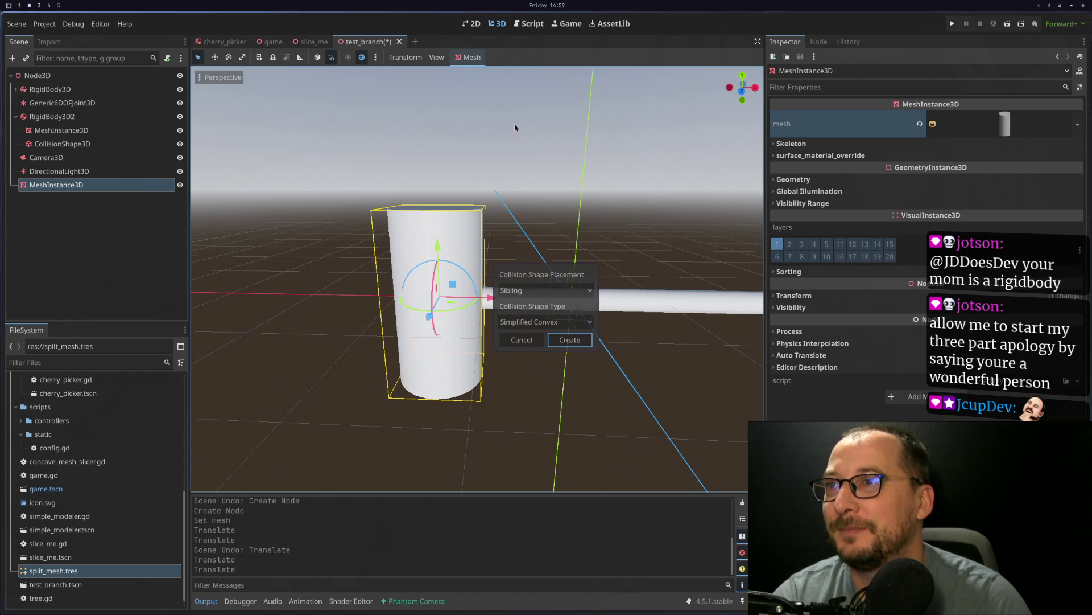
{"action": "left_click", "coordinate": [541, 291]}
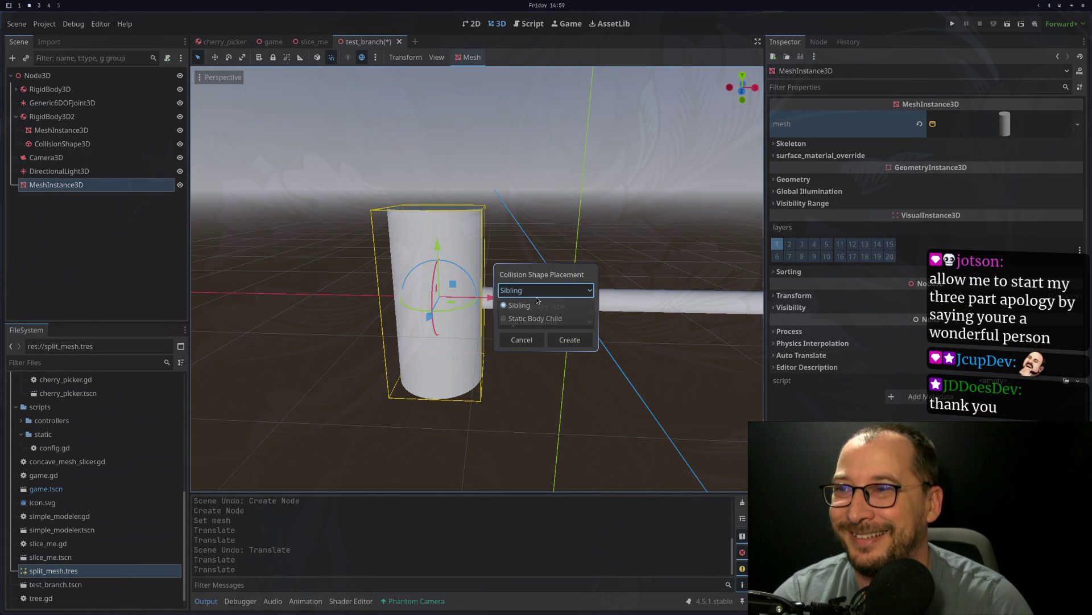
{"action": "left_click", "coordinate": [538, 319]}
{"action": "left_click", "coordinate": [540, 321]}
{"action": "left_click", "coordinate": [543, 329]}
{"action": "left_click", "coordinate": [543, 323]}
{"action": "left_click", "coordinate": [535, 336]}
{"action": "left_click", "coordinate": [570, 340]}
{"action": "left_click_drag", "start_coordinate": [435, 295], "coordinate": [341, 298]}
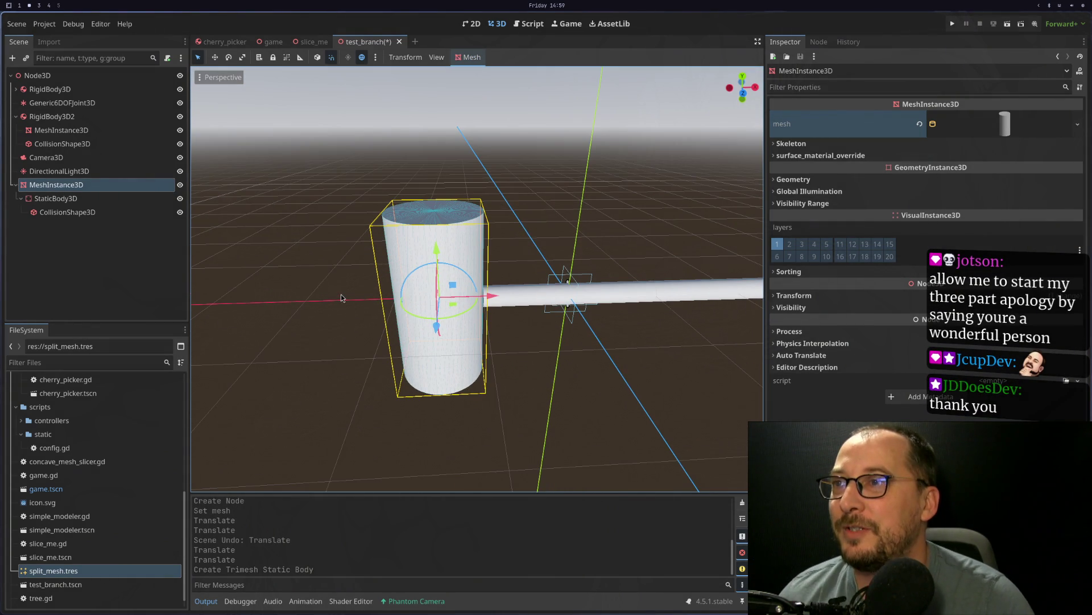
Step: Move StaticBody3D directly under the root and delete its generated concave CollisionShape3D
{"action": "right_click", "coordinate": [102, 202]}
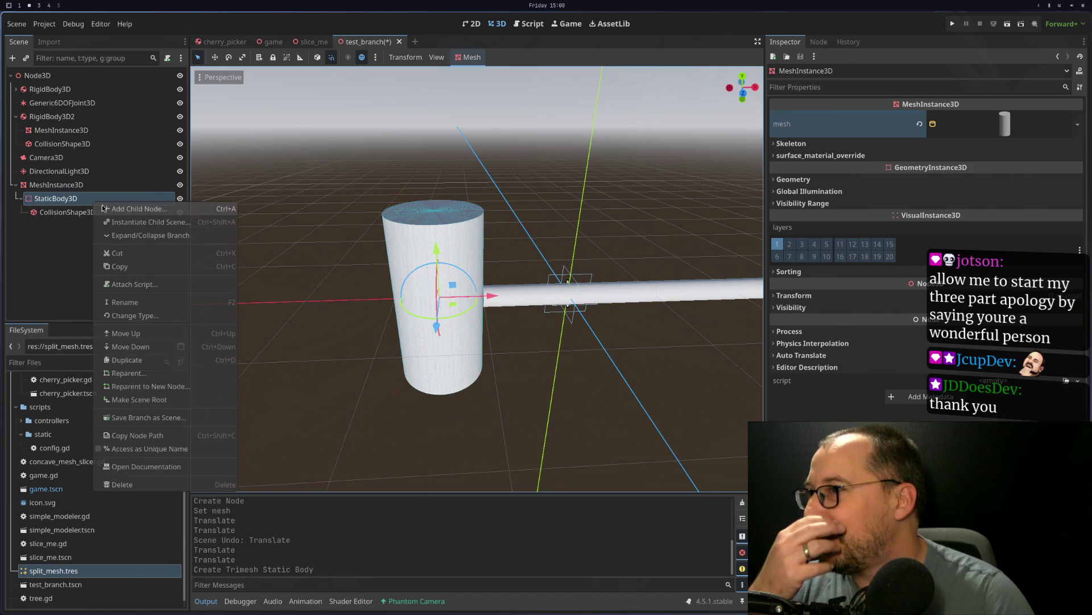
{"action": "left_click", "coordinate": [50, 185]}
{"action": "mouse_move", "coordinate": [57, 198]}
{"action": "left_mouse_down"}
{"action": "mouse_move", "coordinate": [65, 179]}
{"action": "mouse_move", "coordinate": [67, 190]}
{"action": "left_mouse_up"}
{"action": "left_click", "coordinate": [64, 200]}
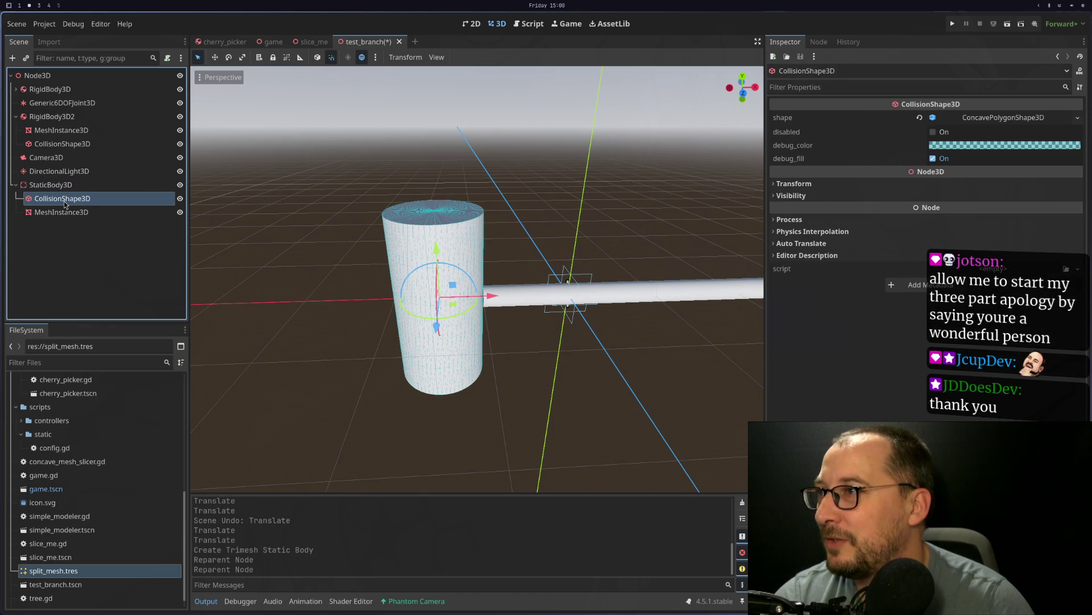
{"action": "right_click", "coordinate": [64, 200]}
{"action": "left_click", "coordinate": [142, 503]}
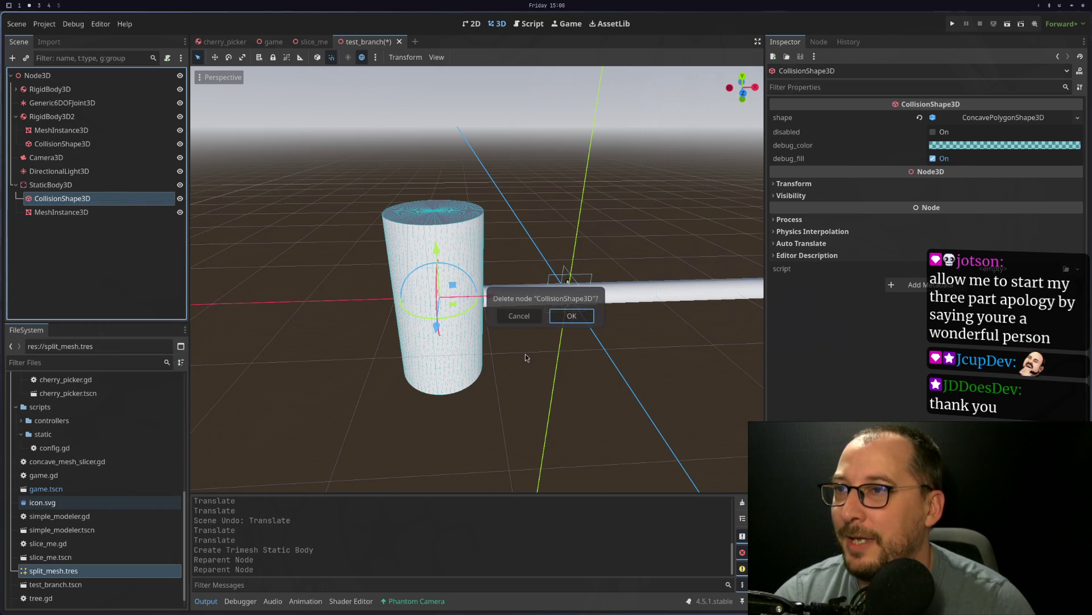
{"action": "key", "text": "Return"}
{"action": "left_click", "coordinate": [62, 188]}
{"action": "left_click", "coordinate": [66, 199]}
{"action": "right_click", "coordinate": [74, 185]}
{"action": "left_click", "coordinate": [108, 187]}
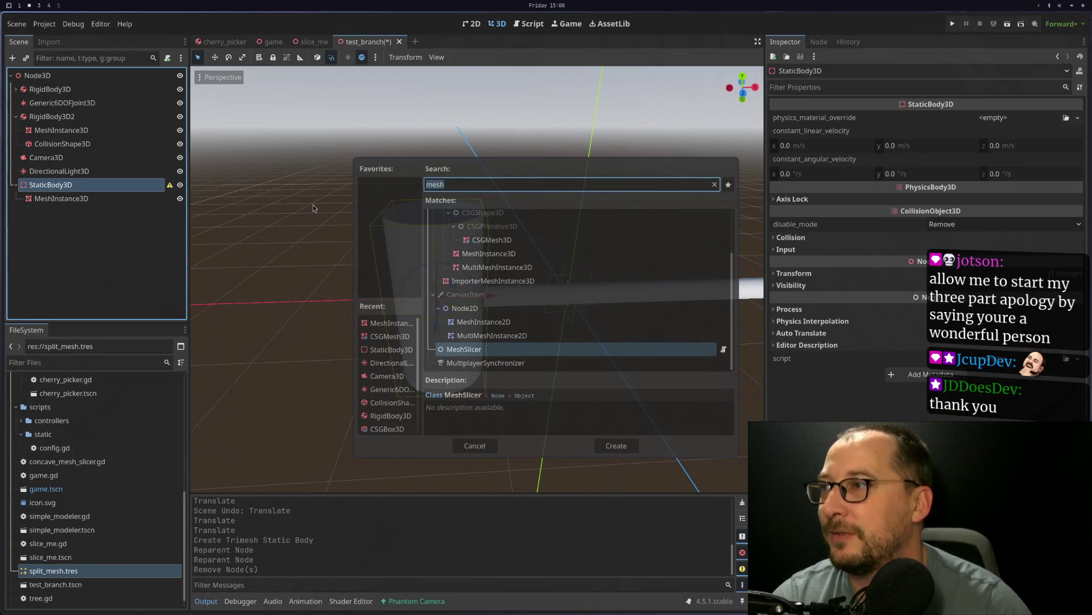
Step: Add a CollisionShape3D node via a 'sha' search and place it under StaticBody3D
{"action": "left_click", "coordinate": [476, 446]}
{"action": "left_click", "coordinate": [99, 202]}
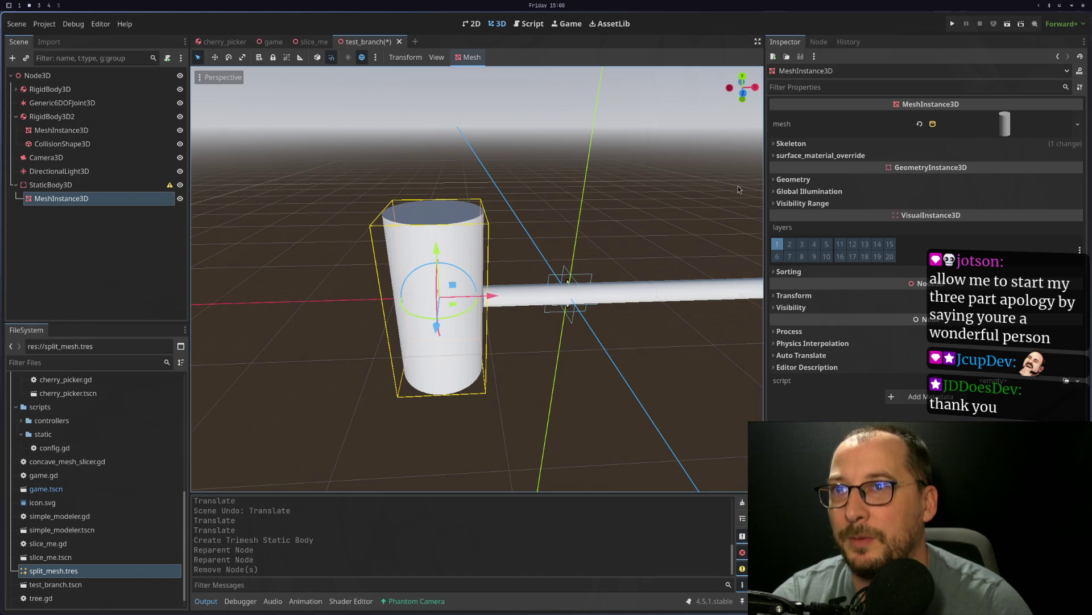
{"action": "right_click", "coordinate": [133, 200]}
{"action": "left_click", "coordinate": [165, 219]}
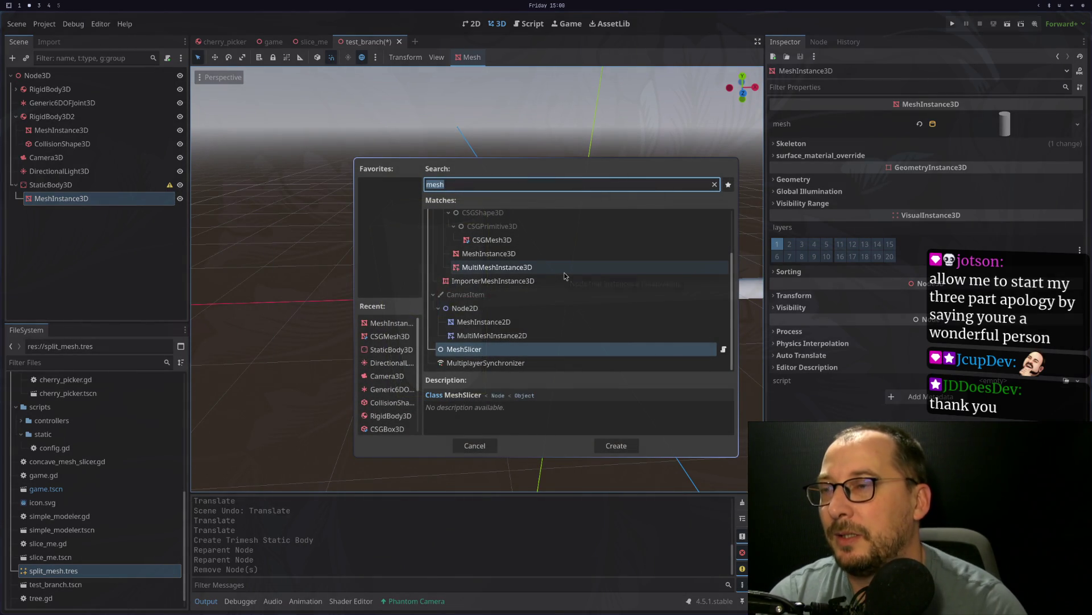
{"action": "key", "text": "BackSpace"}
{"action": "type", "text": "be"}
{"action": "key", "text": "BackSpace"}
{"action": "key", "text": "BackSpace"}
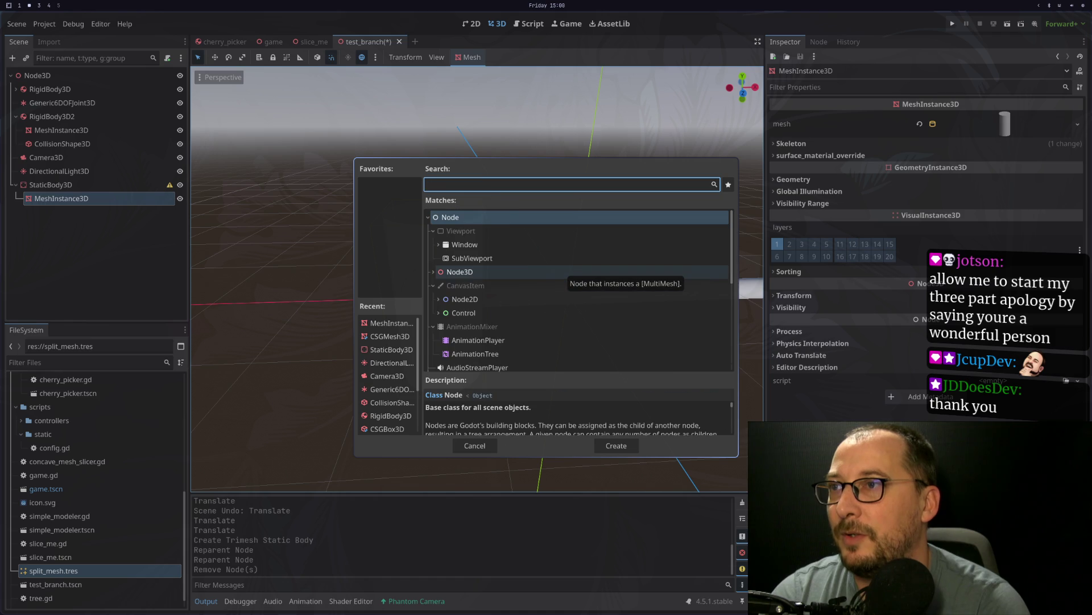
{"action": "type", "text": "sha"}
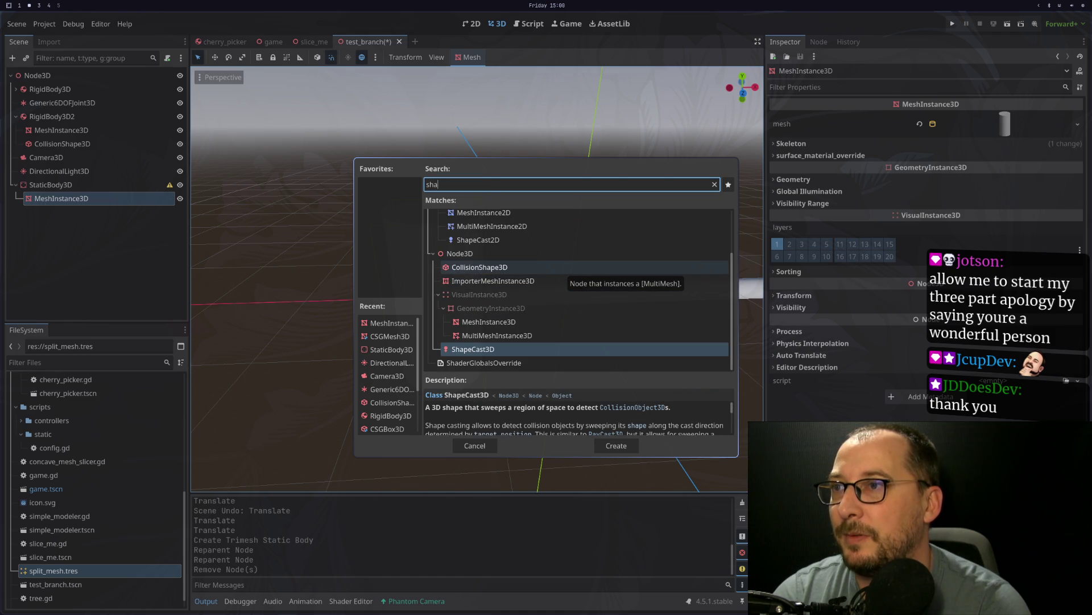
{"action": "left_click", "coordinate": [480, 266]}
{"action": "double_click", "coordinate": [479, 267]}
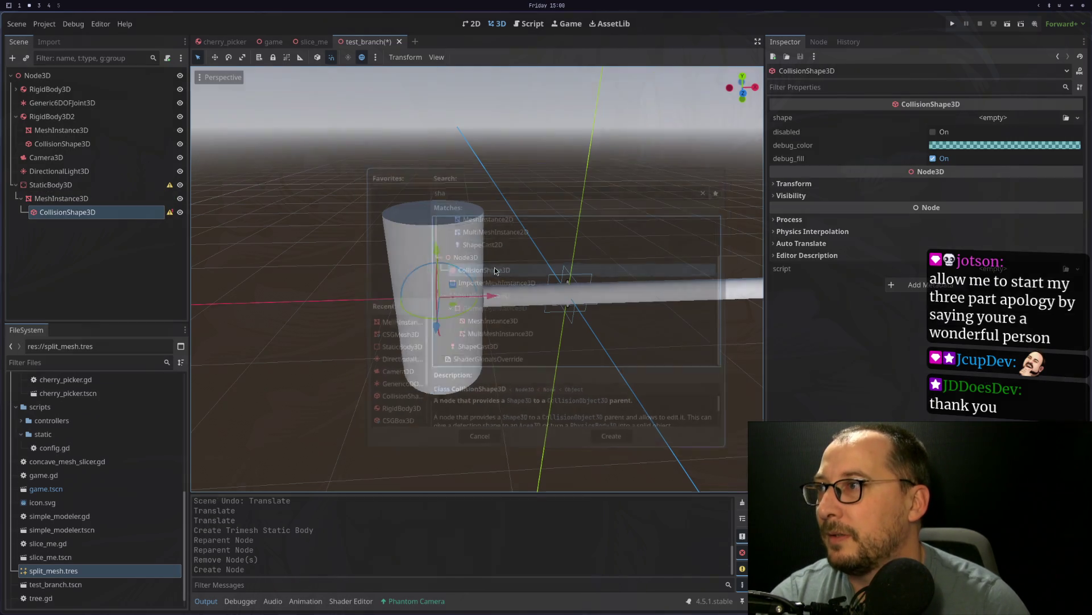
{"action": "left_click_drag", "start_coordinate": [91, 211], "coordinate": [91, 193]}
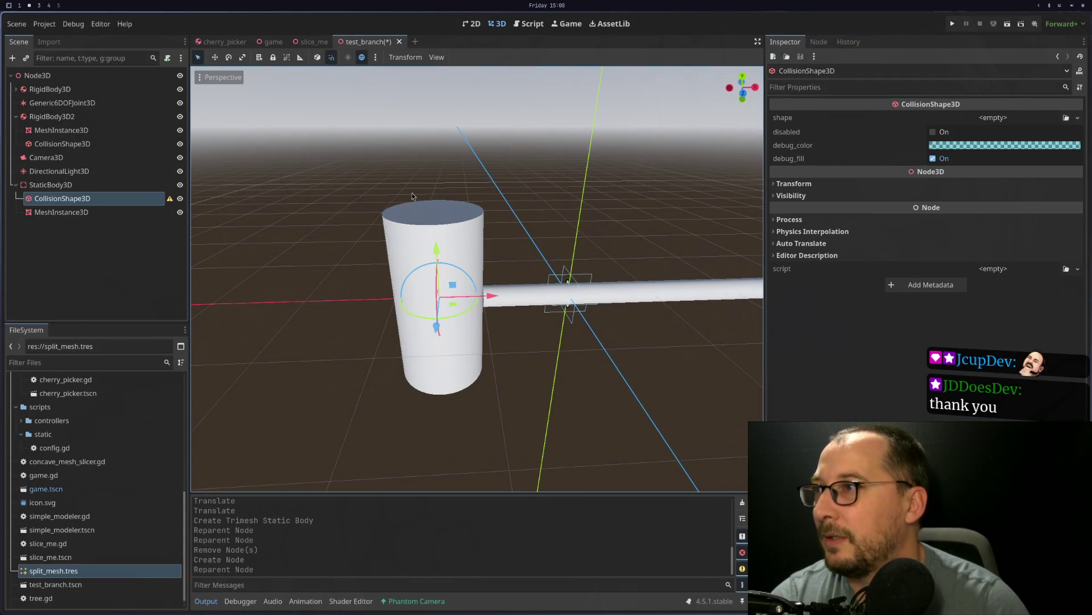
Step: Give it a CylinderShape3D (height 2.0, radius 0.5), save, and move StaticBody3D to the top
{"action": "left_click", "coordinate": [1022, 118]}
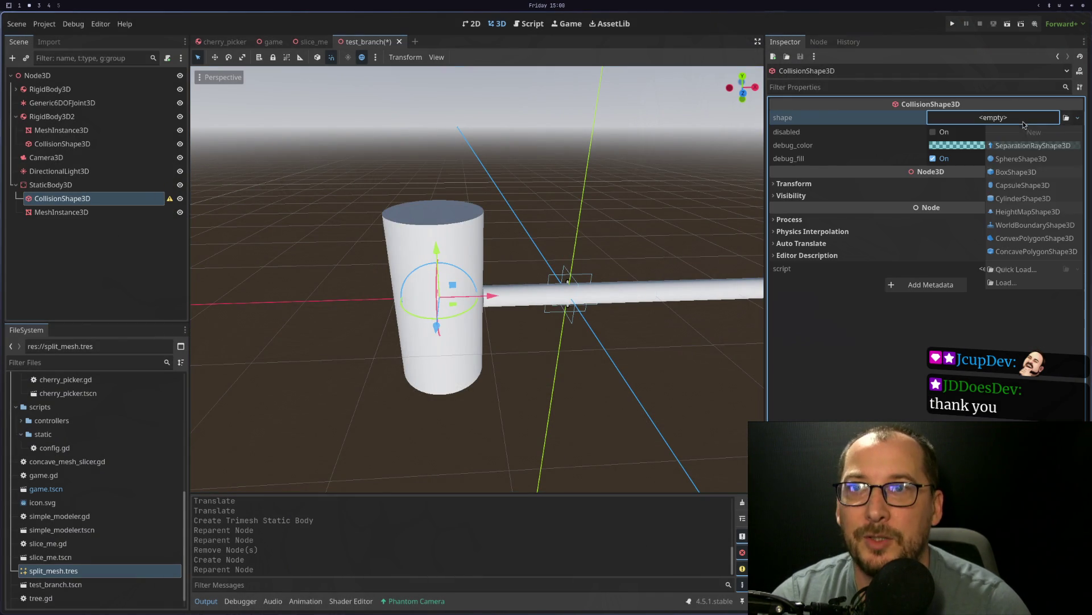
{"action": "left_click", "coordinate": [1023, 198]}
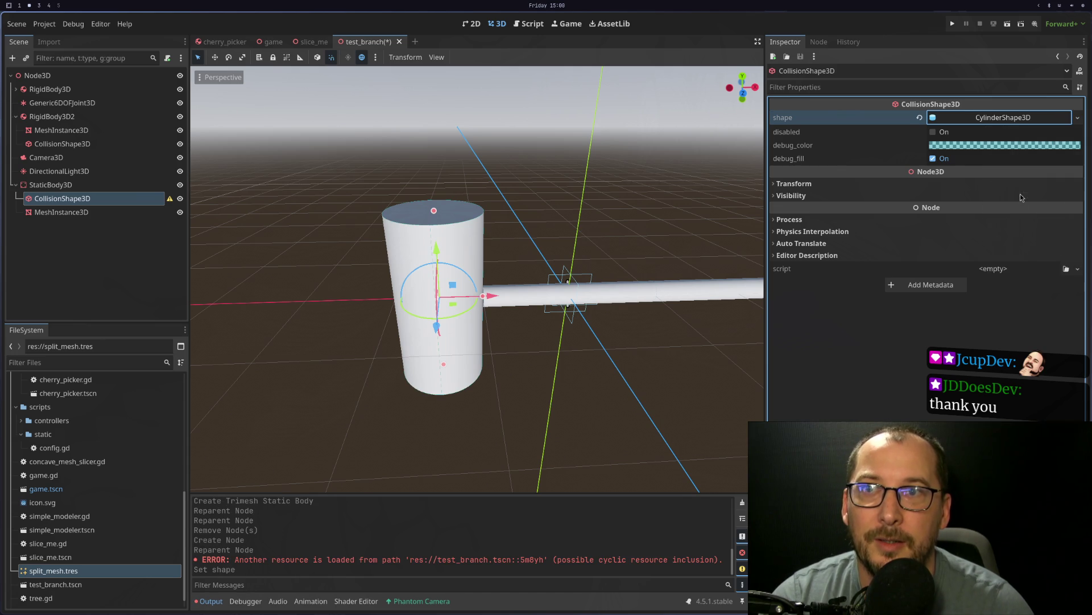
{"action": "left_click", "coordinate": [1005, 119]}
{"action": "left_click_drag", "start_coordinate": [603, 296], "coordinate": [548, 290]}
{"action": "left_click_drag", "start_coordinate": [370, 354], "coordinate": [406, 346]}
{"action": "key", "text": "ctrl+s"}
{"action": "left_click", "coordinate": [50, 184]}
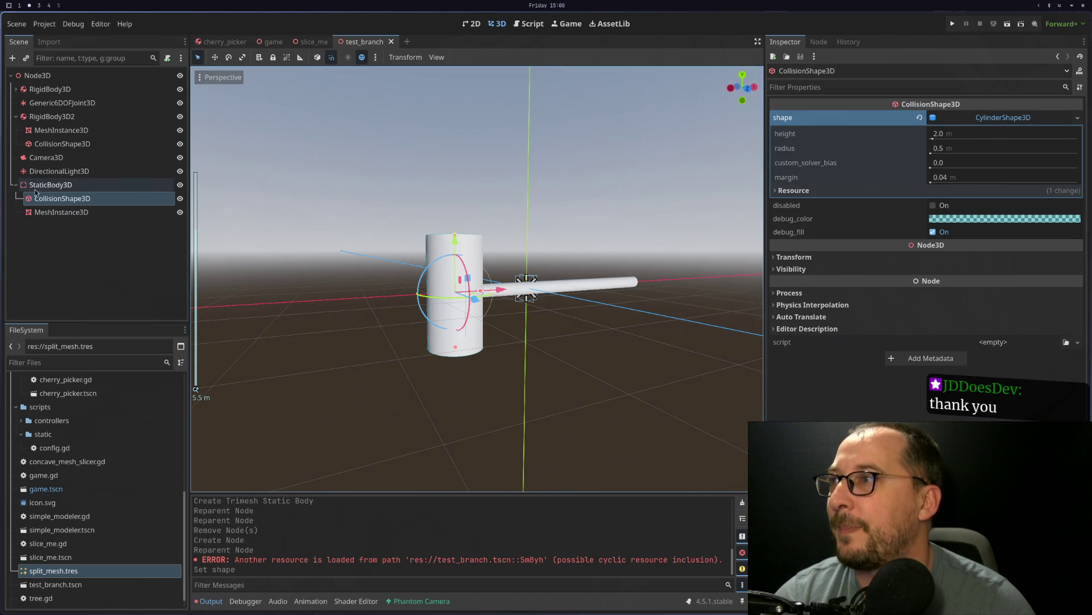
{"action": "left_click_drag", "start_coordinate": [50, 185], "coordinate": [56, 84]}
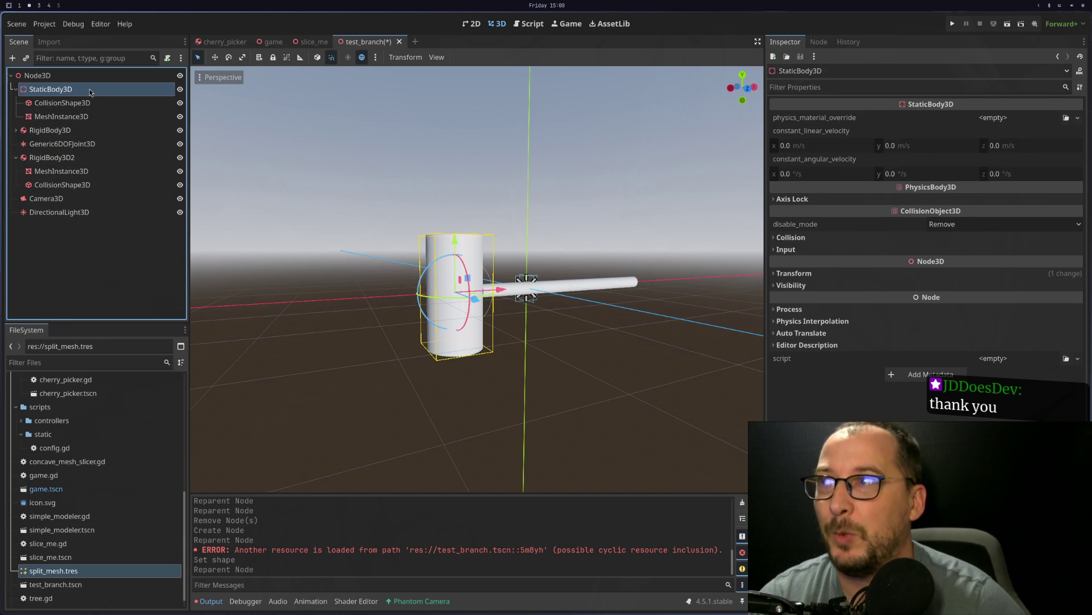
Step: Check the trunk's mesh and collision nodes, collapse StaticBody3D, and add a child to the root Node3D
{"action": "left_click_drag", "start_coordinate": [44, 110], "coordinate": [58, 92]}
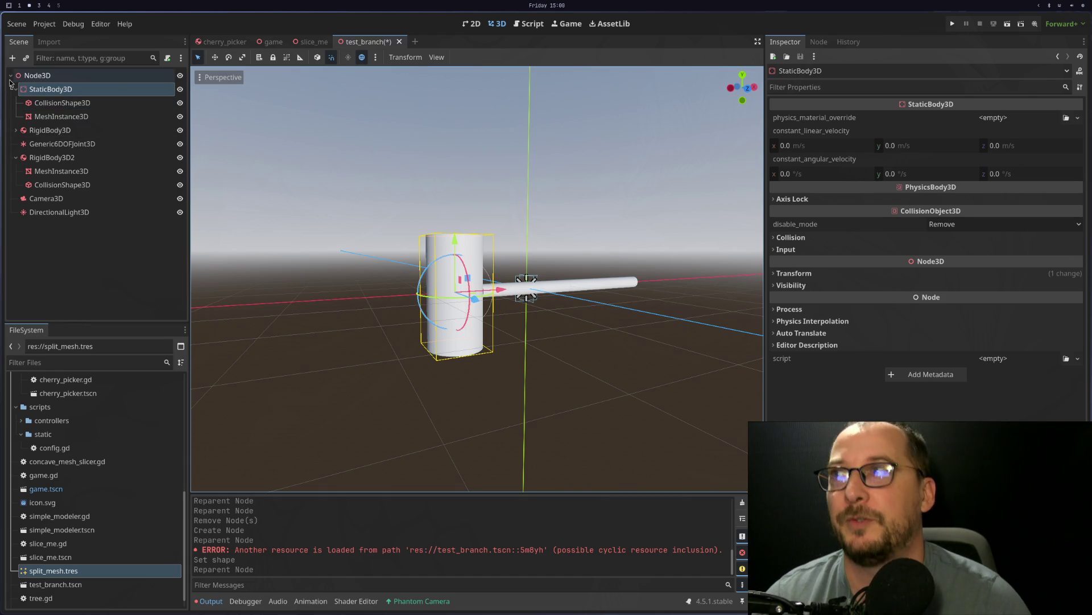
{"action": "left_click", "coordinate": [53, 103]}
{"action": "left_click", "coordinate": [53, 116]}
{"action": "left_click", "coordinate": [53, 103]}
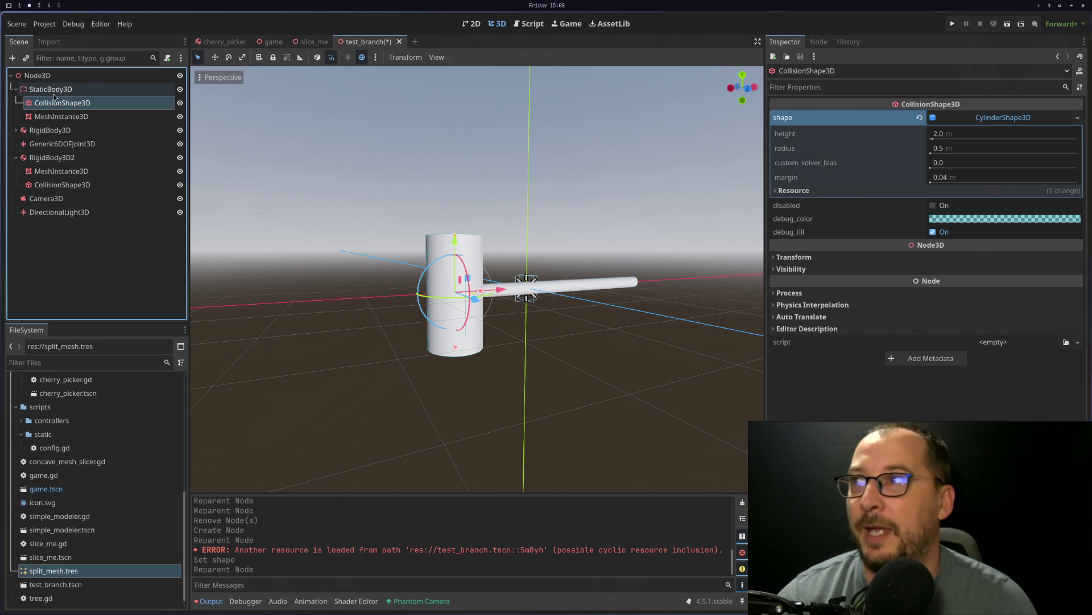
{"action": "left_click", "coordinate": [34, 89]}
{"action": "left_click", "coordinate": [17, 89]}
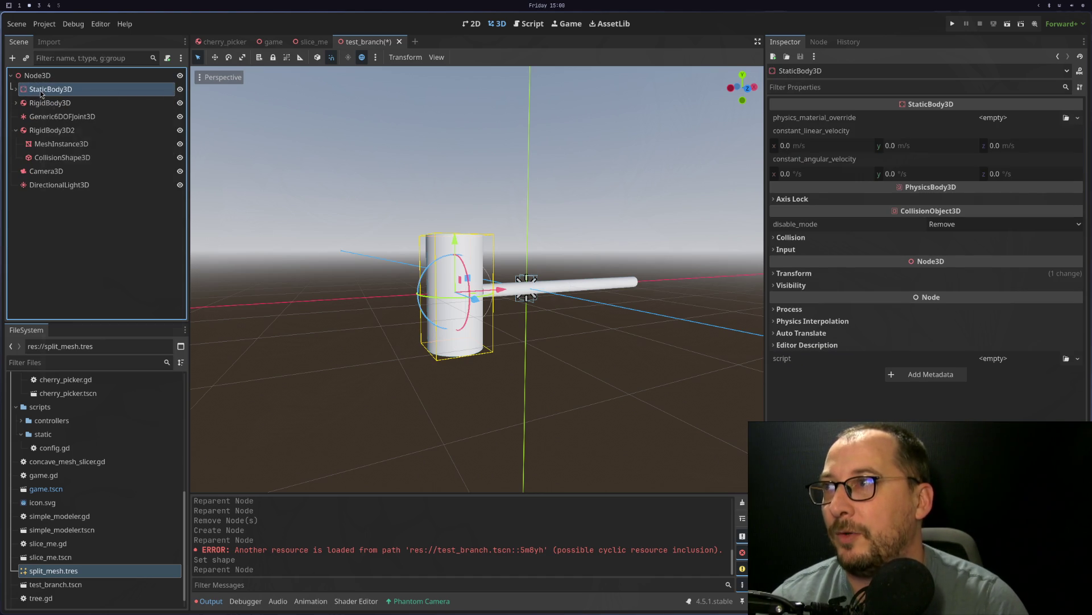
{"action": "right_click", "coordinate": [39, 89]}
{"action": "right_click", "coordinate": [35, 80]}
{"action": "left_click", "coordinate": [36, 85]}
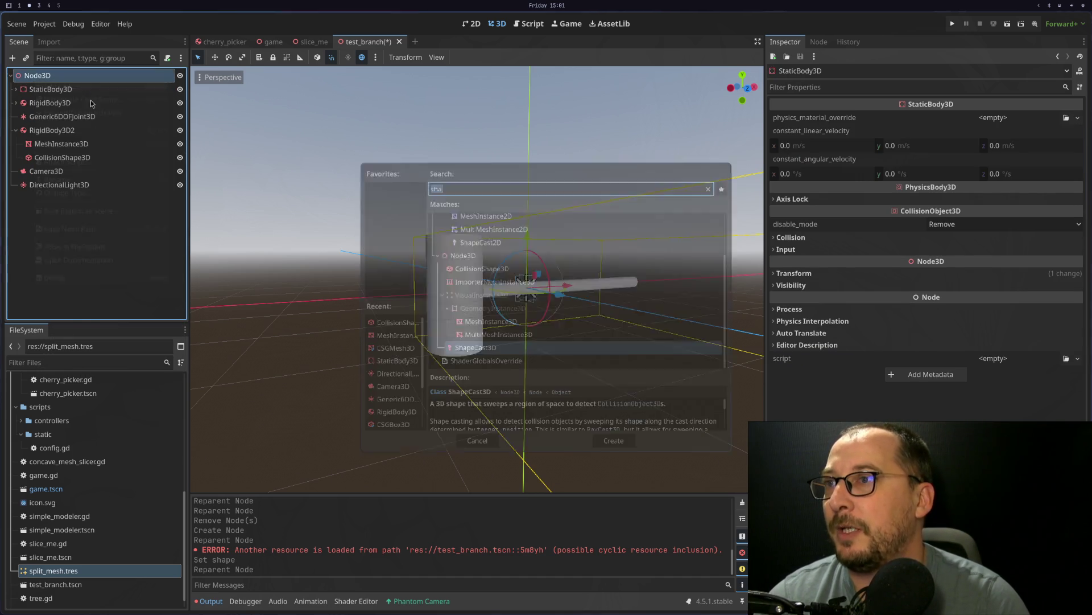
Step: Create a Generic6DOFJoint3D via a 'gener' search and place it right below StaticBody3D
{"action": "type", "text": "sha"}
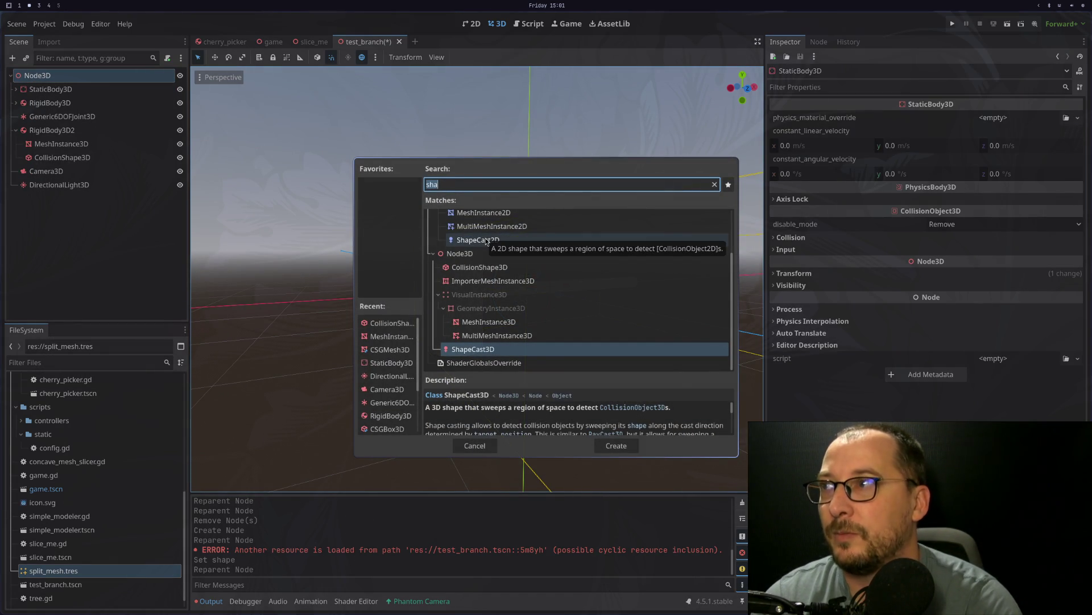
{"action": "type", "text": "g"}
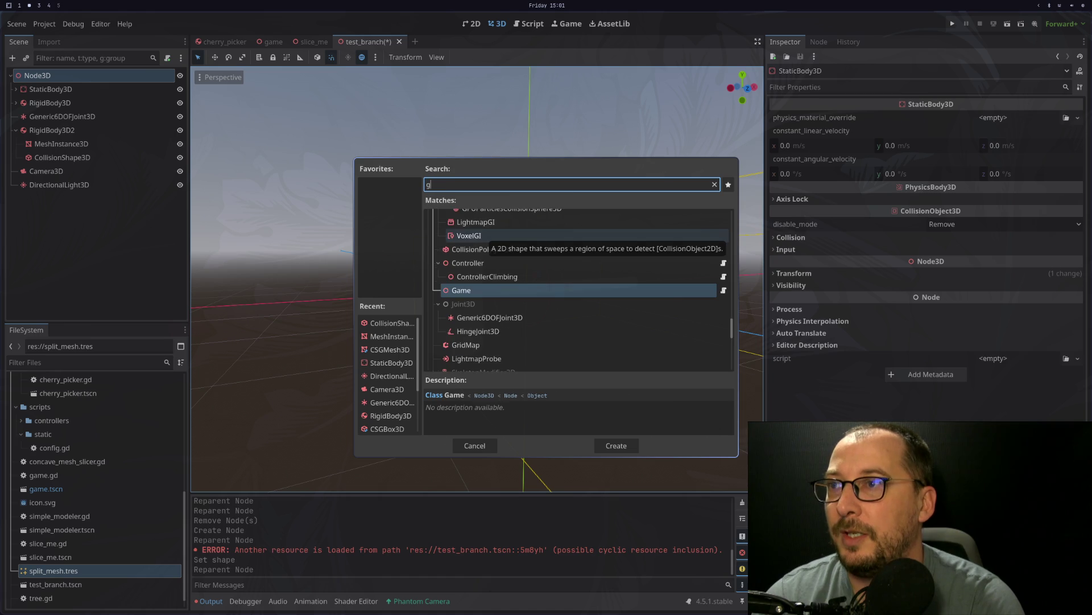
{"action": "key", "text": "BackSpace"}
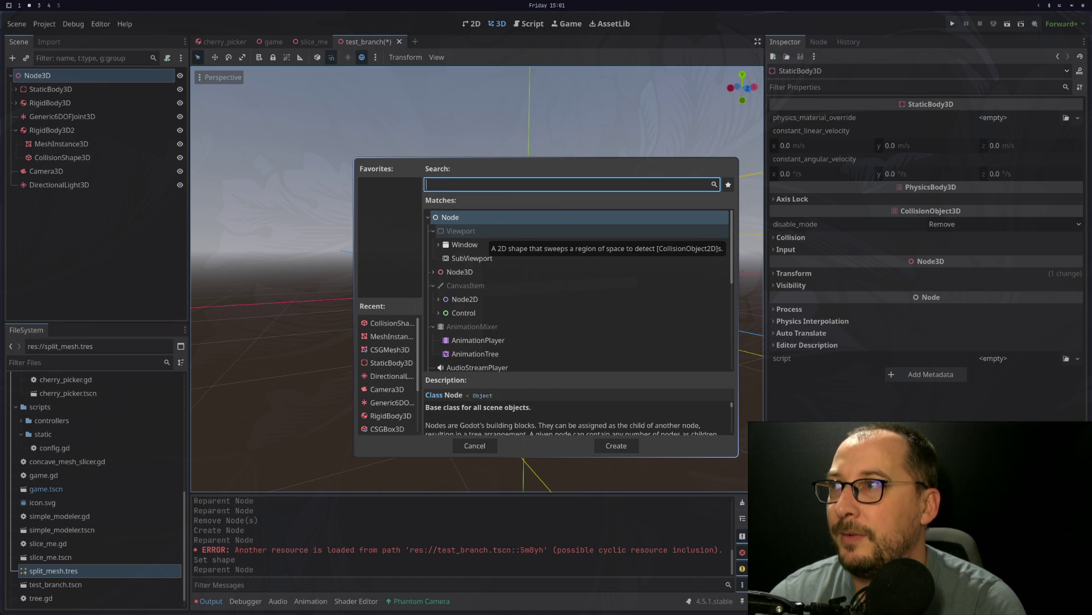
{"action": "type", "text": "gener"}
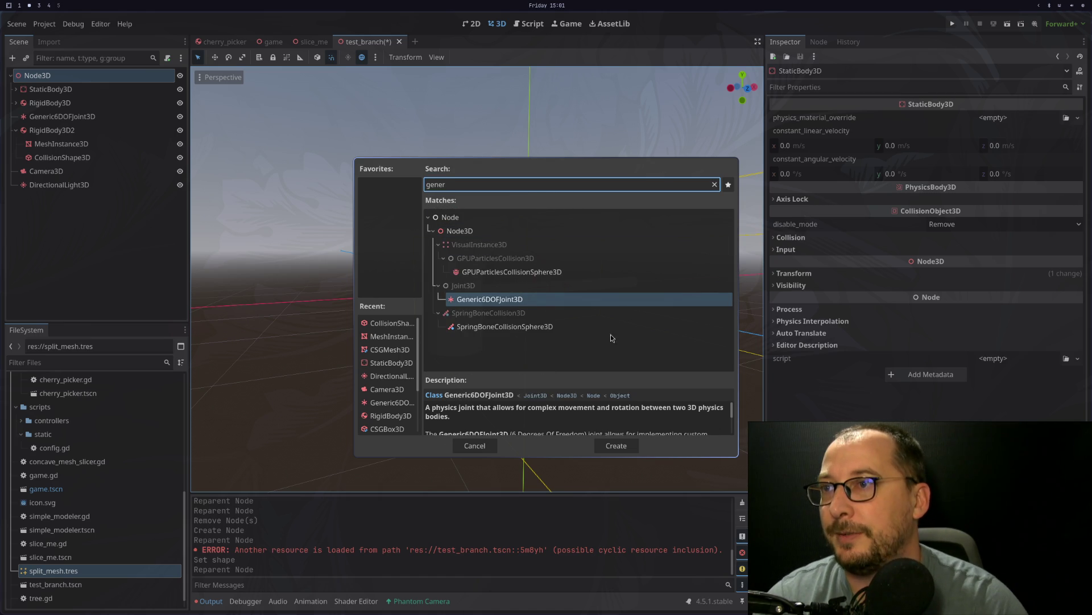
{"action": "double_click", "coordinate": [516, 299]}
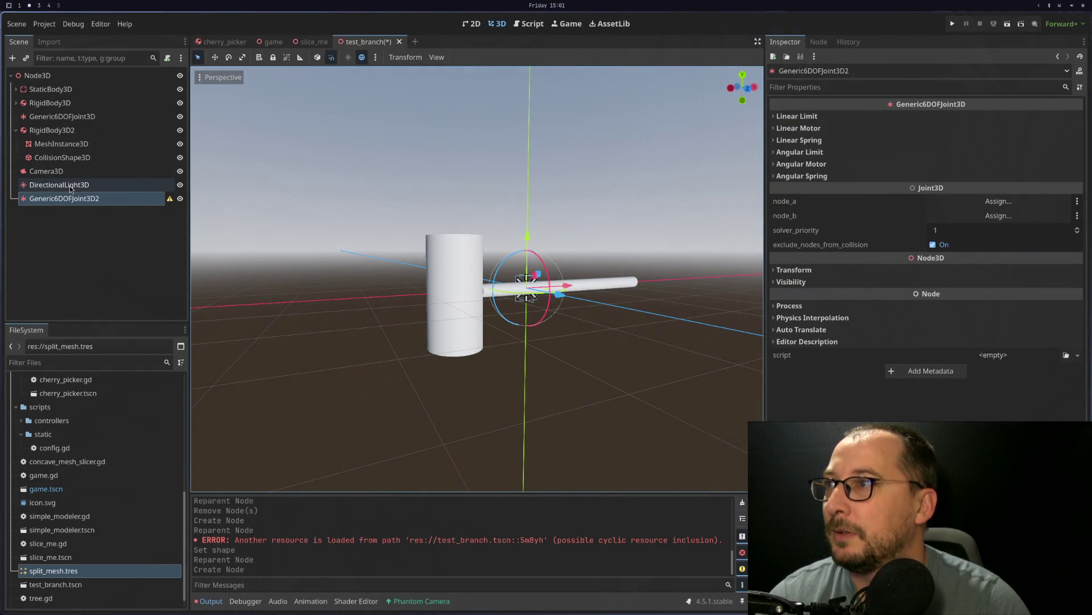
{"action": "left_click_drag", "start_coordinate": [75, 199], "coordinate": [86, 96]}
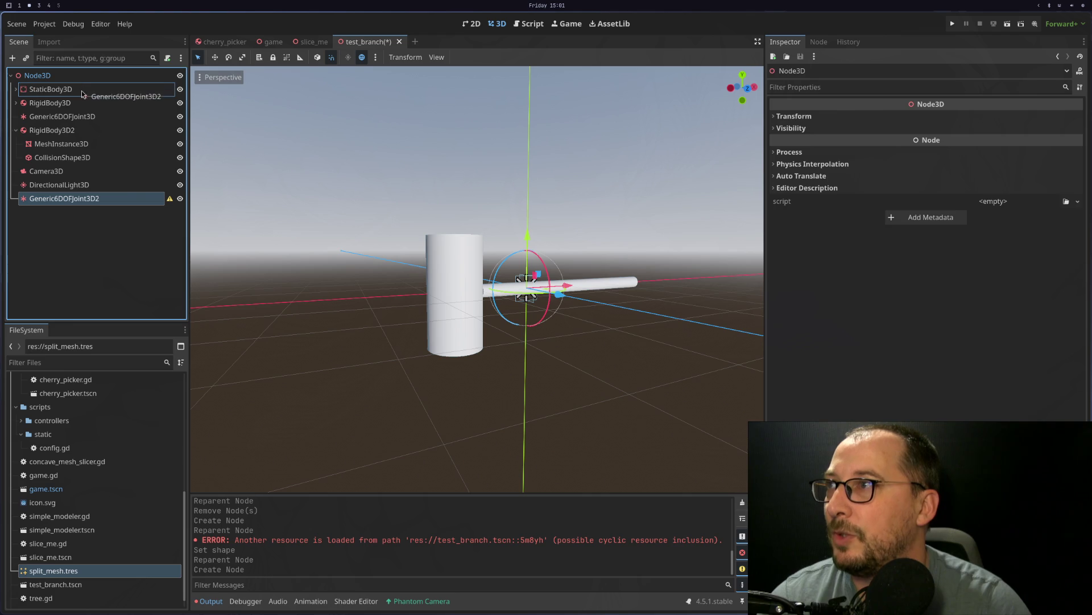
Step: Set the joint's node_a to StaticBody3D and node_b to RigidBody3D, then run the scene
{"action": "left_click", "coordinate": [990, 201]}
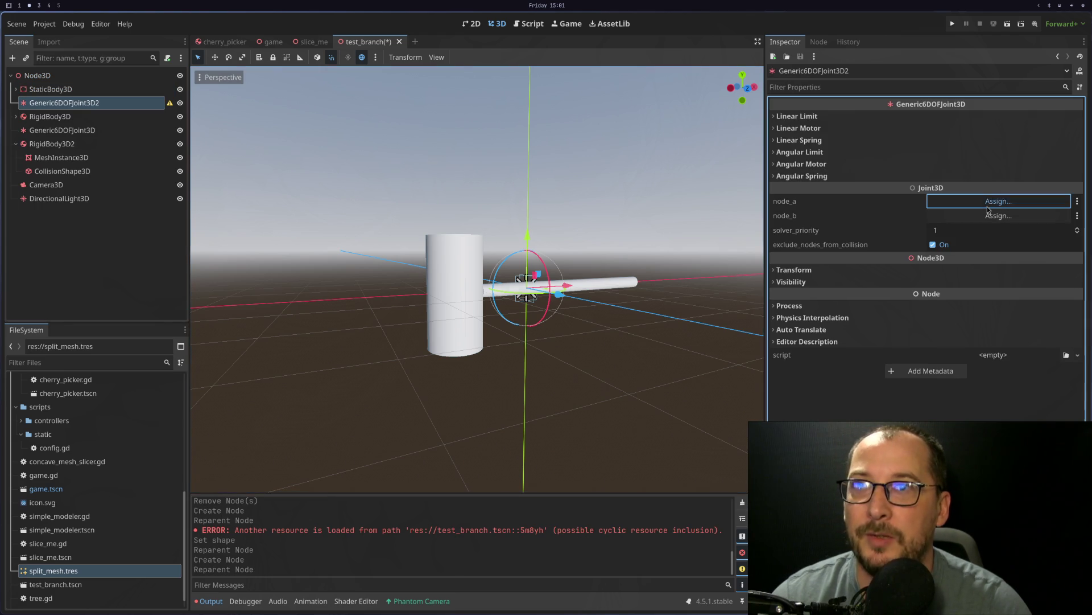
{"action": "double_click", "coordinate": [546, 216]}
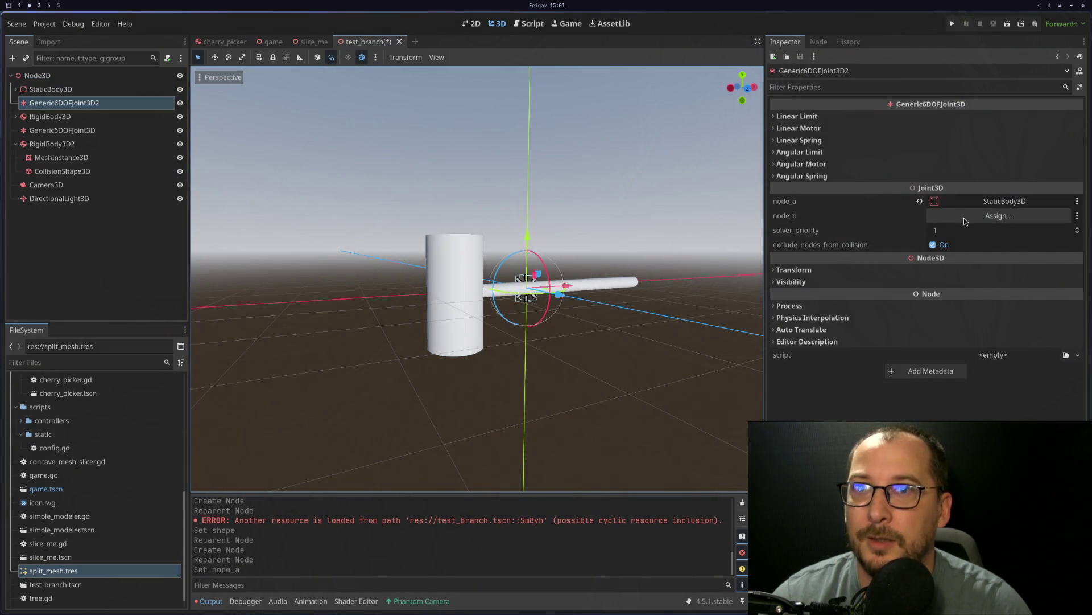
{"action": "left_click", "coordinate": [964, 217]}
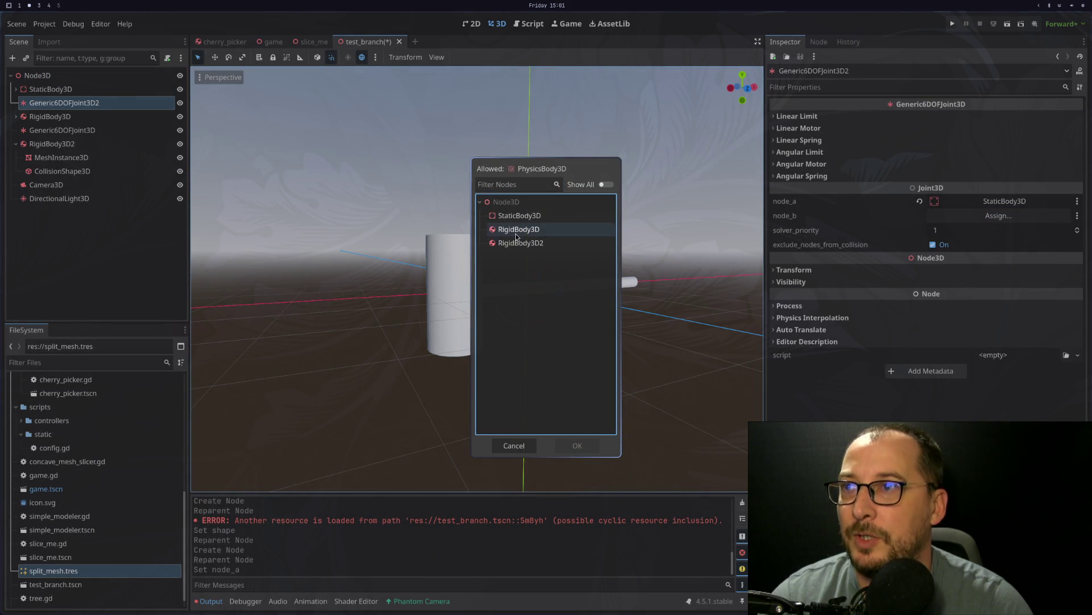
{"action": "double_click", "coordinate": [515, 231]}
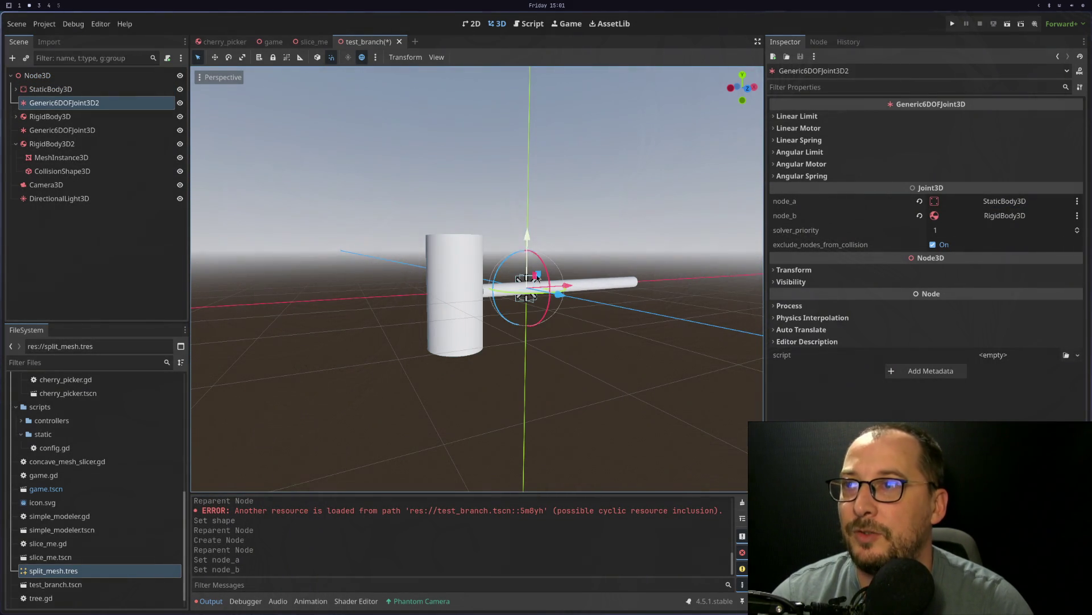
{"action": "left_click", "coordinate": [1005, 25]}
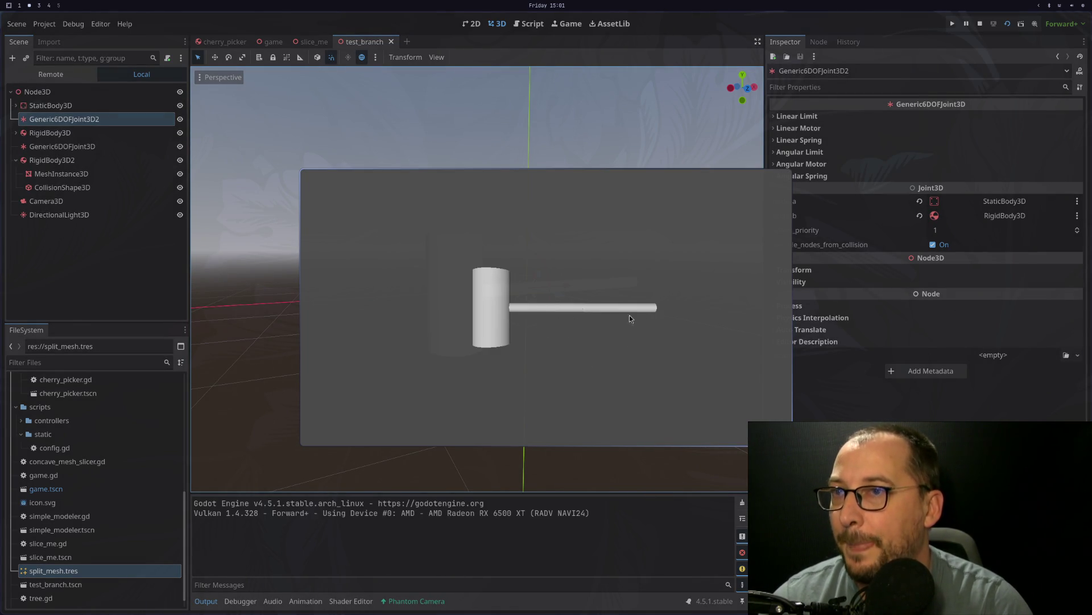
Step: Stop the game and slide the joint between the two rods further out along X
{"action": "key", "text": "Escape"}
{"action": "scroll", "coordinate": [514, 317], "scroll_direction": "up", "scroll_amount": 10}
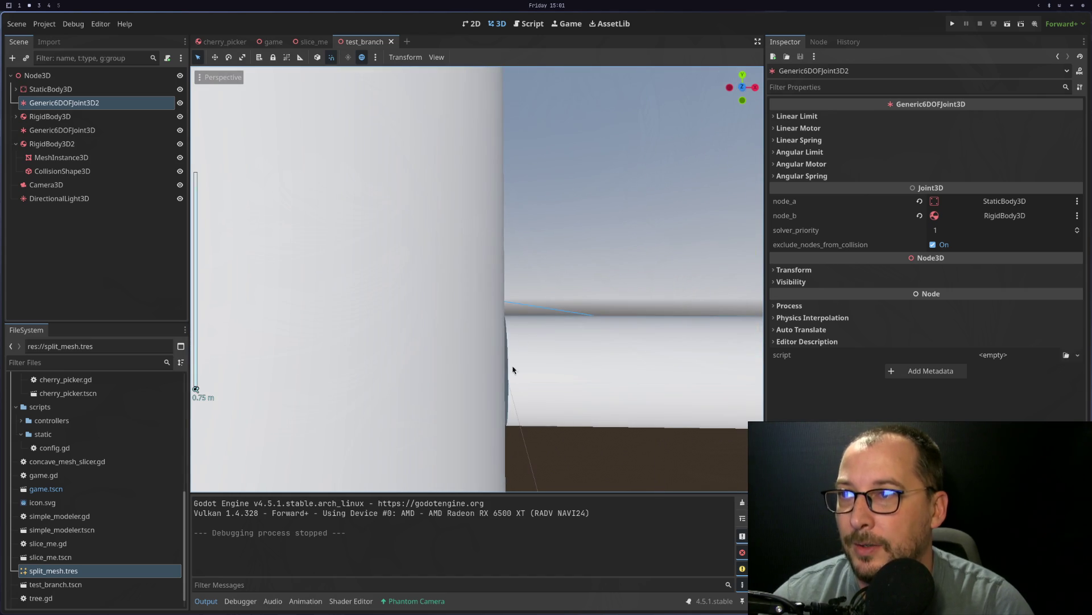
{"action": "mouse_move", "coordinate": [503, 339]}
{"action": "left_mouse_down"}
{"action": "mouse_move", "coordinate": [487, 334]}
{"action": "mouse_move", "coordinate": [487, 298]}
{"action": "mouse_move", "coordinate": [558, 349]}
{"action": "left_mouse_up"}
{"action": "scroll", "coordinate": [564, 349], "scroll_direction": "down", "scroll_amount": 6}
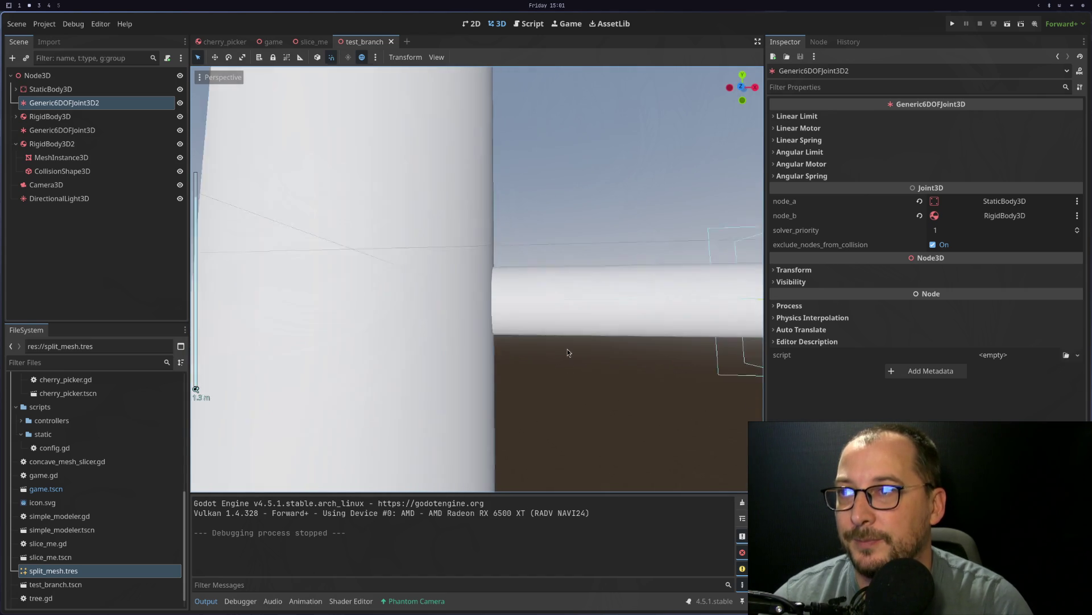
{"action": "scroll", "coordinate": [602, 394], "scroll_direction": "down", "scroll_amount": 5}
{"action": "mouse_move", "coordinate": [603, 395]}
{"action": "left_mouse_down"}
{"action": "mouse_move", "coordinate": [644, 397]}
{"action": "mouse_move", "coordinate": [674, 439]}
{"action": "mouse_move", "coordinate": [626, 403]}
{"action": "mouse_move", "coordinate": [620, 336]}
{"action": "mouse_move", "coordinate": [555, 309]}
{"action": "left_mouse_up"}
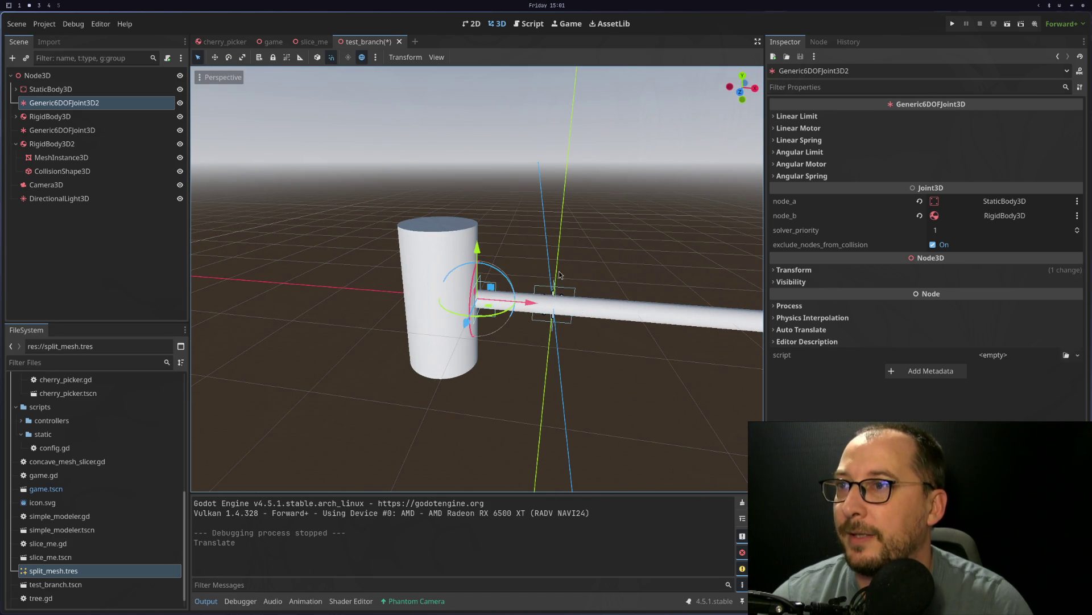
{"action": "left_click", "coordinate": [549, 293]}
{"action": "scroll", "coordinate": [517, 300], "scroll_direction": "down", "scroll_amount": 3}
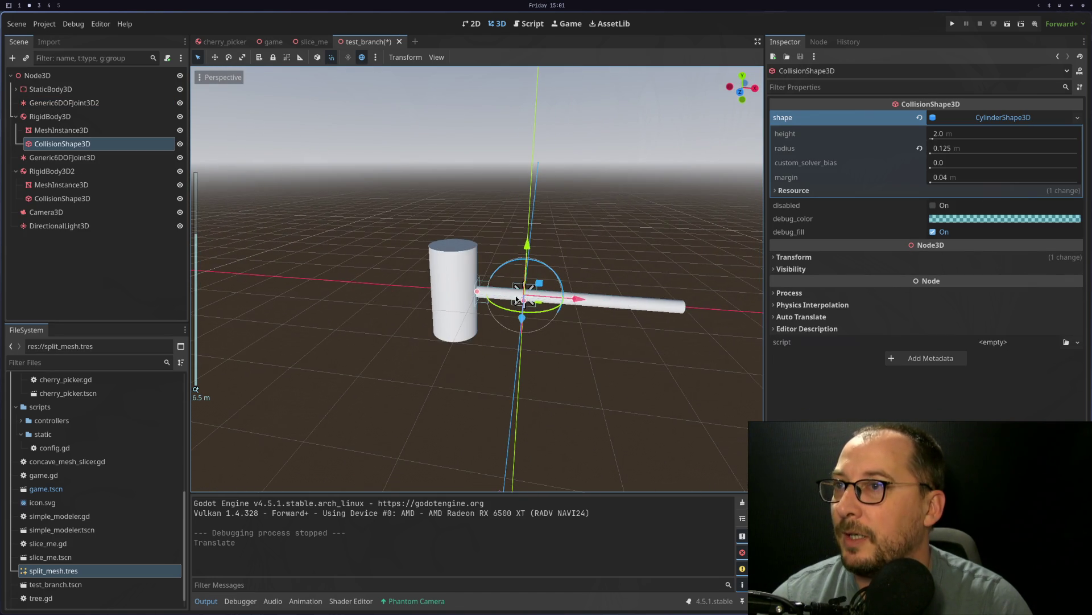
{"action": "left_click", "coordinate": [555, 305]}
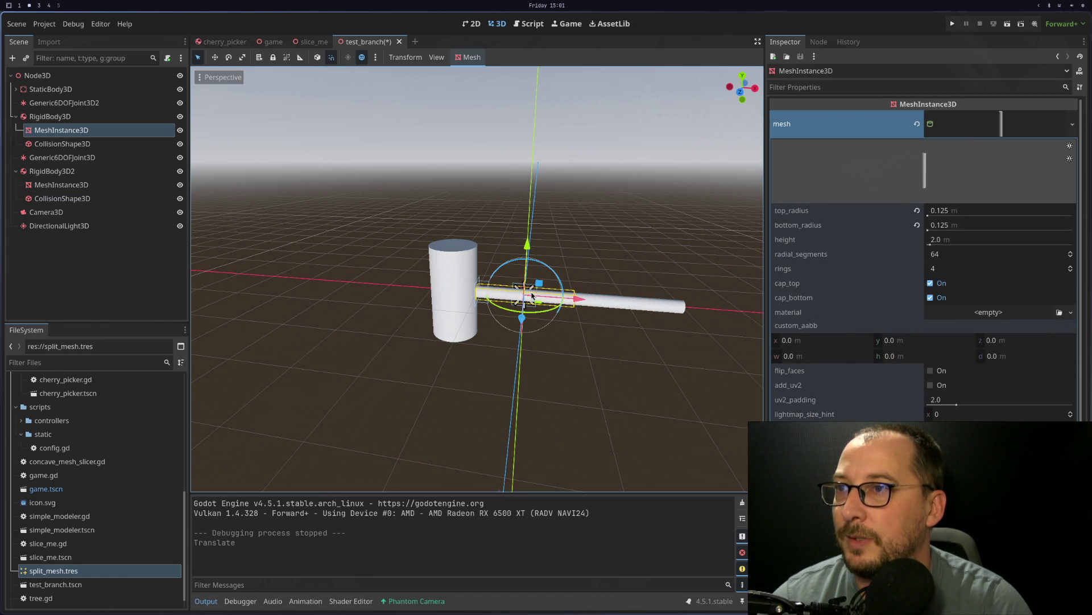
{"action": "left_click", "coordinate": [95, 158]}
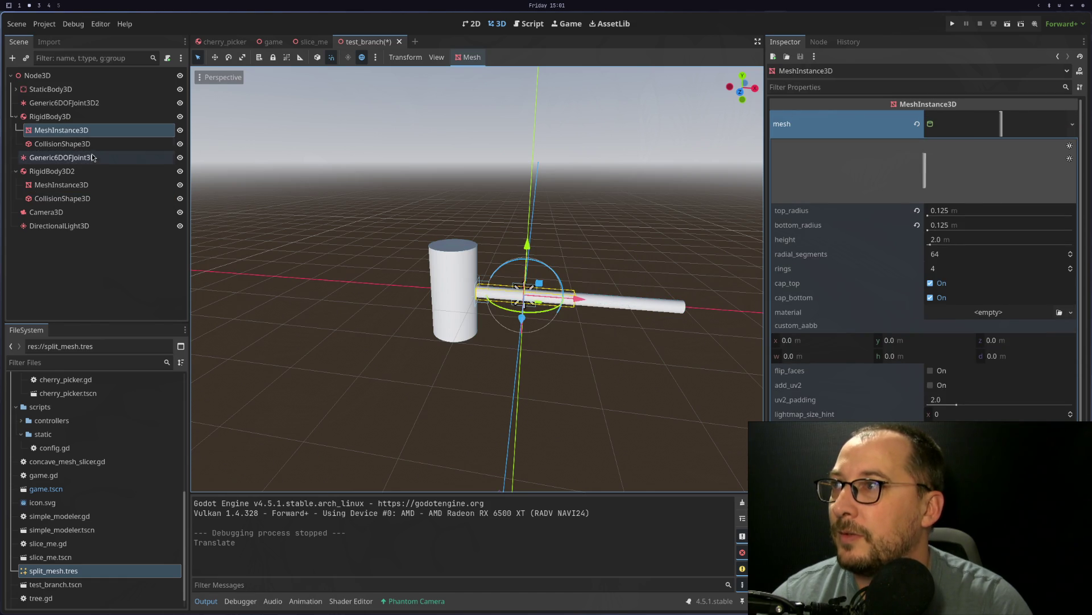
{"action": "left_click_drag", "start_coordinate": [570, 296], "coordinate": [631, 306]}
Step: Test-run the scene again, then select the outer rod body RigidBody3D2
{"action": "left_click", "coordinate": [1008, 28]}
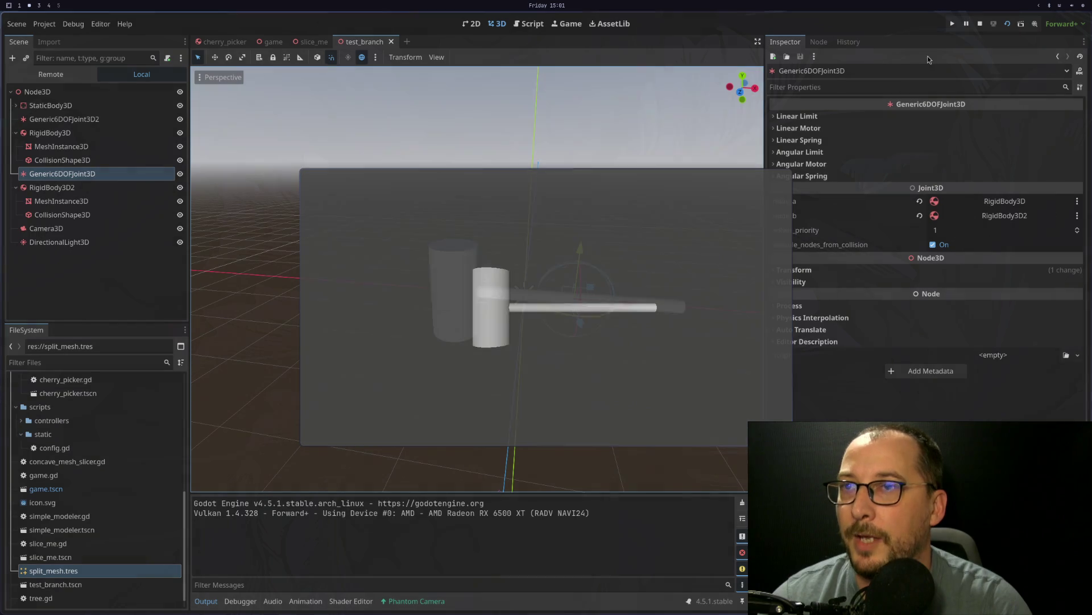
{"action": "left_click", "coordinate": [980, 25]}
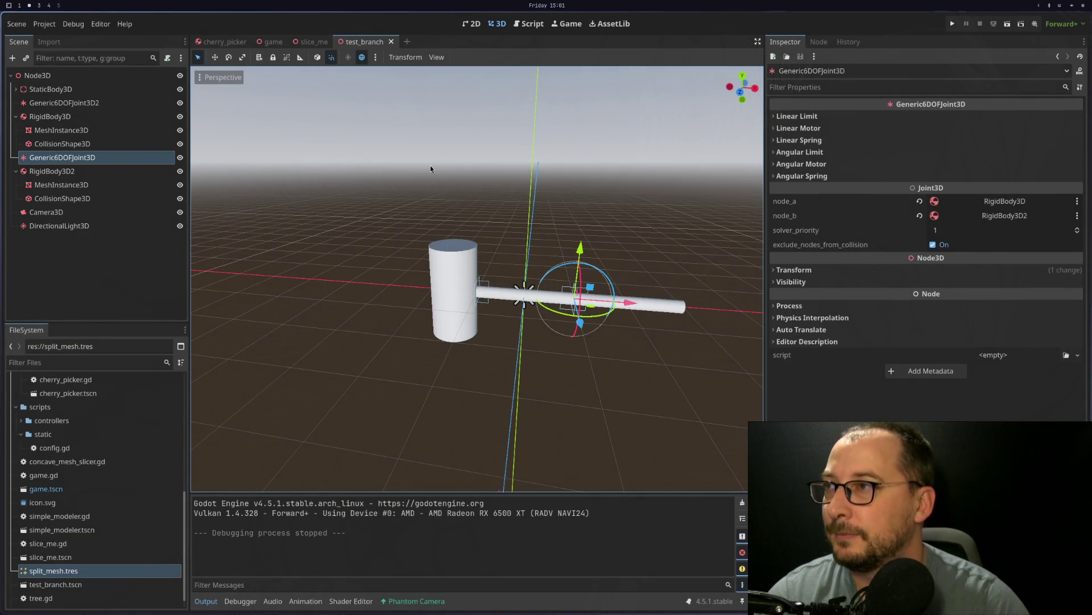
{"action": "scroll", "coordinate": [575, 343], "scroll_direction": "up", "scroll_amount": 5}
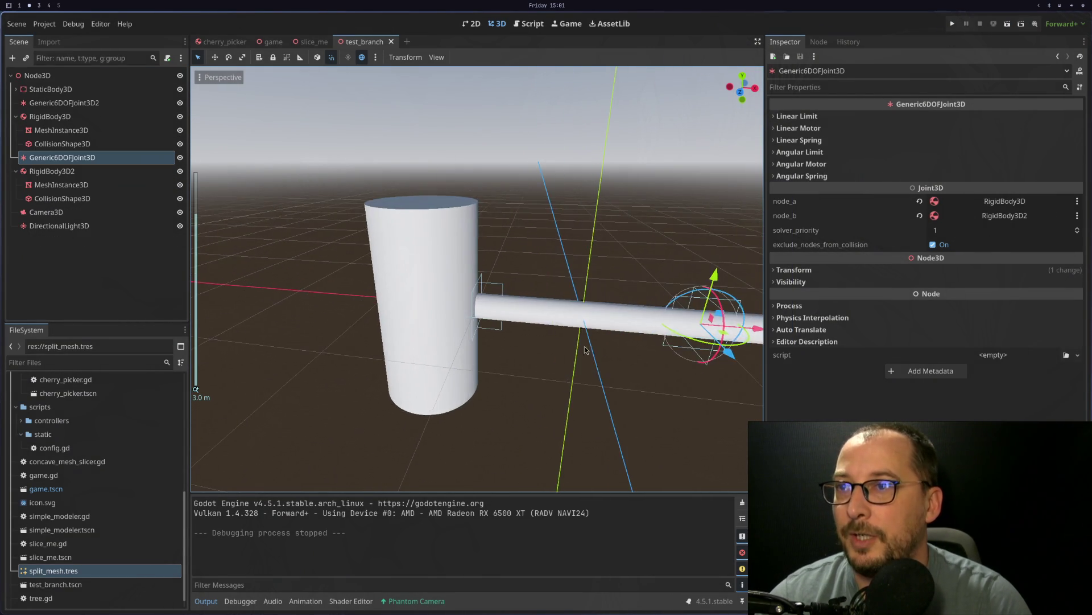
{"action": "left_click", "coordinate": [637, 257]}
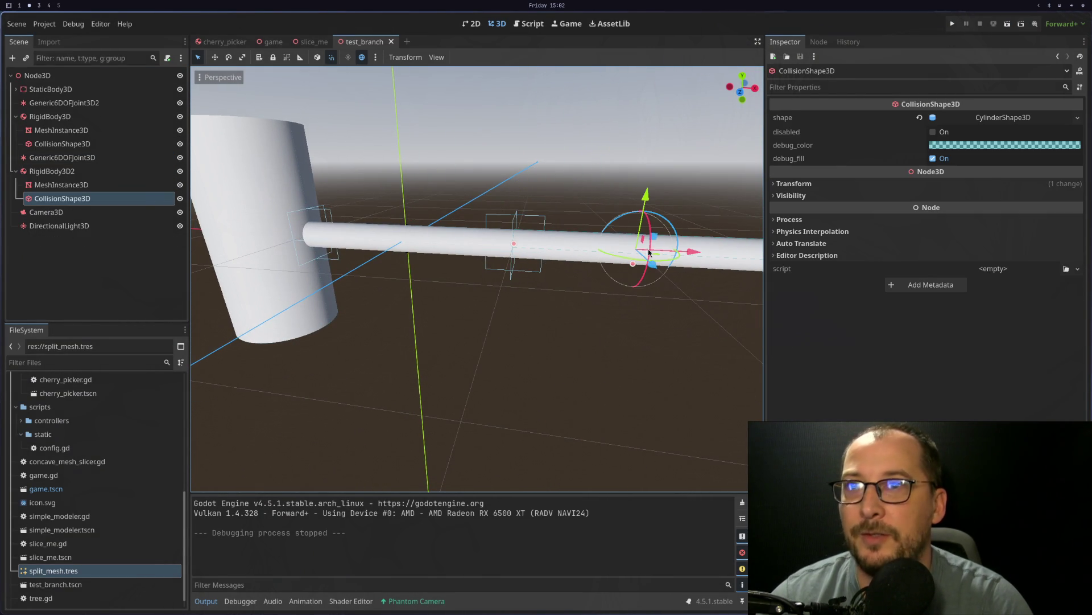
{"action": "left_click", "coordinate": [68, 174]}
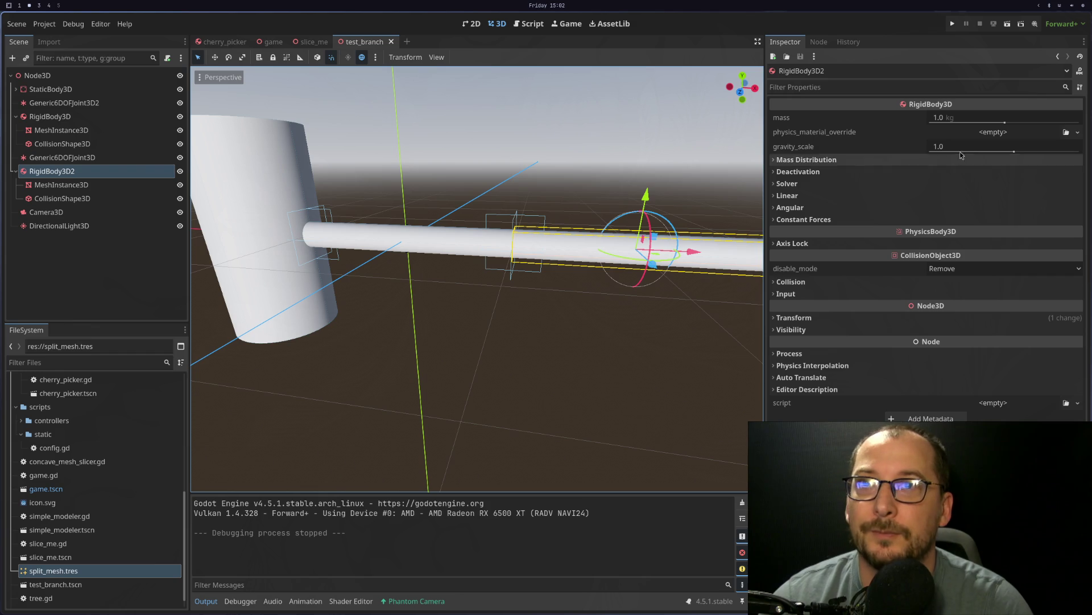
Step: Set RigidBody3D2's mass to 20 kg, then run and restart the scene to watch the branch
{"action": "left_click", "coordinate": [961, 121]}
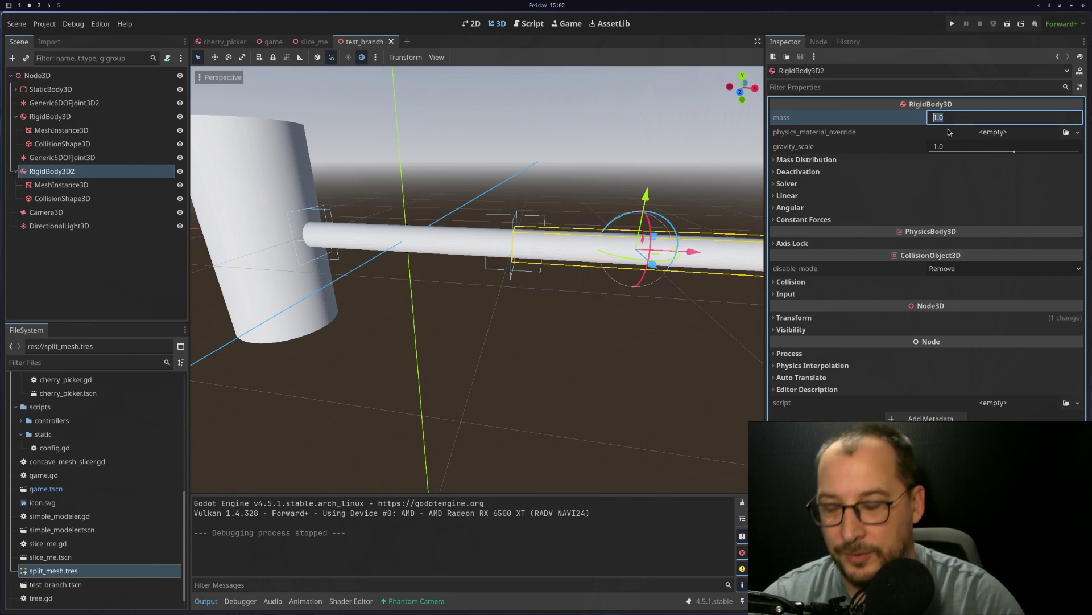
{"action": "type", "text": "20"}
{"action": "key", "text": "Return"}
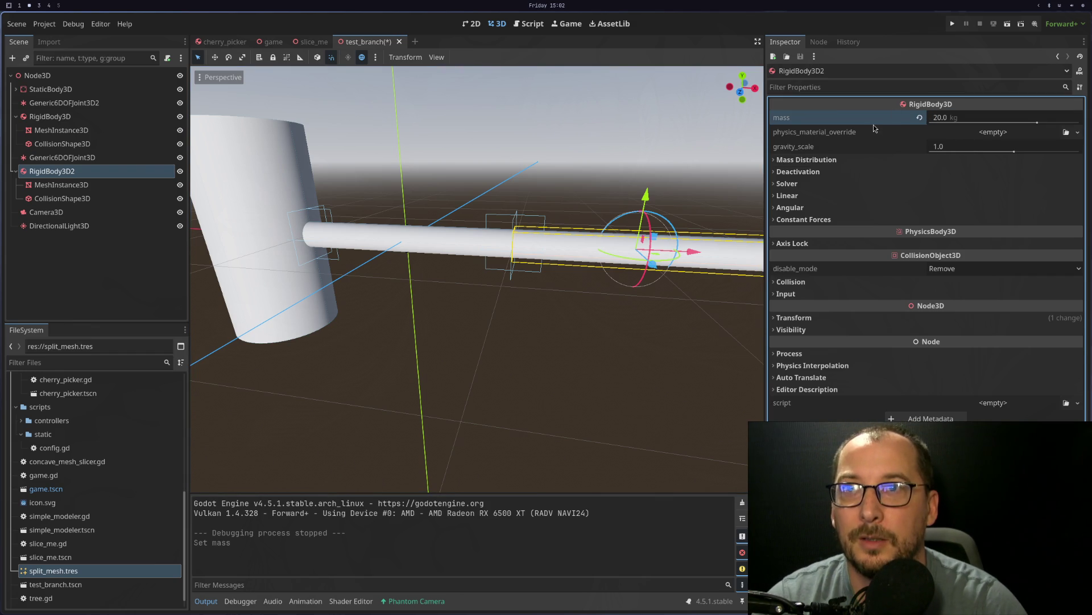
{"action": "left_click", "coordinate": [991, 25]}
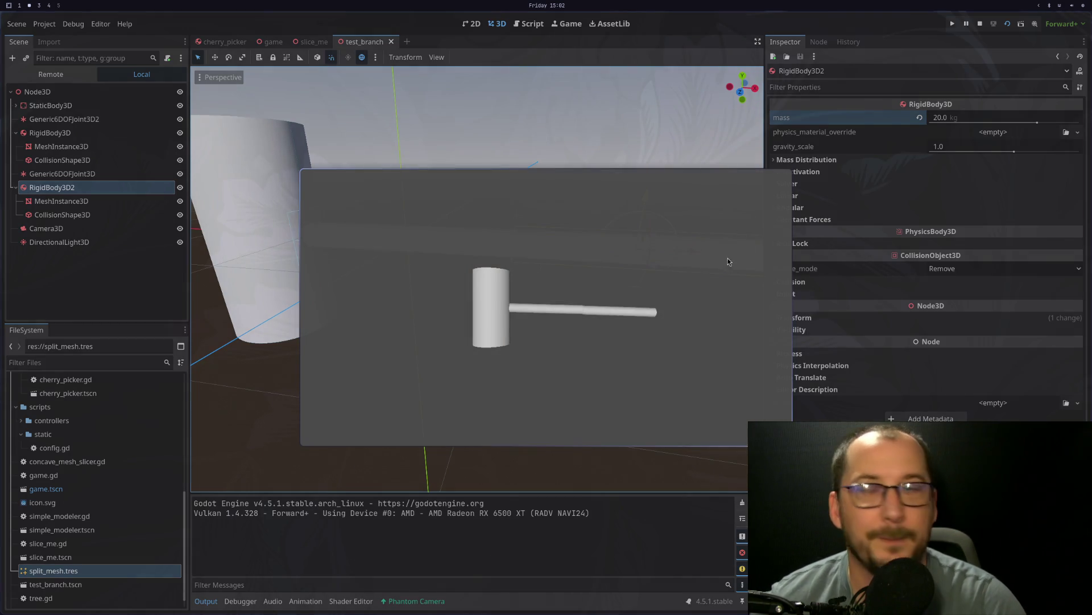
{"action": "left_click", "coordinate": [980, 24]}
{"action": "left_click", "coordinate": [1007, 25]}
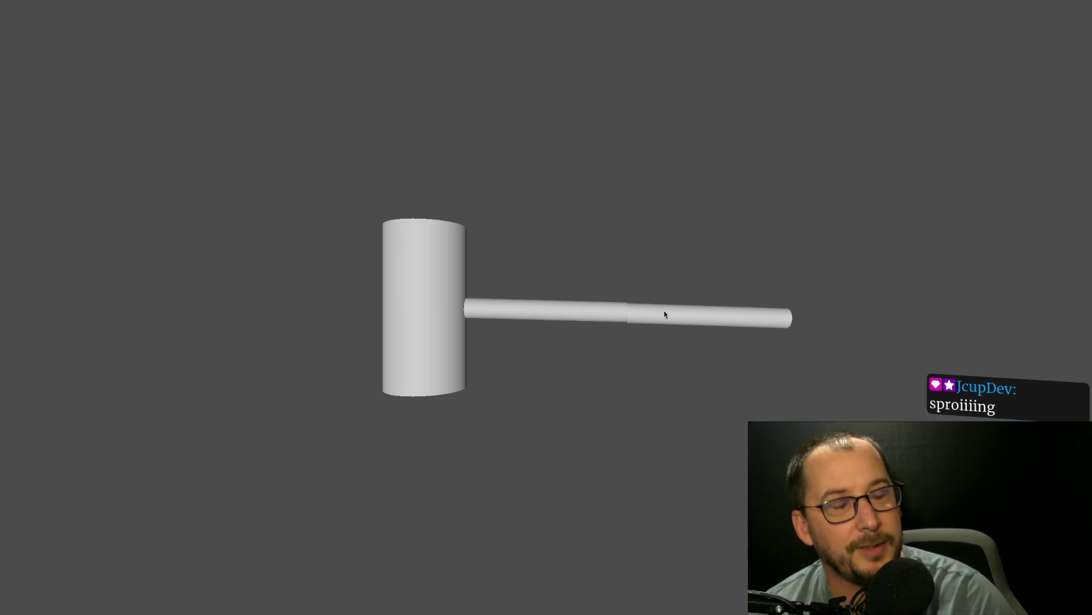
{"action": "key", "text": "Escape"}
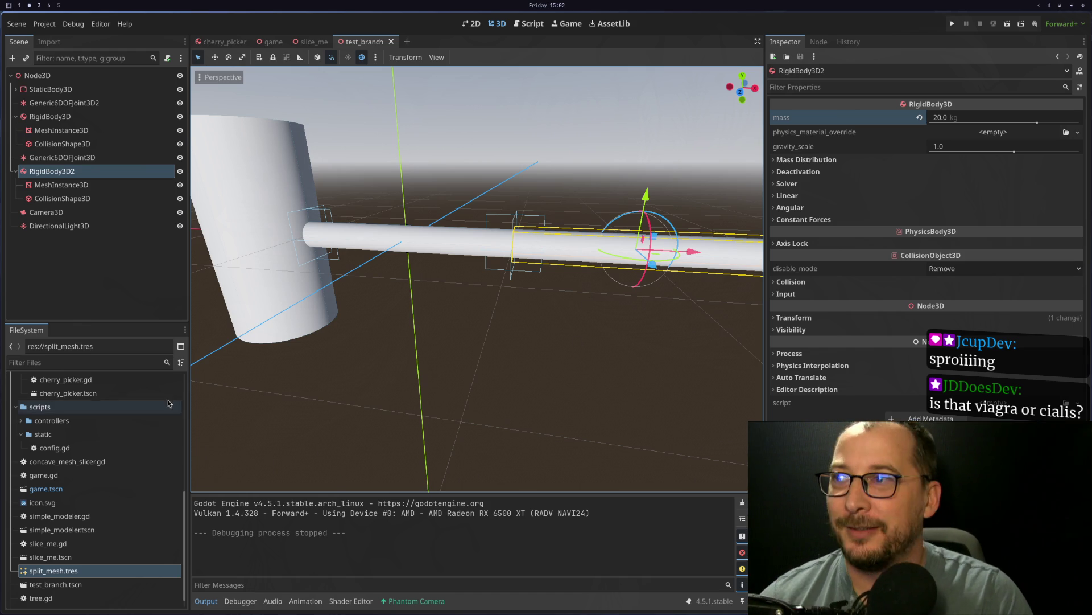
Step: Orbit to a front view of the trunk and select its StaticBody3D
{"action": "mouse_move", "coordinate": [304, 322]}
{"action": "left_mouse_down"}
{"action": "mouse_move", "coordinate": [351, 320]}
{"action": "mouse_move", "coordinate": [398, 245]}
{"action": "left_mouse_up"}
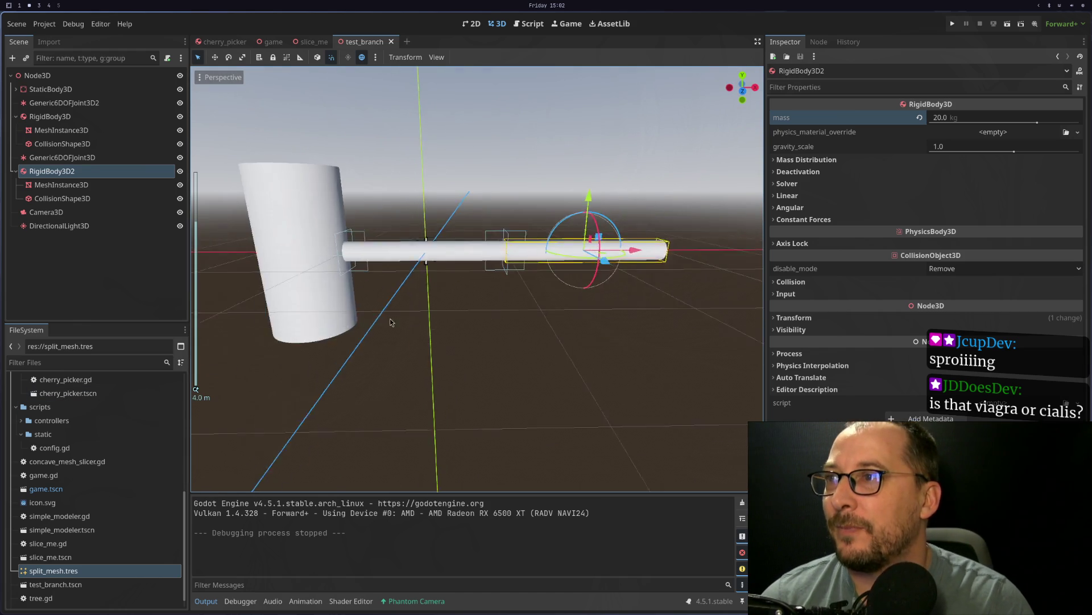
{"action": "scroll", "coordinate": [420, 227], "scroll_direction": "down", "scroll_amount": 2}
{"action": "left_click", "coordinate": [410, 204]}
{"action": "left_click", "coordinate": [50, 89]}
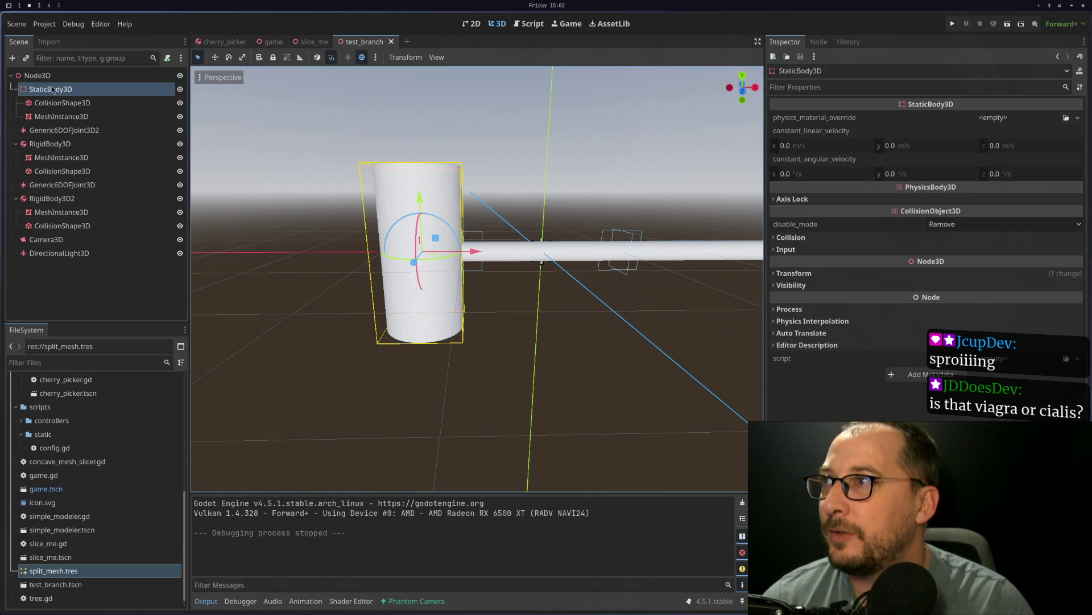
{"action": "right_click", "coordinate": [56, 90]}
{"action": "key", "text": "Escape"}
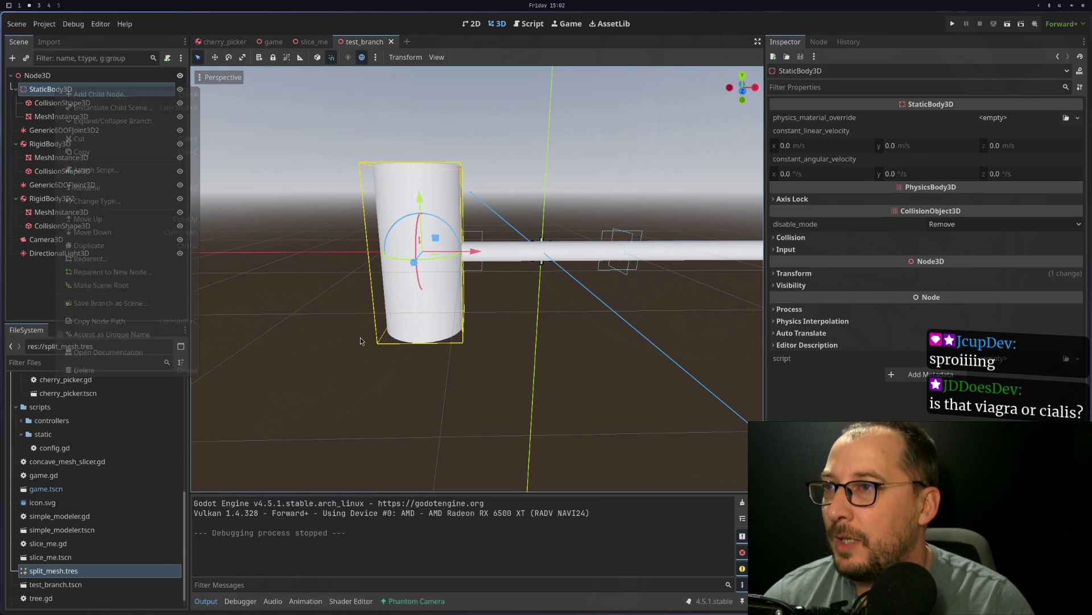
{"action": "scroll", "coordinate": [544, 323], "scroll_direction": "up", "scroll_amount": 5}
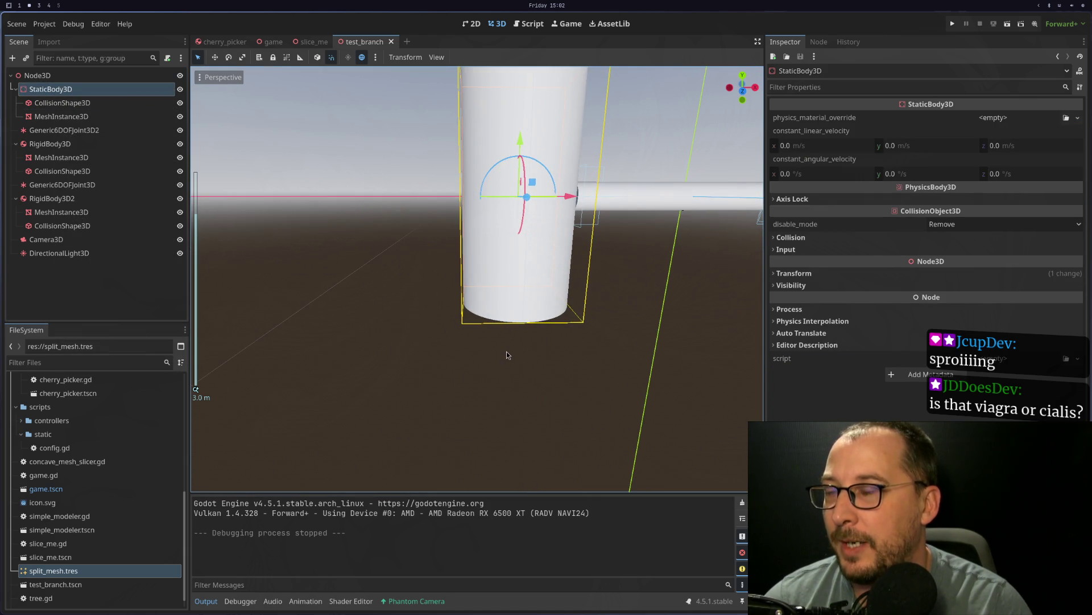
{"action": "scroll", "coordinate": [507, 350], "scroll_direction": "down", "scroll_amount": 2}
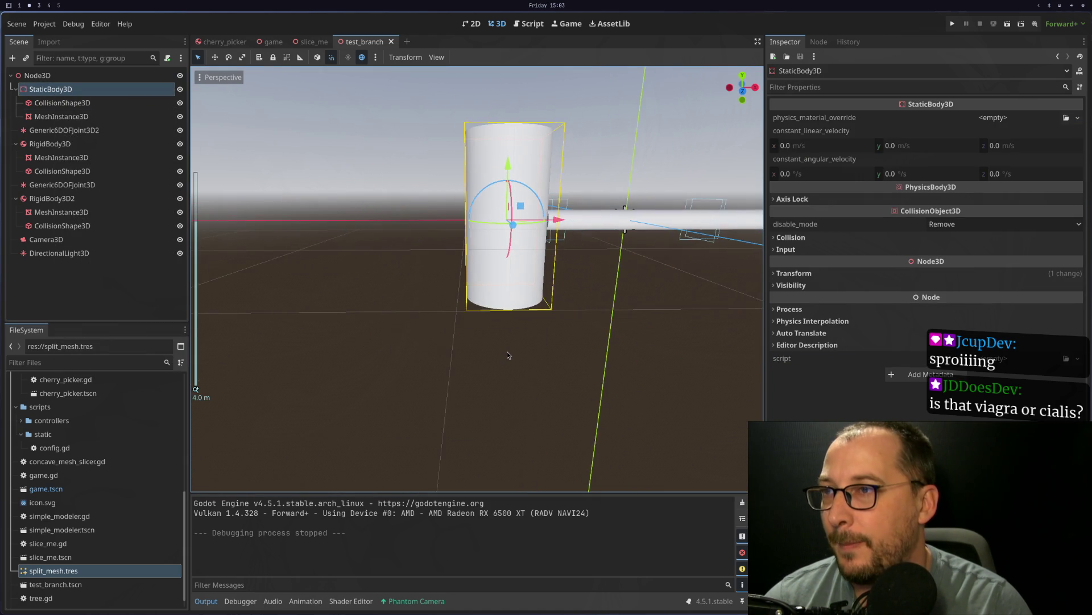
Step: Add an empty MeshInstance3D under the root Node3D via a 'mesh' search
{"action": "left_click", "coordinate": [51, 76]}
{"action": "scroll", "coordinate": [251, 171], "scroll_direction": "down", "scroll_amount": 2}
{"action": "right_click", "coordinate": [96, 80]}
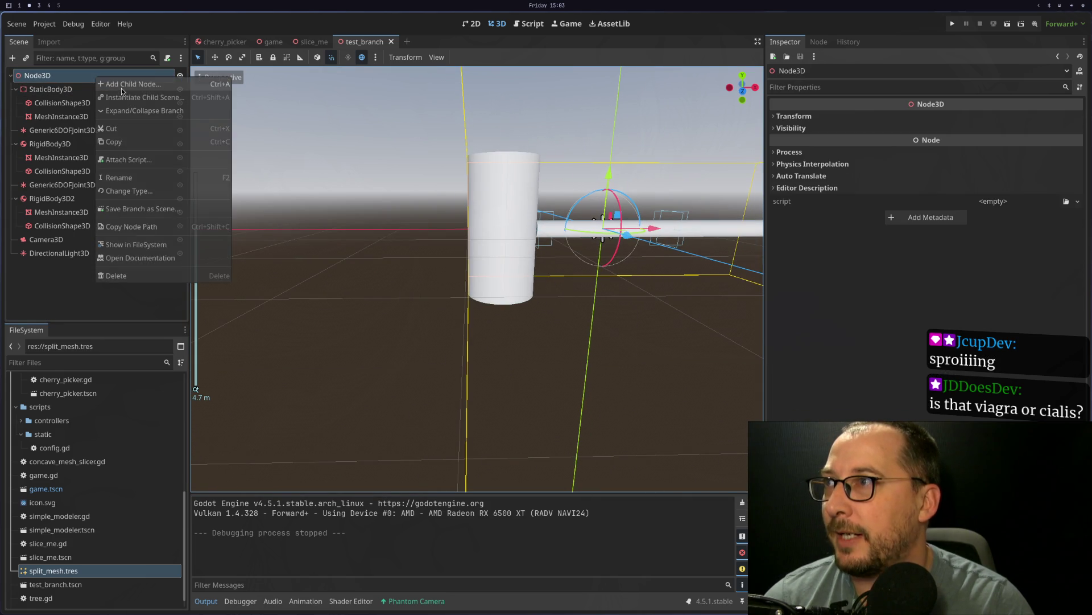
{"action": "left_click", "coordinate": [122, 85]}
{"action": "type", "text": "s"}
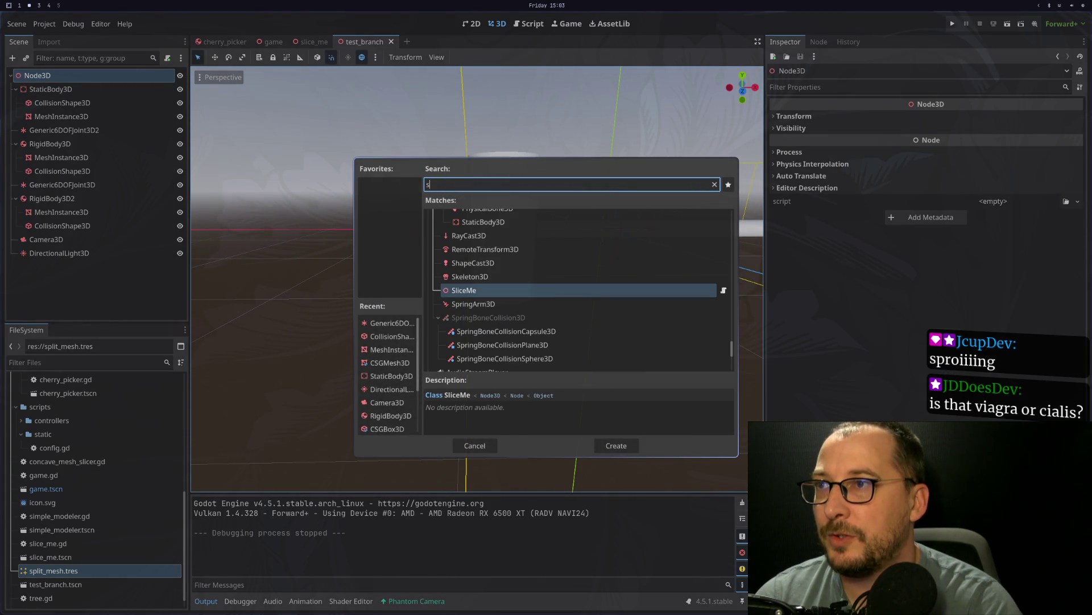
{"action": "key", "text": "BackSpace"}
{"action": "type", "text": "mesh"}
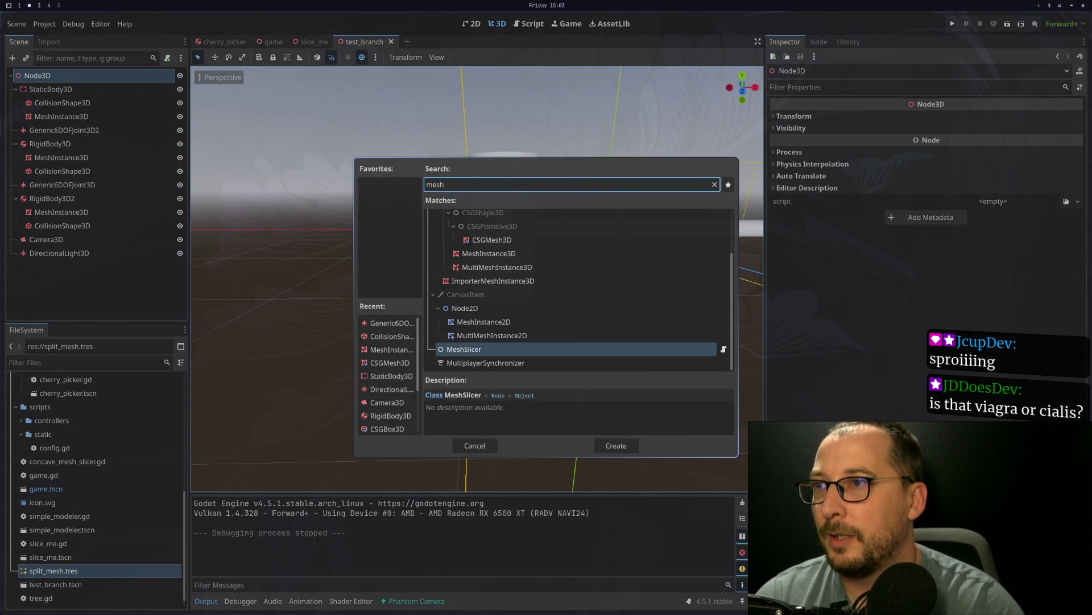
{"action": "double_click", "coordinate": [489, 253]}
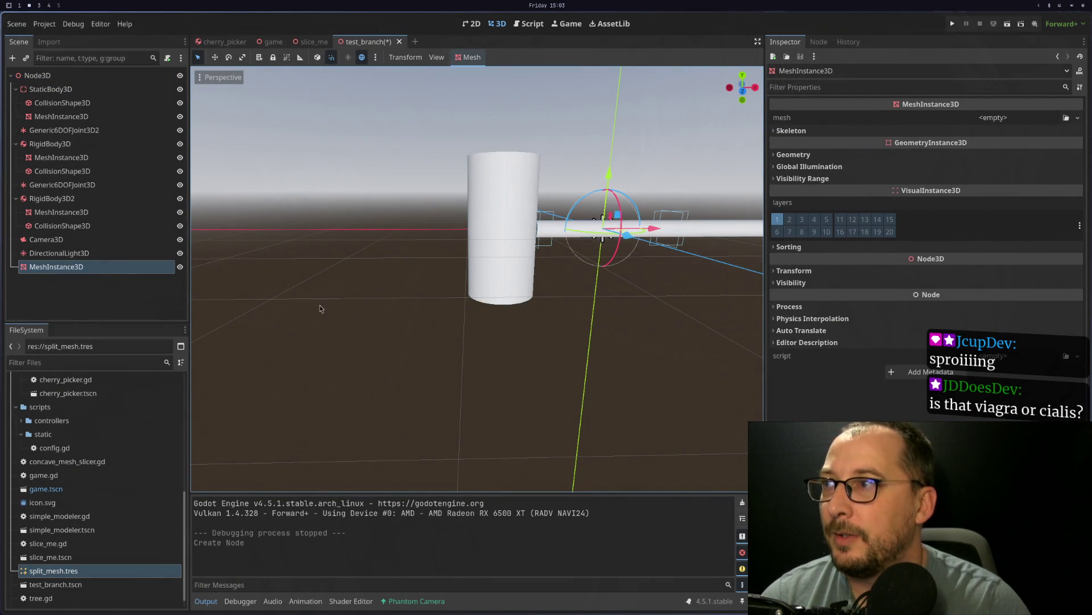
{"action": "mouse_move", "coordinate": [612, 206]}
{"action": "left_mouse_down"}
{"action": "mouse_move", "coordinate": [624, 337]}
{"action": "mouse_move", "coordinate": [628, 296]}
{"action": "mouse_move", "coordinate": [565, 335]}
{"action": "mouse_move", "coordinate": [643, 313]}
{"action": "mouse_move", "coordinate": [608, 322]}
{"action": "mouse_move", "coordinate": [598, 290]}
{"action": "mouse_move", "coordinate": [569, 307]}
{"action": "mouse_move", "coordinate": [678, 290]}
{"action": "mouse_move", "coordinate": [551, 305]}
{"action": "mouse_move", "coordinate": [603, 228]}
{"action": "left_mouse_up"}
{"action": "scroll", "coordinate": [629, 296], "scroll_direction": "down", "scroll_amount": 5}
{"action": "scroll", "coordinate": [630, 304], "scroll_direction": "up", "scroll_amount": 2}
Step: Box-select the trunk-and-branch assembly and shift it about 0.4 m along X
{"action": "mouse_move", "coordinate": [646, 196]}
{"action": "left_mouse_down"}
{"action": "mouse_move", "coordinate": [270, 341]}
{"action": "mouse_move", "coordinate": [263, 386]}
{"action": "left_mouse_up"}
{"action": "mouse_move", "coordinate": [488, 256]}
{"action": "left_mouse_down"}
{"action": "mouse_move", "coordinate": [532, 256]}
{"action": "mouse_move", "coordinate": [491, 364]}
{"action": "mouse_move", "coordinate": [226, 262]}
{"action": "left_mouse_up"}
{"action": "left_click", "coordinate": [138, 271]}
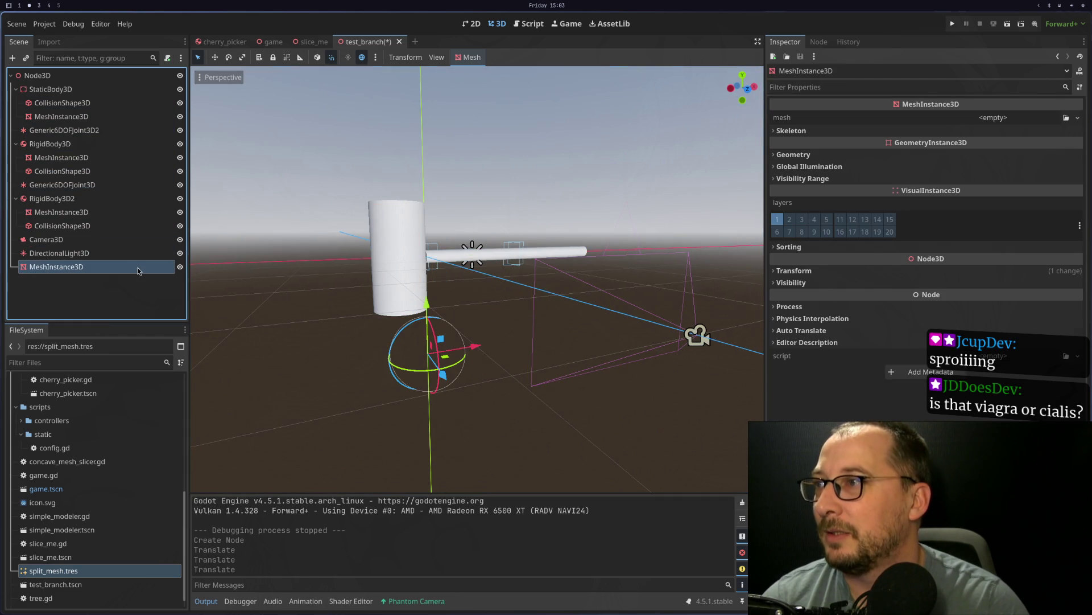
{"action": "left_click_drag", "start_coordinate": [353, 285], "coordinate": [387, 322]}
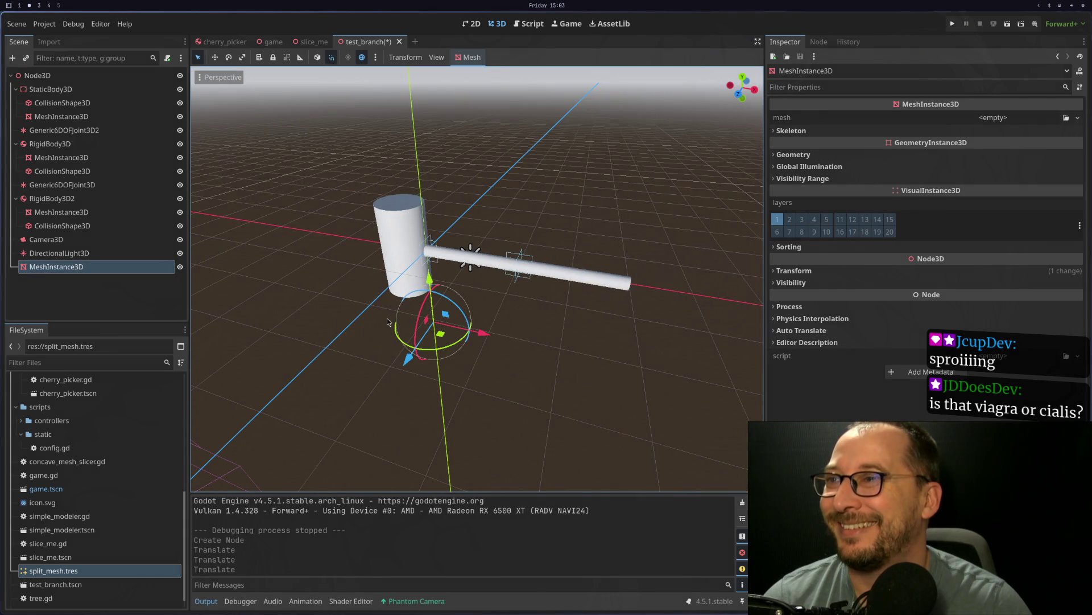
{"action": "mouse_move", "coordinate": [646, 205]}
{"action": "left_mouse_down"}
{"action": "mouse_move", "coordinate": [668, 200]}
{"action": "mouse_move", "coordinate": [358, 314]}
{"action": "mouse_move", "coordinate": [340, 336]}
{"action": "left_mouse_up"}
{"action": "mouse_move", "coordinate": [539, 264]}
{"action": "left_mouse_down"}
{"action": "mouse_move", "coordinate": [554, 267]}
{"action": "mouse_move", "coordinate": [421, 334]}
{"action": "left_mouse_up"}
{"action": "left_click", "coordinate": [359, 319]}
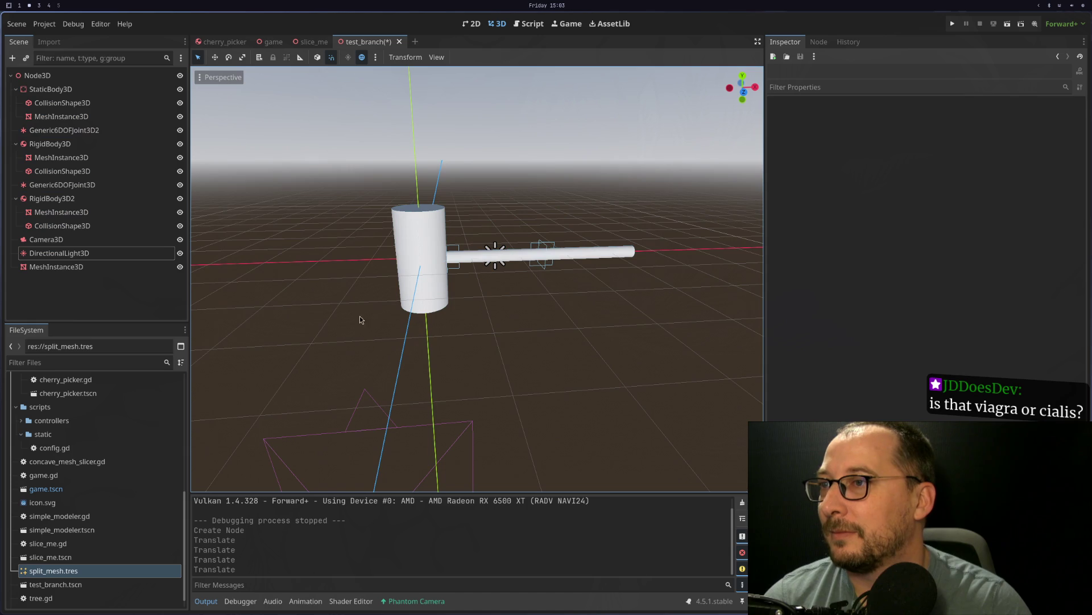
Step: Give the new MeshInstance3D a BoxMesh sized 100 × 1 × 100 m
{"action": "left_click", "coordinate": [80, 266]}
{"action": "left_click", "coordinate": [1009, 121]}
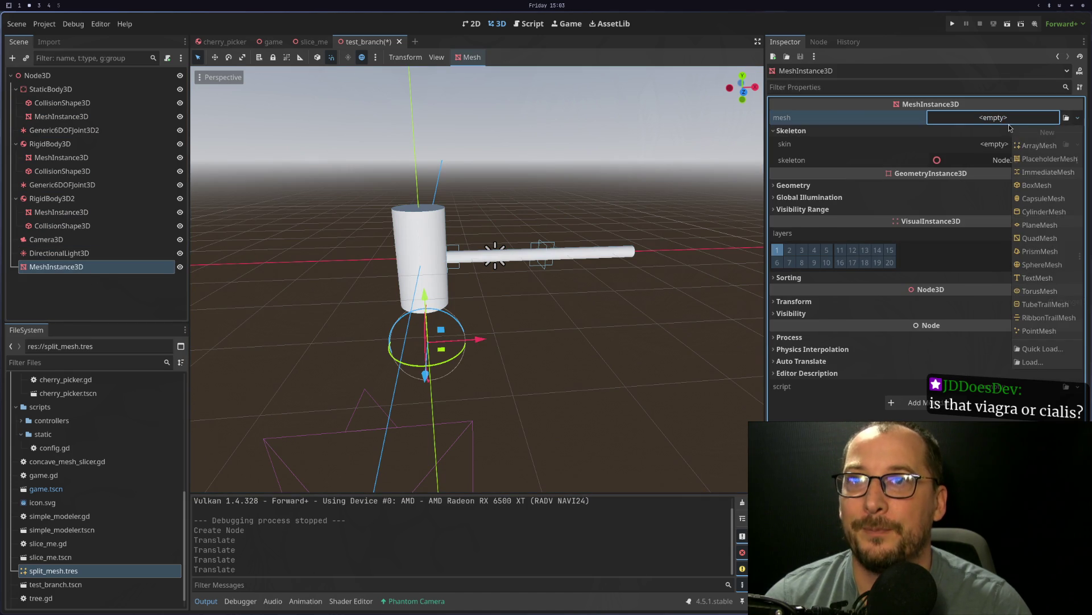
{"action": "left_click", "coordinate": [1037, 185]}
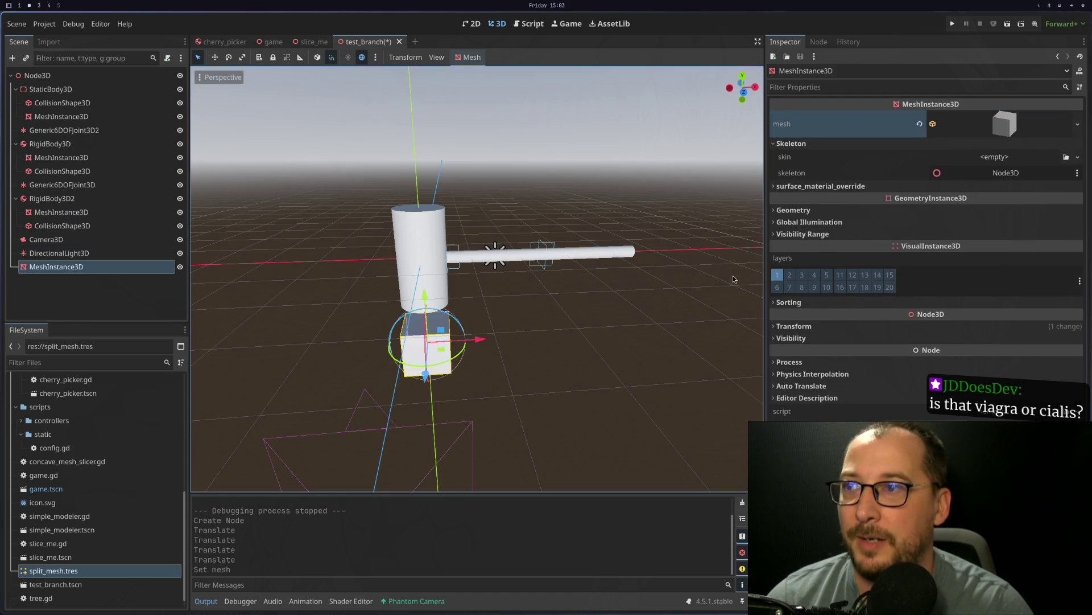
{"action": "left_click", "coordinate": [1013, 138]}
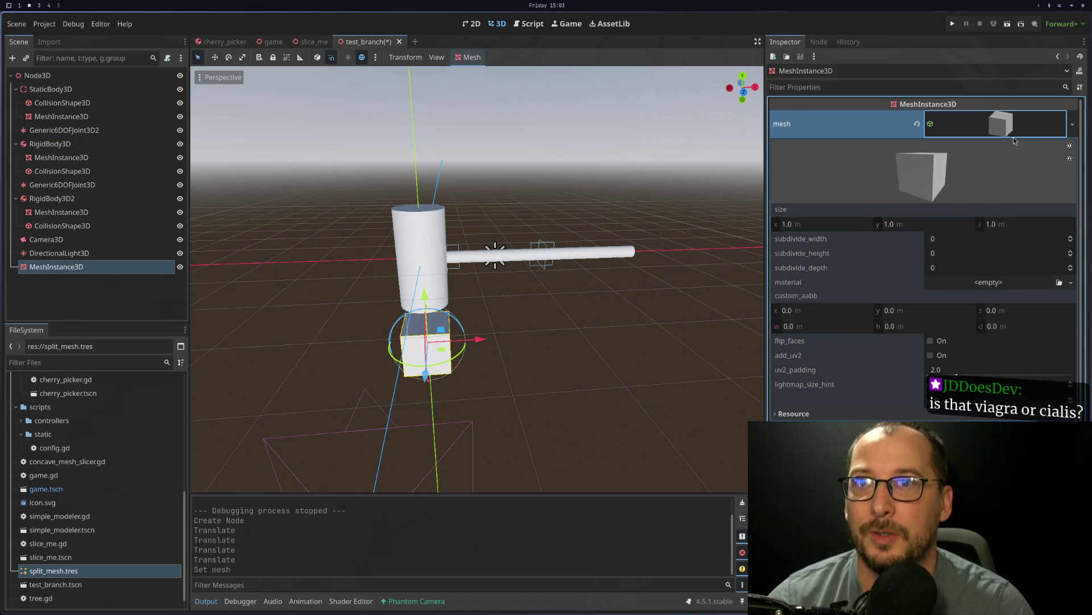
{"action": "left_click", "coordinate": [846, 224]}
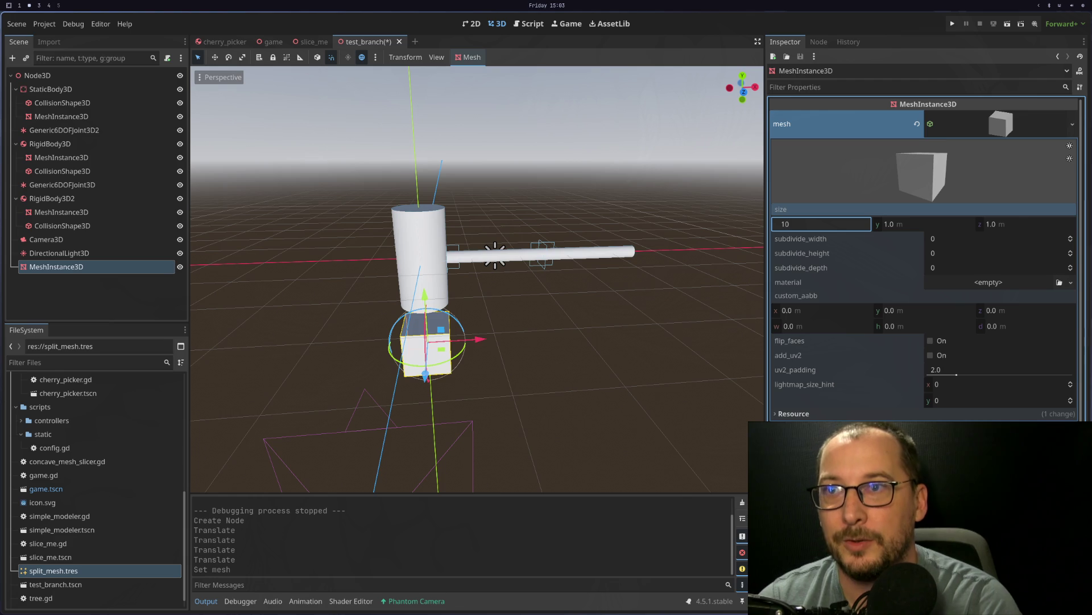
{"action": "type", "text": "0"}
{"action": "key", "text": "Tab"}
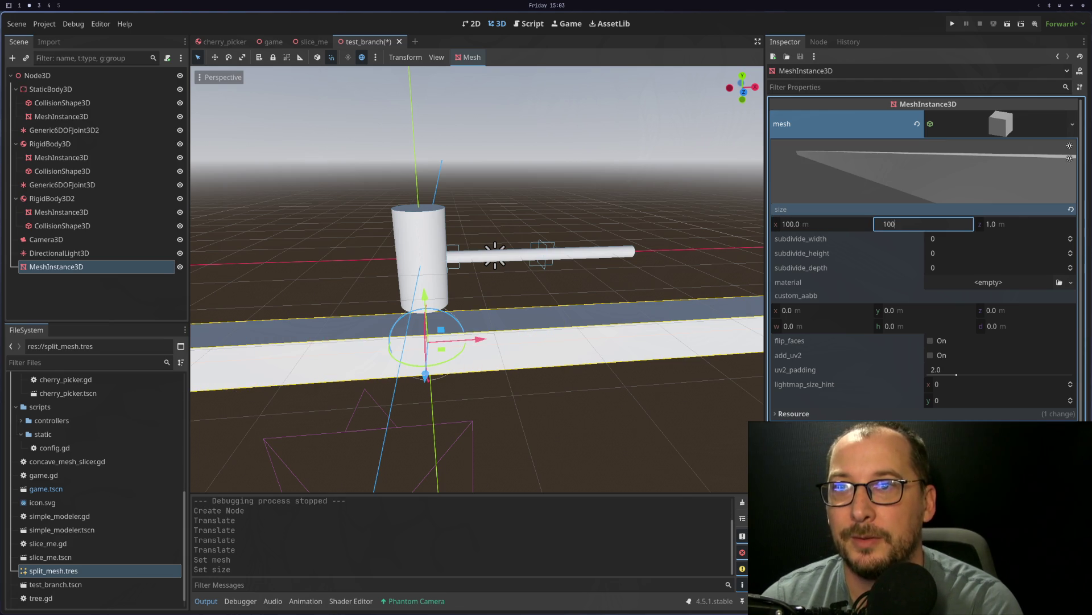
{"action": "key", "text": "Tab"}
{"action": "key", "text": "Tab"}
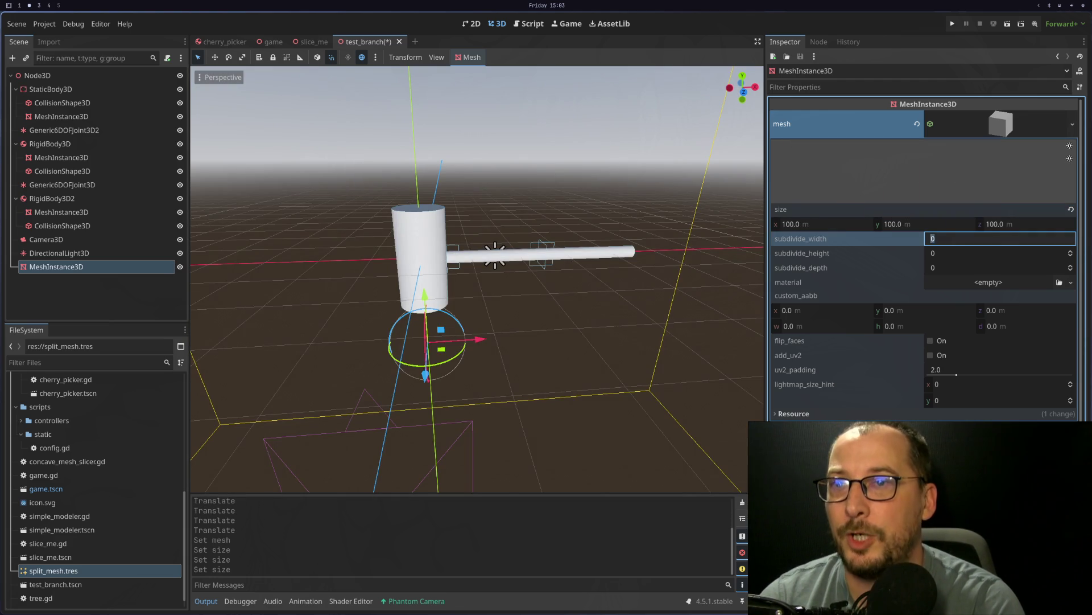
{"action": "left_click", "coordinate": [920, 227]}
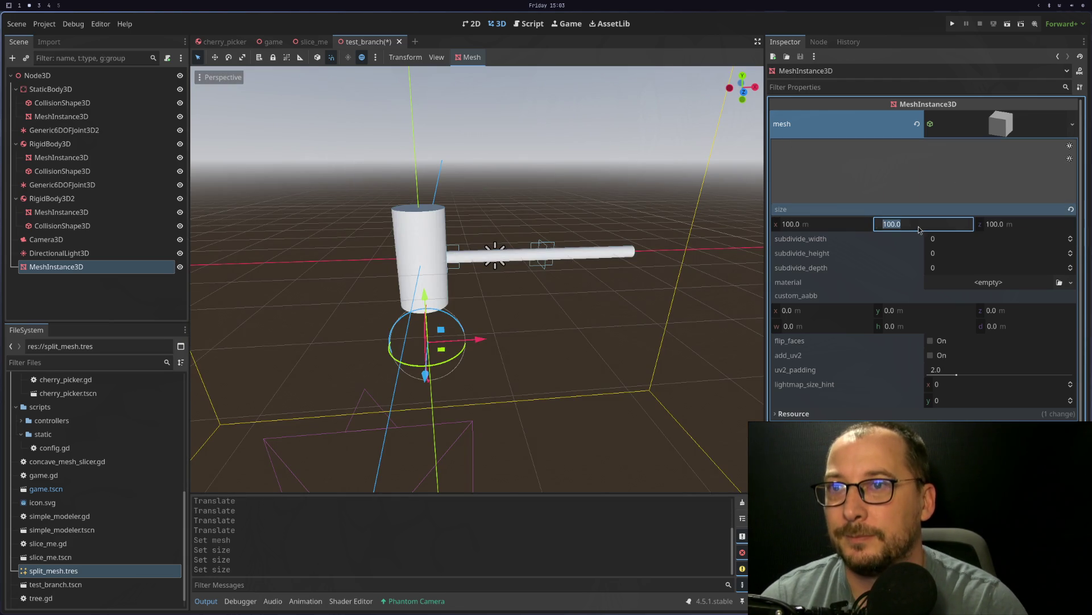
{"action": "type", "text": "1"}
{"action": "key", "text": "Tab"}
Step: Select the trunk and branch nodes and raise them upward
{"action": "scroll", "coordinate": [569, 271], "scroll_direction": "down", "scroll_amount": 3}
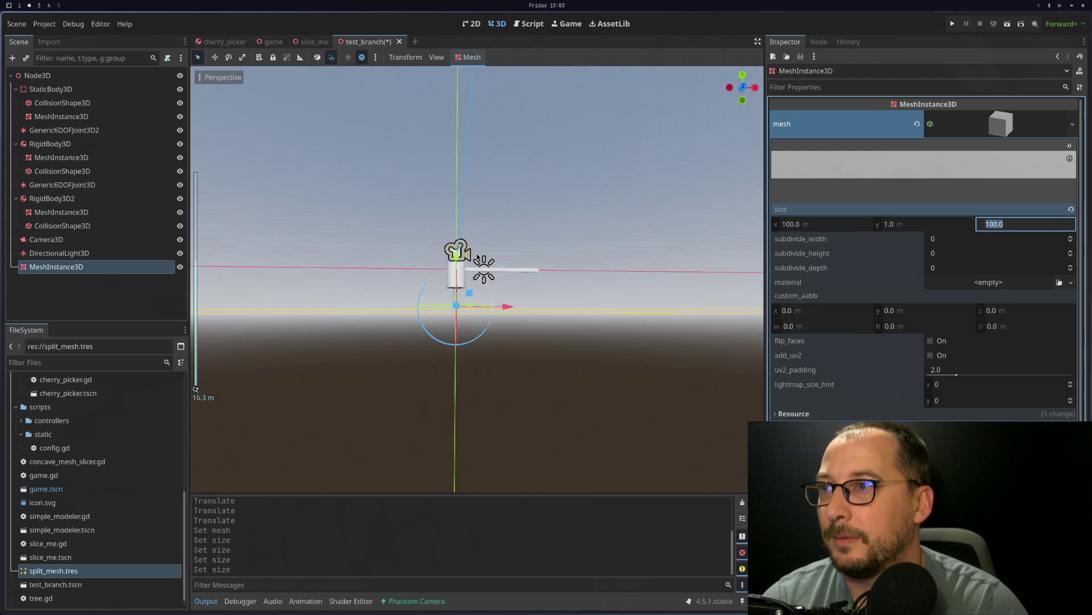
{"action": "scroll", "coordinate": [470, 286], "scroll_direction": "down", "scroll_amount": 10}
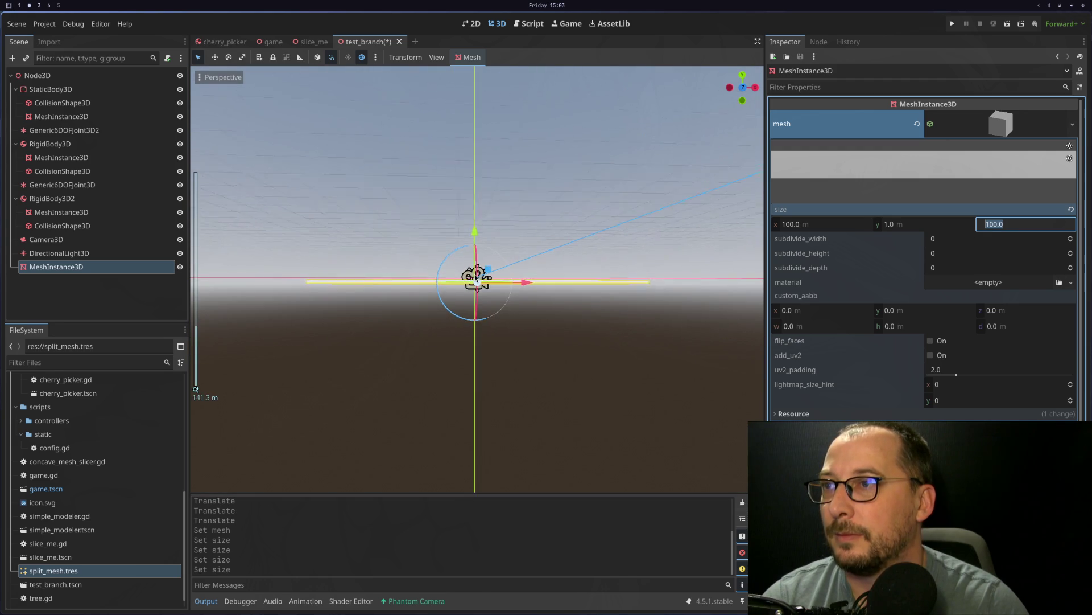
{"action": "scroll", "coordinate": [470, 286], "scroll_direction": "up", "scroll_amount": 15}
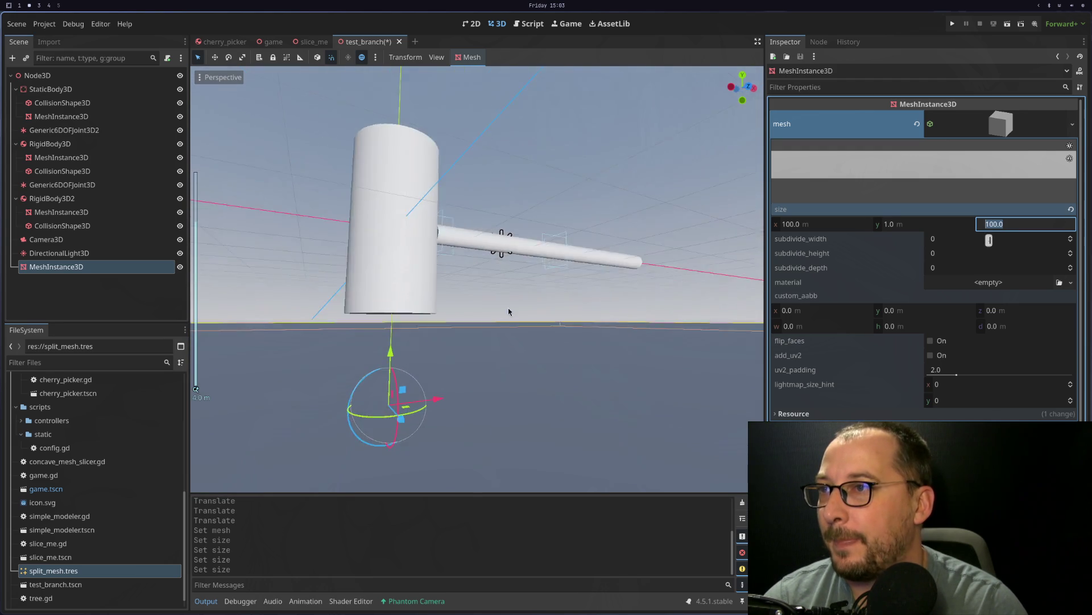
{"action": "scroll", "coordinate": [537, 308], "scroll_direction": "down", "scroll_amount": 2}
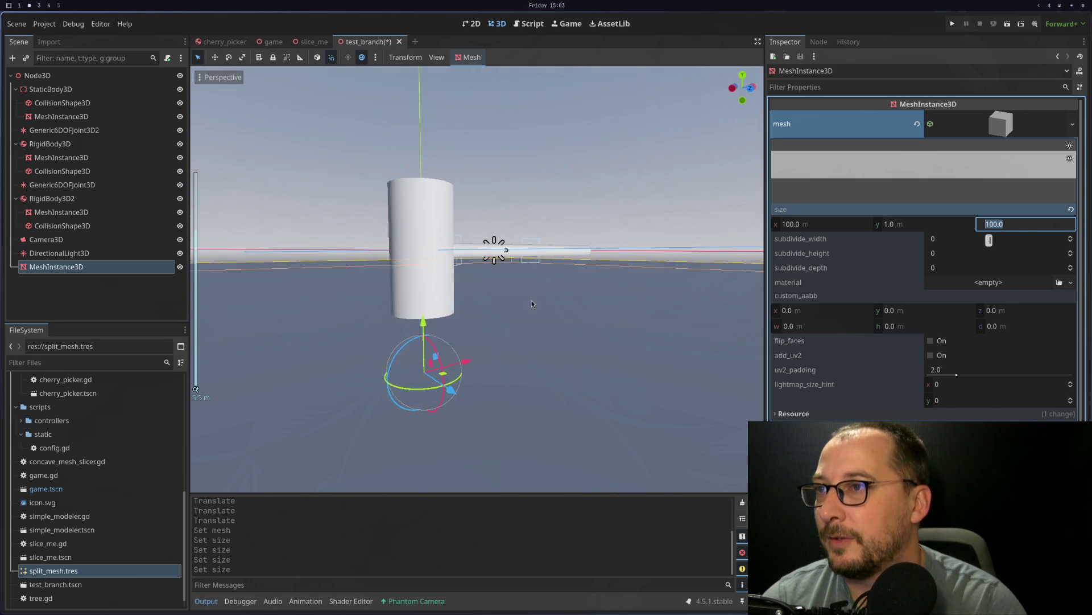
{"action": "left_click_drag", "start_coordinate": [692, 150], "coordinate": [302, 353]}
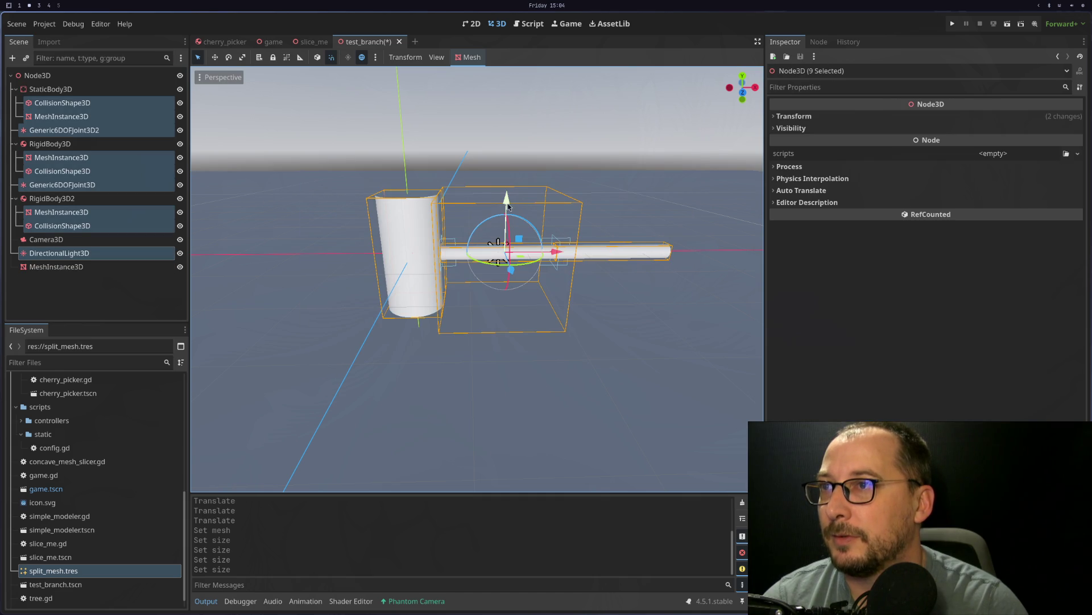
{"action": "left_click_drag", "start_coordinate": [508, 203], "coordinate": [508, 139]}
{"action": "scroll", "coordinate": [439, 315], "scroll_direction": "down", "scroll_amount": 2}
Step: Raise the ground slab closer to the trunk with the move gizmo
{"action": "left_click", "coordinate": [439, 315]}
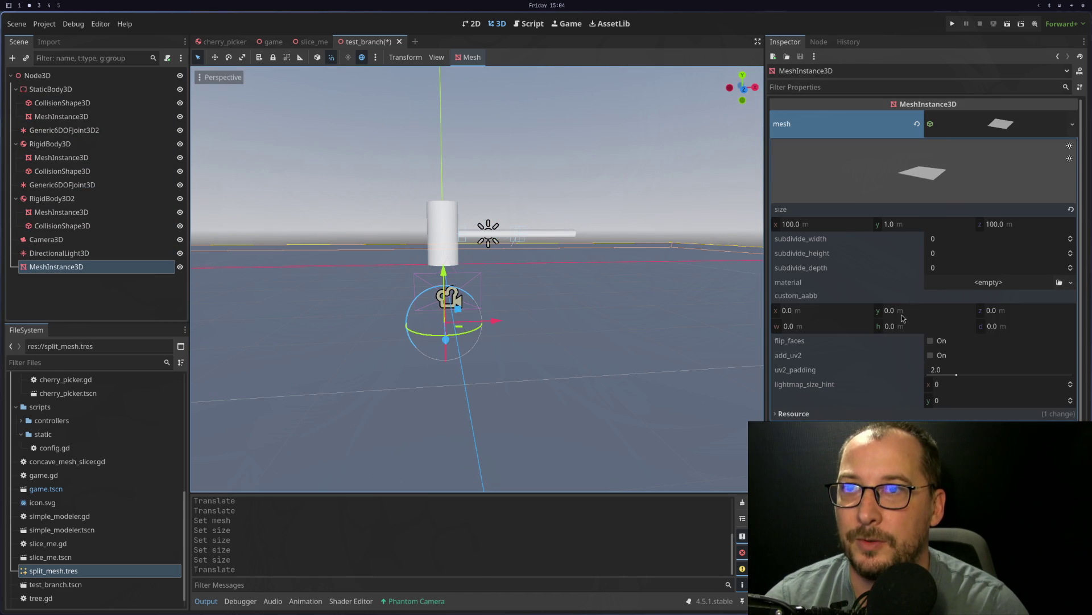
{"action": "scroll", "coordinate": [858, 404], "scroll_direction": "down", "scroll_amount": 3}
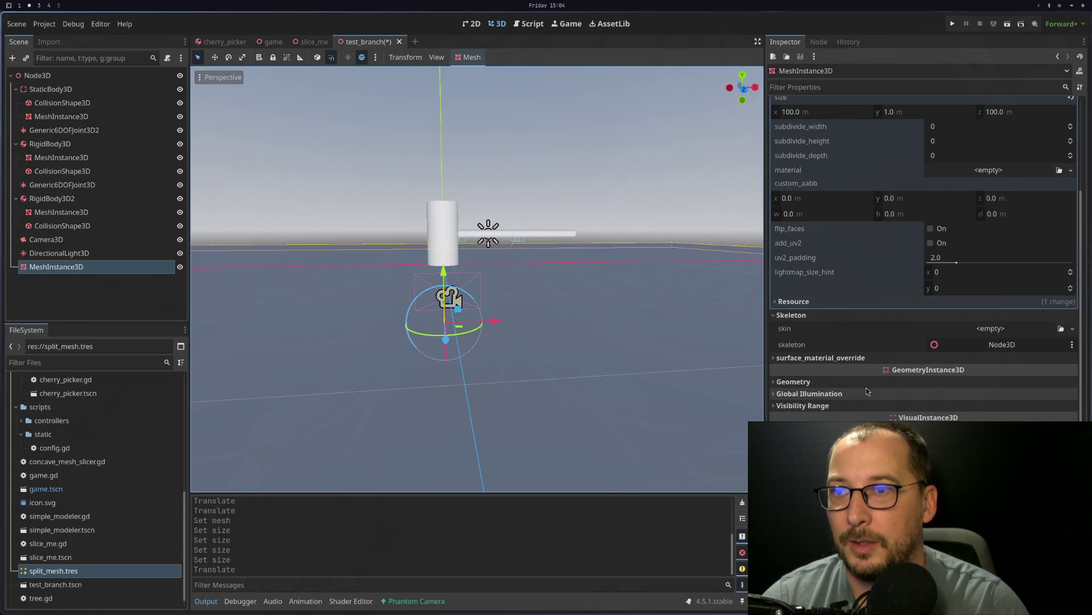
{"action": "scroll", "coordinate": [842, 370], "scroll_direction": "up", "scroll_amount": 5}
{"action": "scroll", "coordinate": [852, 361], "scroll_direction": "down", "scroll_amount": 5}
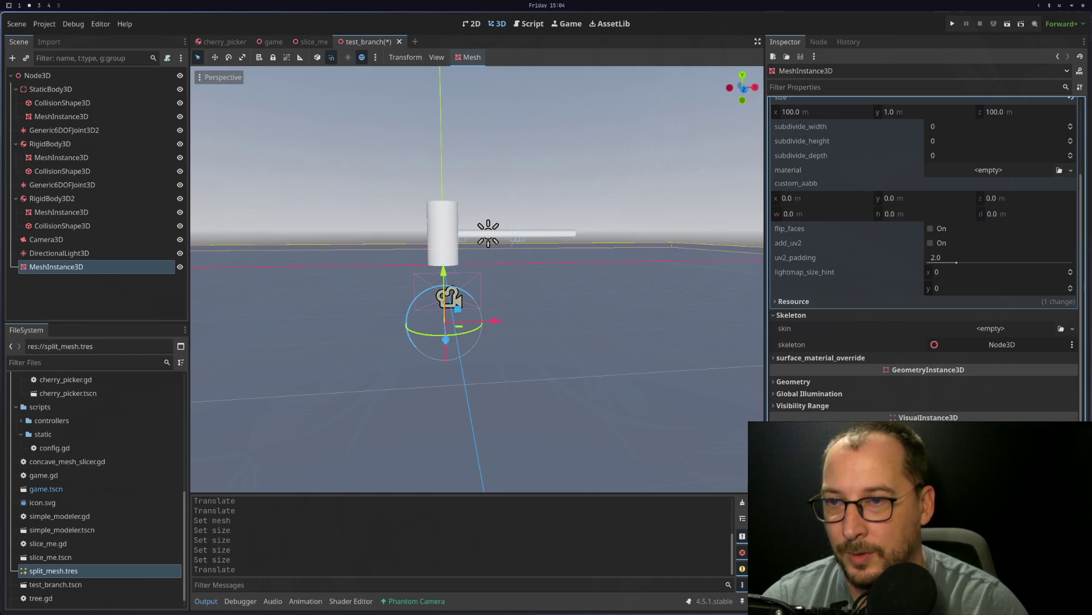
{"action": "left_click_drag", "start_coordinate": [450, 297], "coordinate": [450, 243]}
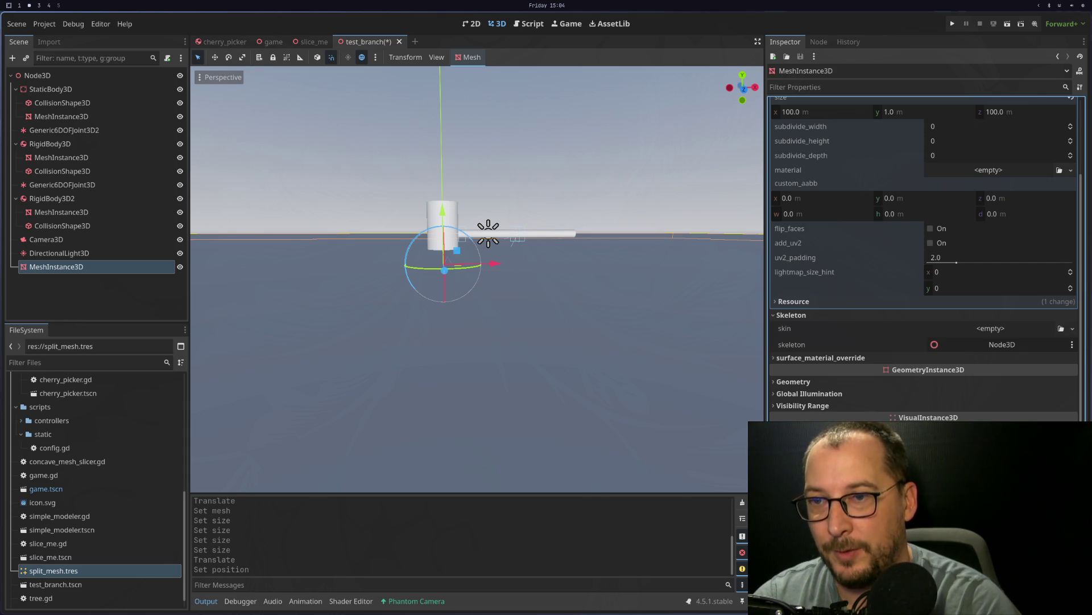
{"action": "scroll", "coordinate": [399, 407], "scroll_direction": "up", "scroll_amount": 3}
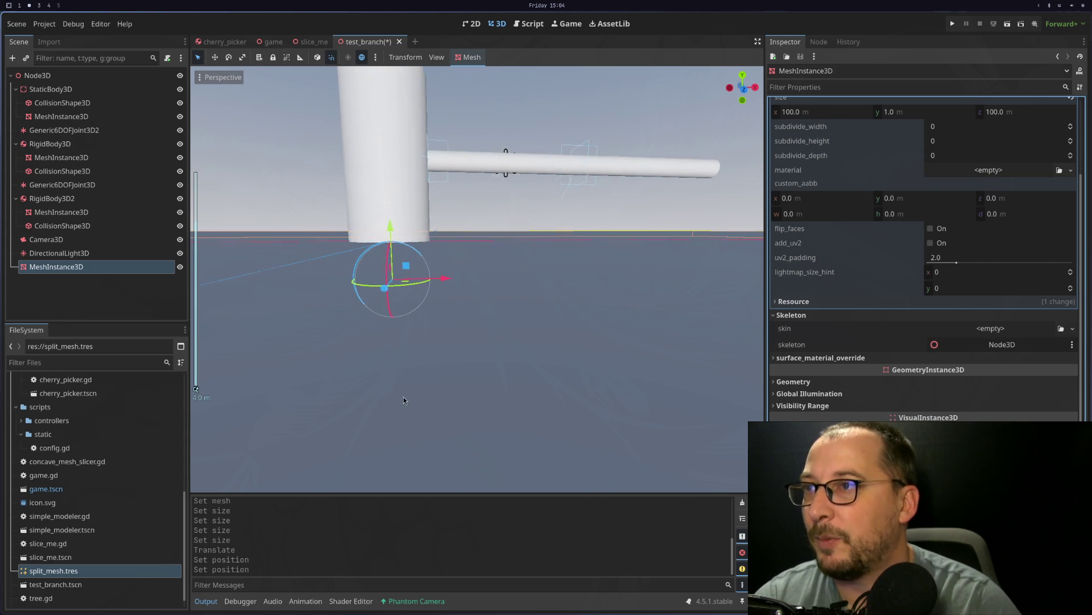
{"action": "scroll", "coordinate": [404, 322], "scroll_direction": "up", "scroll_amount": 2}
{"action": "scroll", "coordinate": [413, 289], "scroll_direction": "down", "scroll_amount": 1}
{"action": "scroll", "coordinate": [413, 290], "scroll_direction": "down", "scroll_amount": 3}
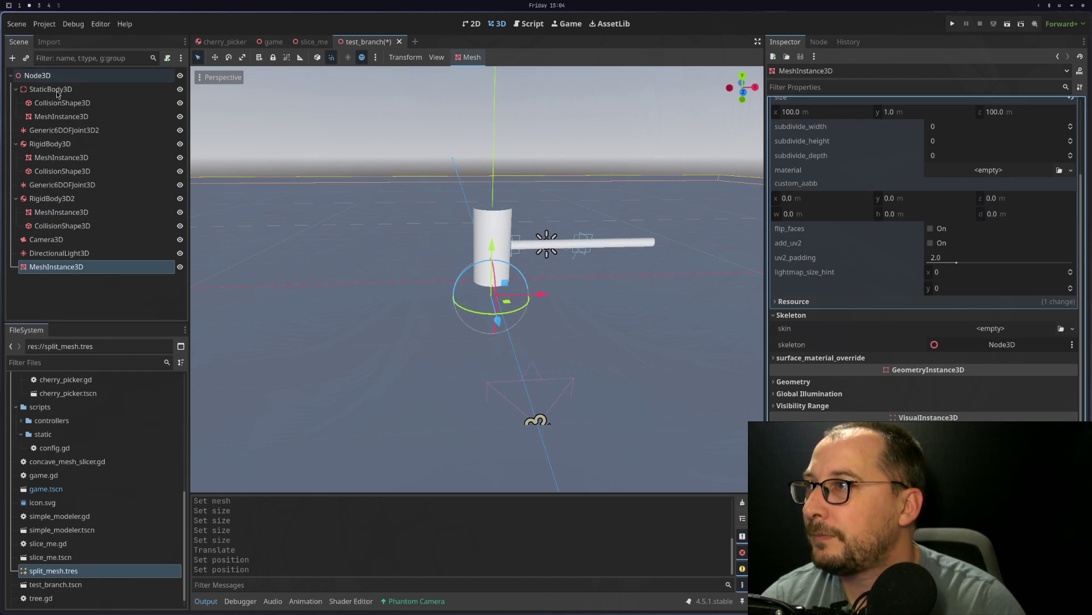
Step: Generate a Trimesh collision shape for the ground slab mesh
{"action": "left_click", "coordinate": [459, 58]}
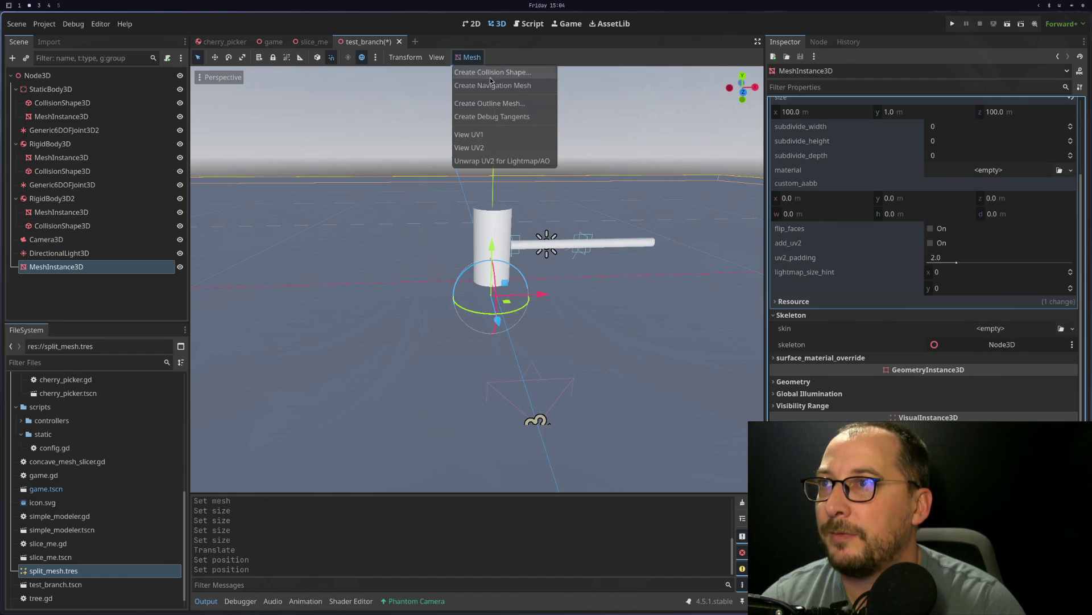
{"action": "left_click", "coordinate": [492, 72]}
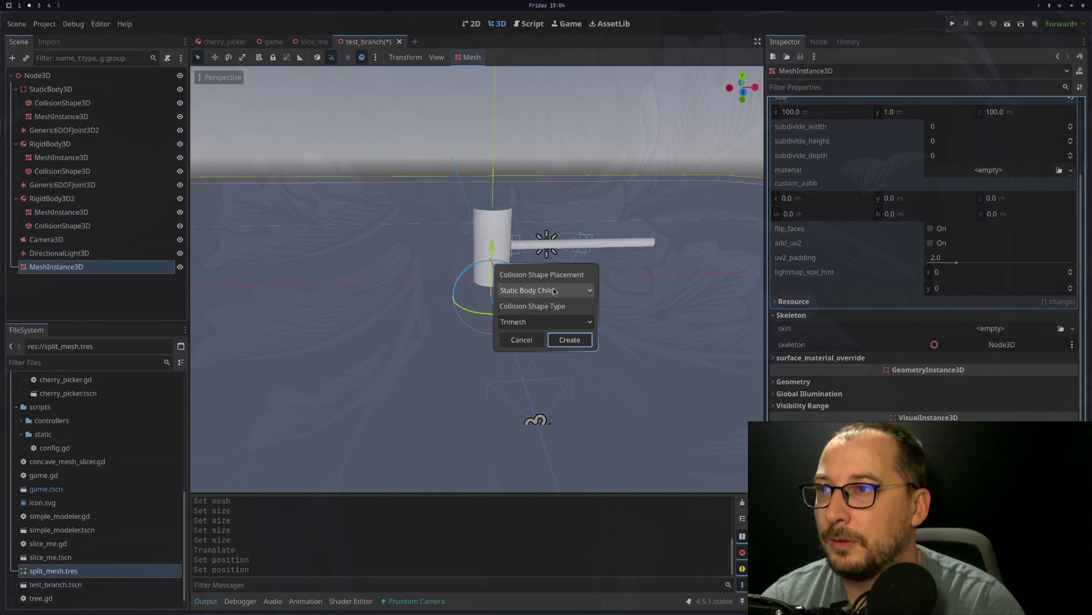
{"action": "left_click", "coordinate": [536, 322]}
{"action": "left_click", "coordinate": [568, 339]}
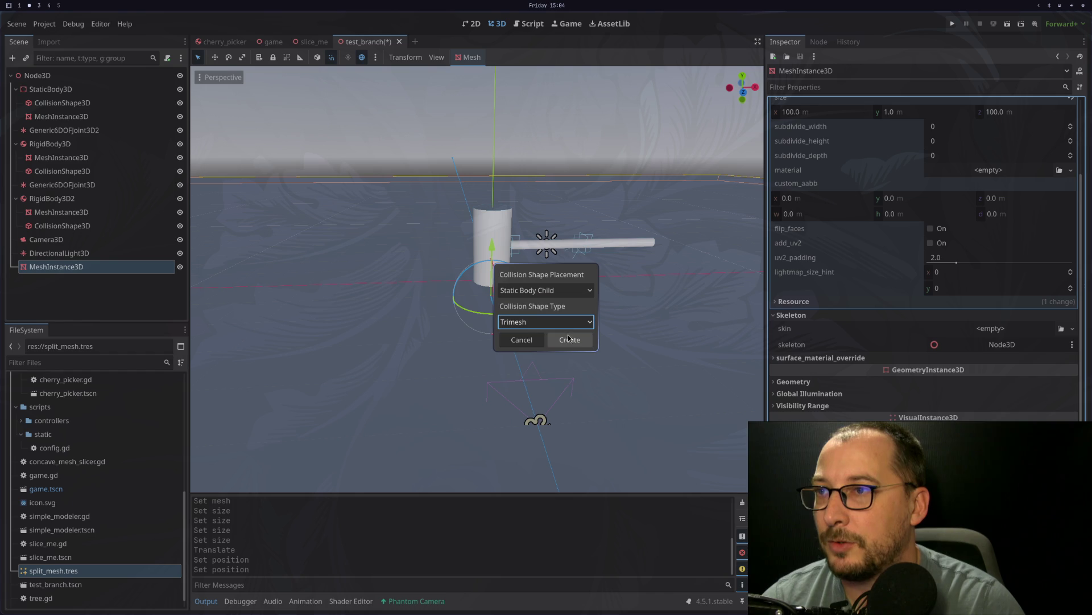
{"action": "left_click", "coordinate": [529, 340]}
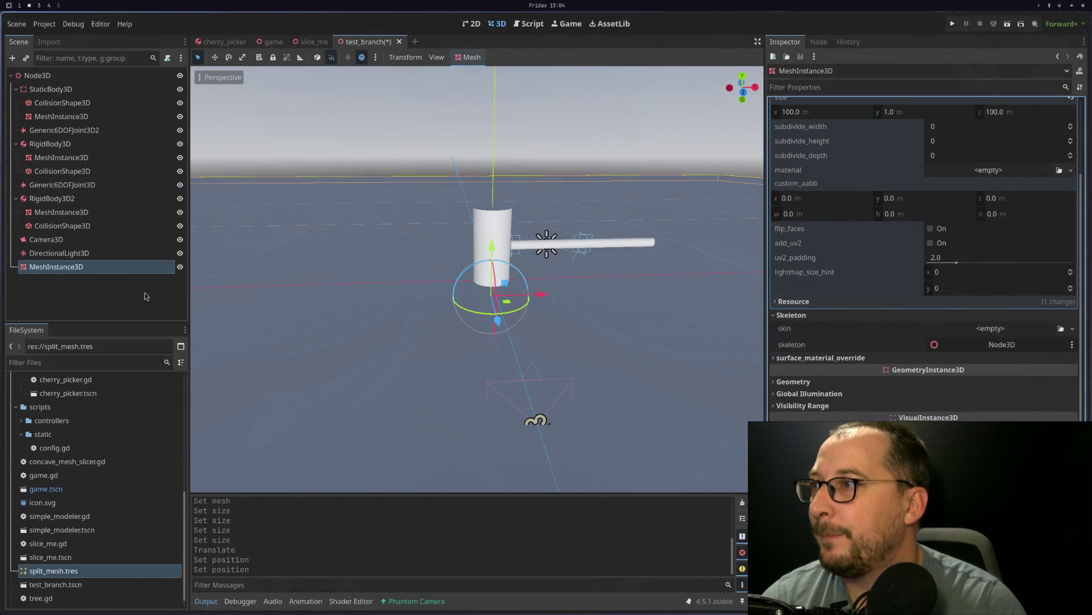
Step: Add a StaticBody3D and make it the parent of the floor mesh
{"action": "right_click", "coordinate": [113, 273]}
{"action": "left_click", "coordinate": [131, 293]}
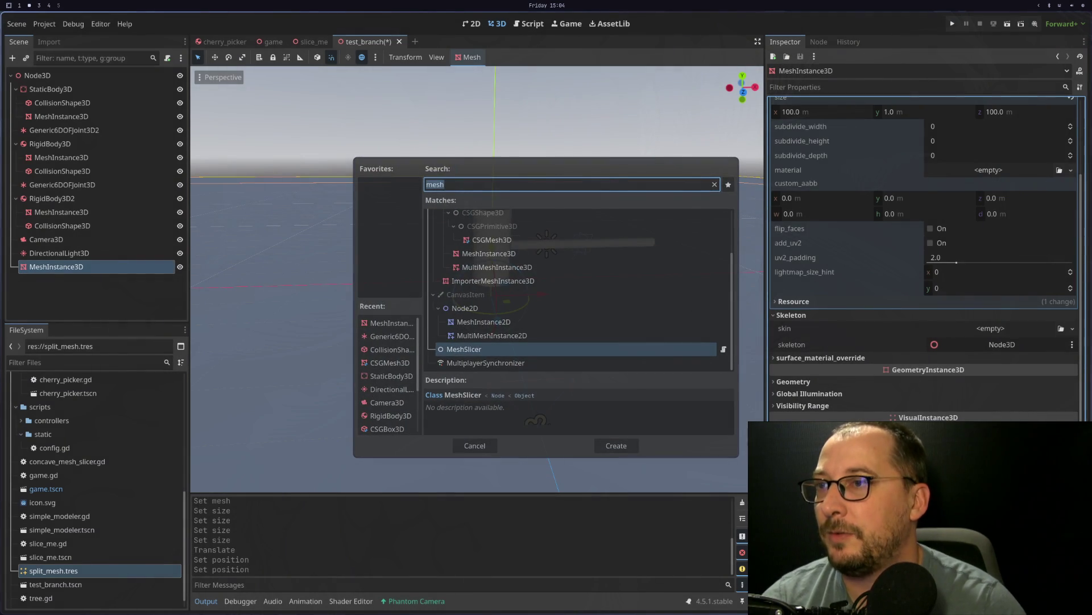
{"action": "type", "text": "stat"}
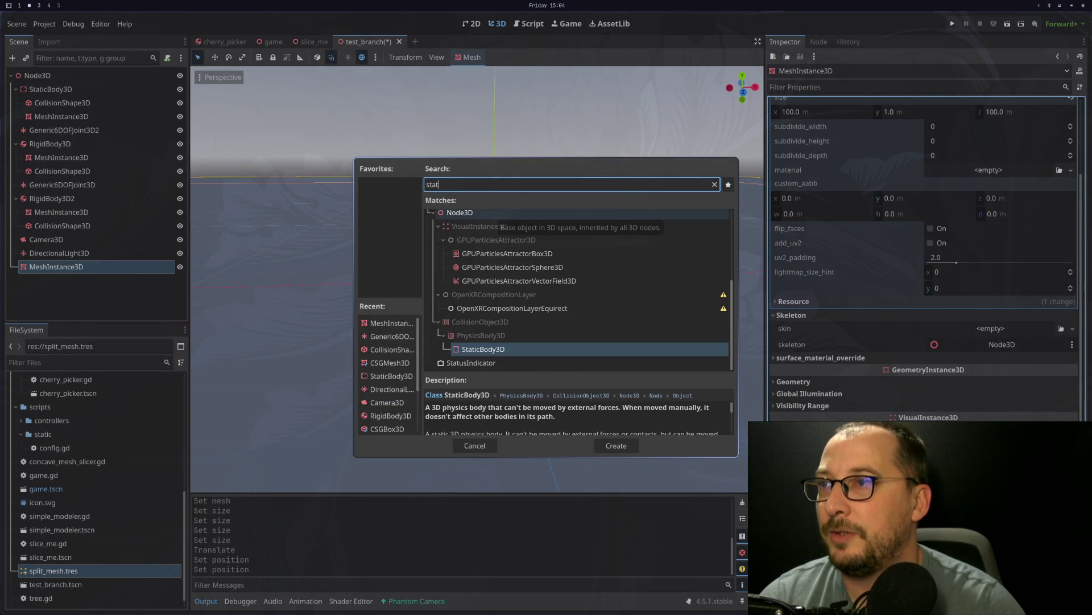
{"action": "key", "text": "Return"}
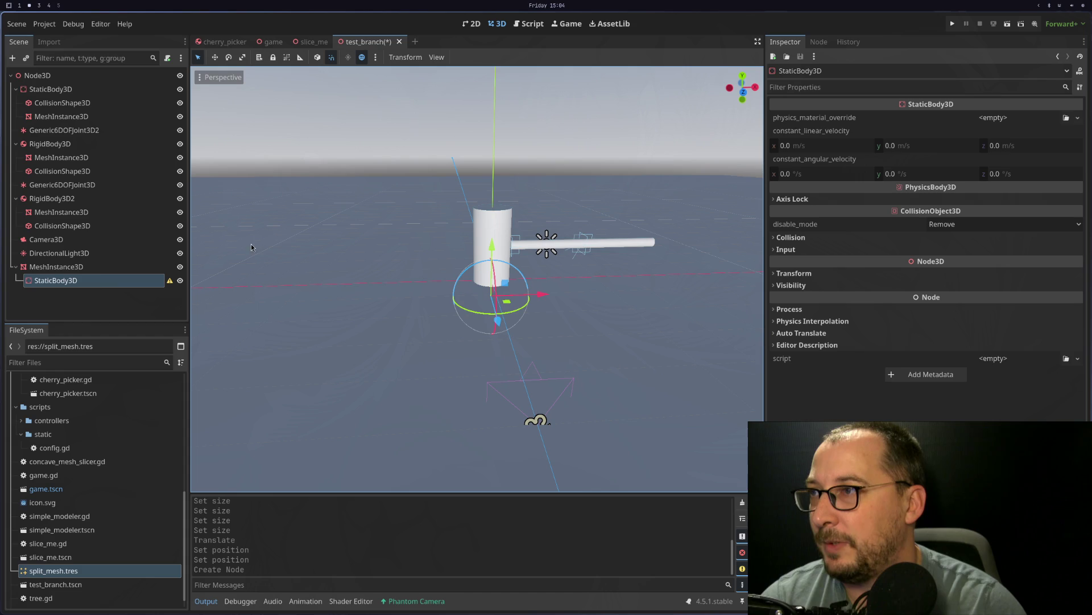
{"action": "mouse_move", "coordinate": [85, 281]}
{"action": "left_mouse_down"}
{"action": "mouse_move", "coordinate": [69, 261]}
{"action": "mouse_move", "coordinate": [69, 270]}
{"action": "left_mouse_up"}
Step: Add a CollisionShape3D as a child of the floor static body
{"action": "left_click", "coordinate": [69, 267]}
{"action": "right_click", "coordinate": [69, 267]}
{"action": "left_click", "coordinate": [85, 276]}
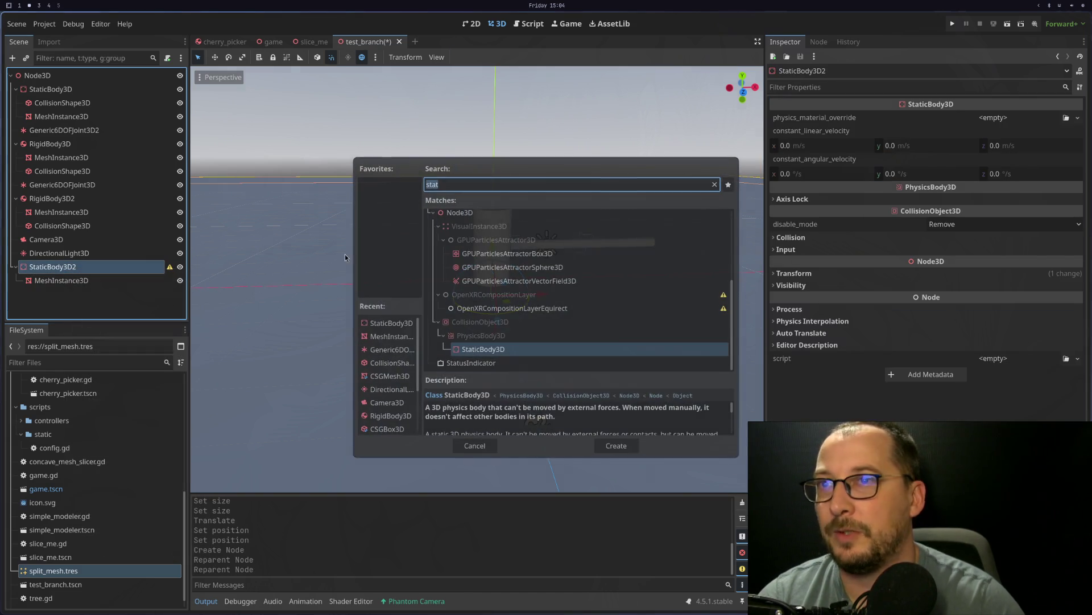
{"action": "key", "text": "BackSpace"}
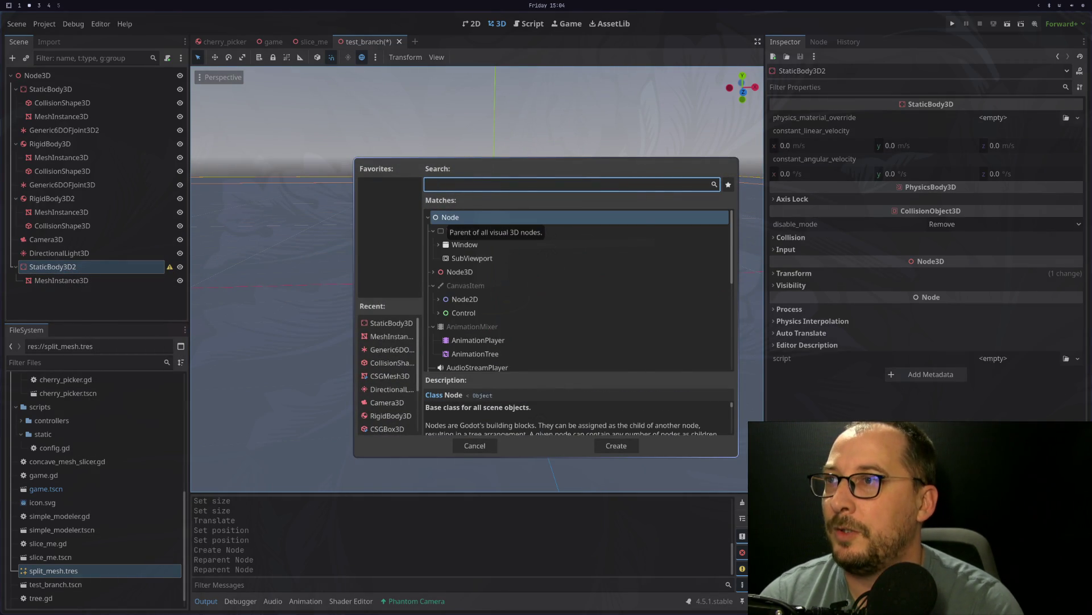
{"action": "type", "text": "colli"}
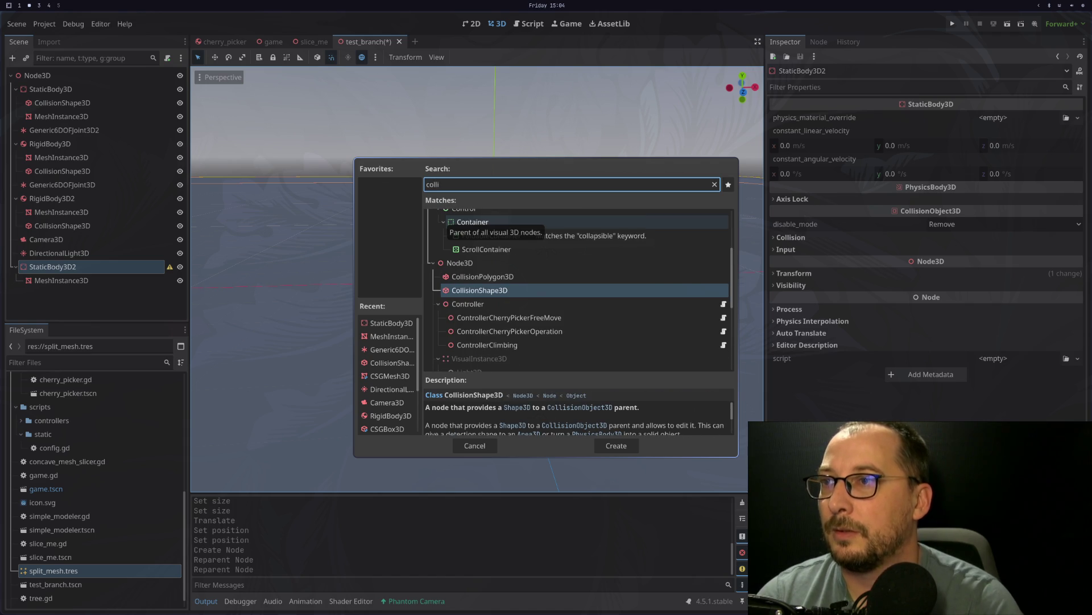
{"action": "key", "text": "Return"}
Step: Make the floor collision a 100 × 1 × 100 m BoxShape3D and move its body to the tree top
{"action": "left_click", "coordinate": [1011, 124]}
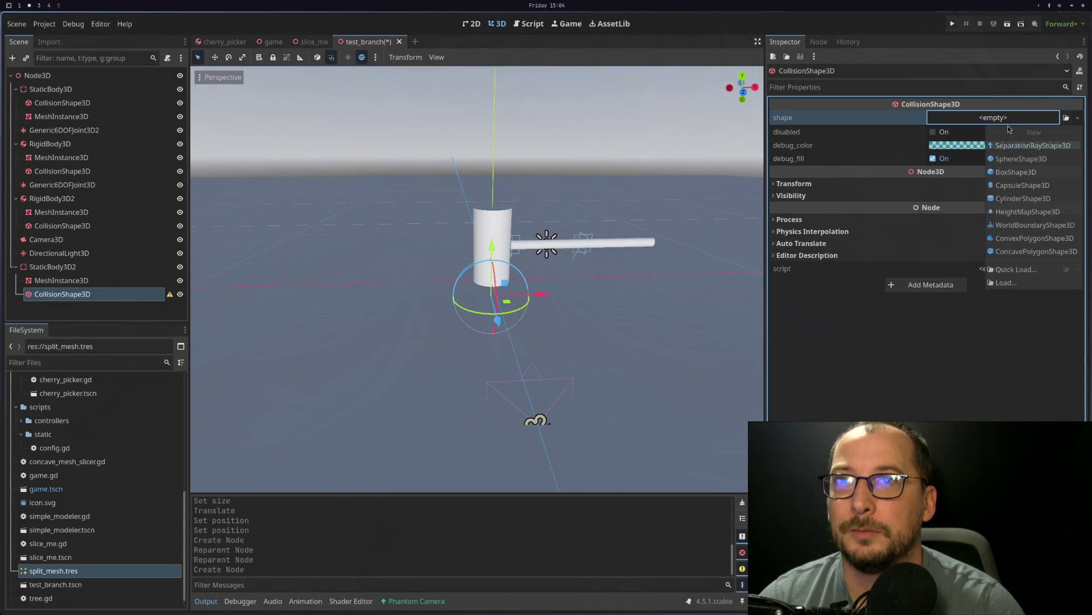
{"action": "left_click", "coordinate": [1029, 172]}
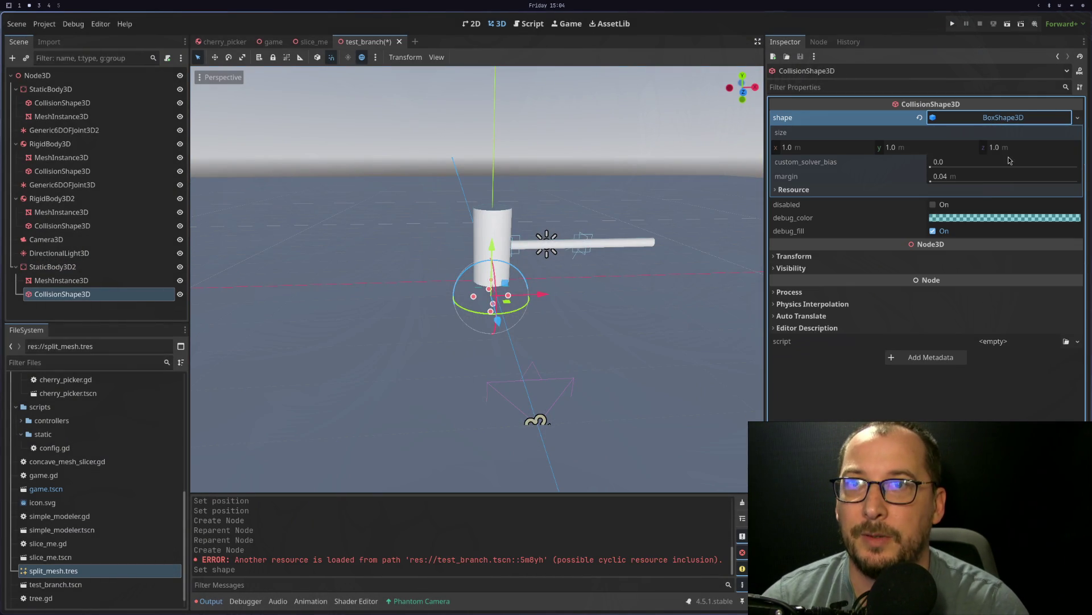
{"action": "left_click", "coordinate": [850, 148]}
{"action": "type", "text": "0"}
{"action": "key", "text": "Tab"}
{"action": "key", "text": "Tab"}
{"action": "type", "text": "0"}
{"action": "key", "text": "Tab"}
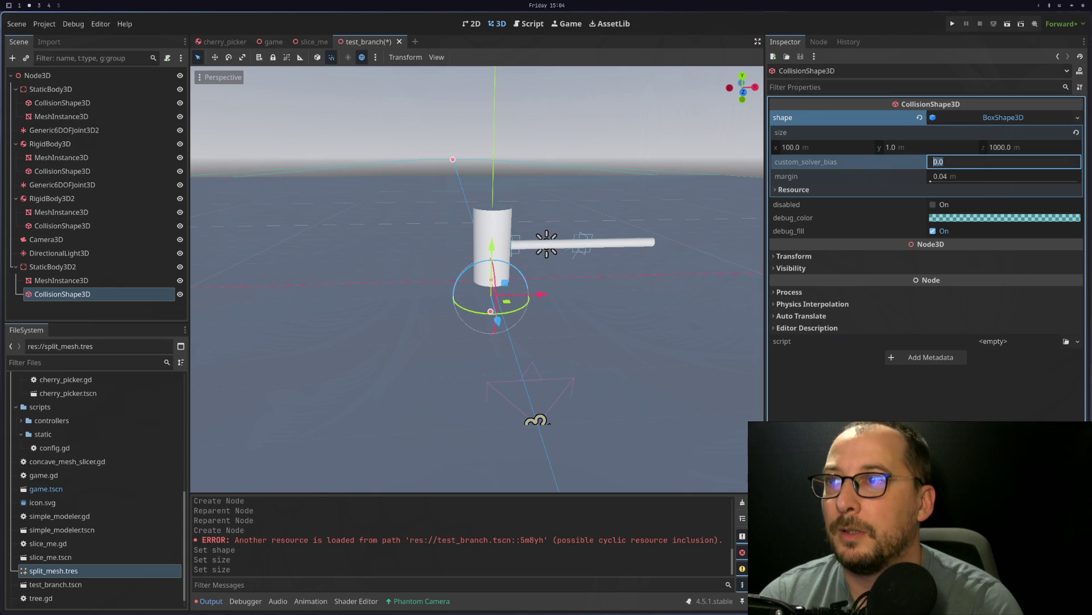
{"action": "double_click", "coordinate": [1003, 148]}
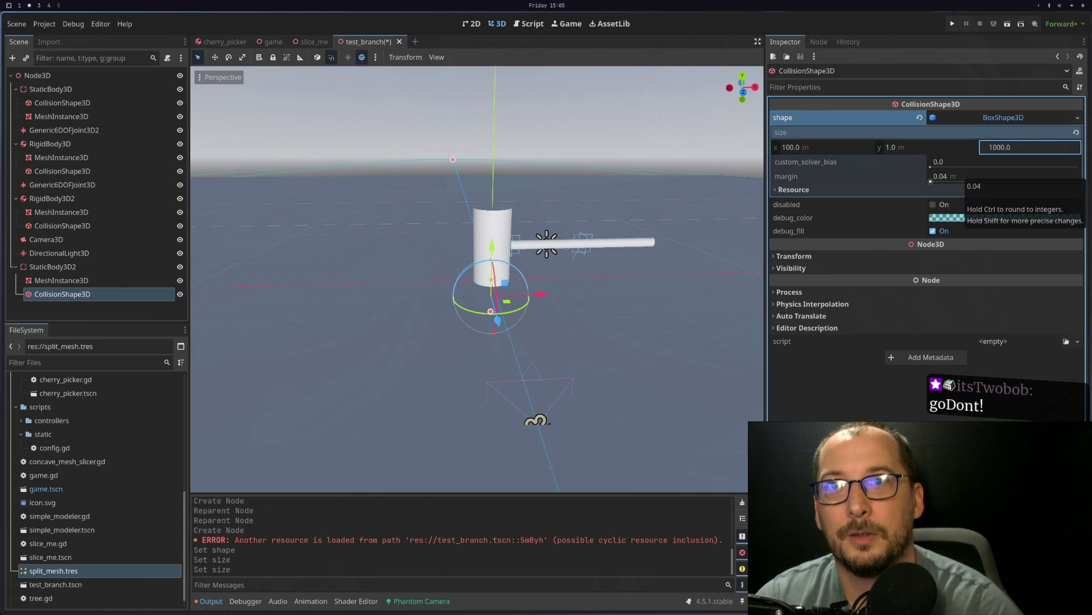
{"action": "type", "text": "100"}
{"action": "key", "text": "Return"}
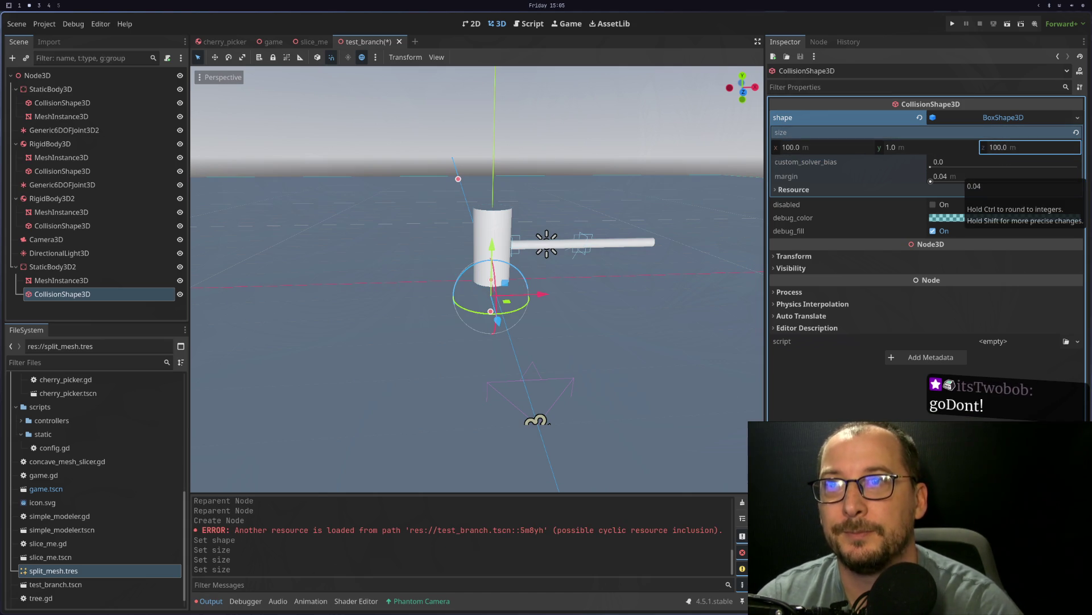
{"action": "scroll", "coordinate": [595, 248], "scroll_direction": "down", "scroll_amount": 5}
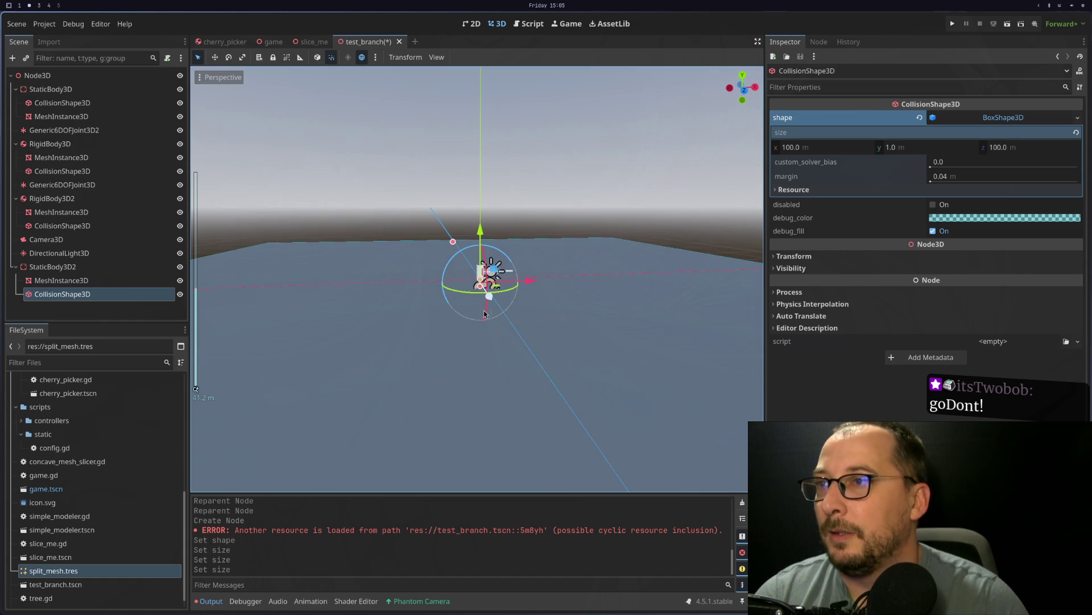
{"action": "mouse_move", "coordinate": [57, 266]}
{"action": "left_mouse_down"}
{"action": "mouse_move", "coordinate": [74, 256]}
{"action": "mouse_move", "coordinate": [84, 86]}
{"action": "left_mouse_up"}
Step: Inspect the trunk's static body, collision shape and mesh in the Scene dock
{"action": "left_click", "coordinate": [51, 130]}
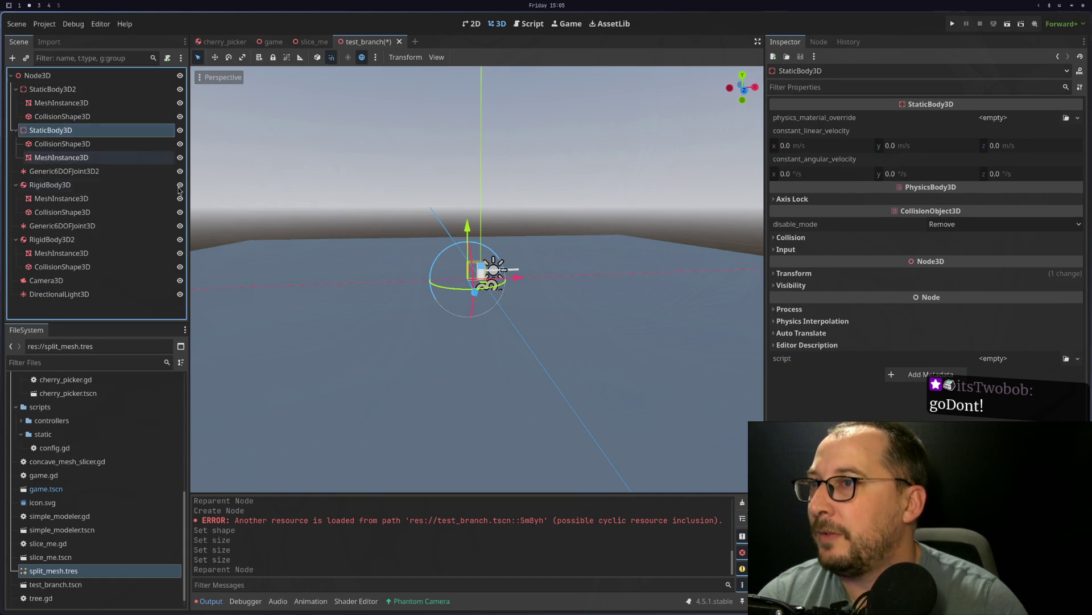
{"action": "scroll", "coordinate": [397, 261], "scroll_direction": "up", "scroll_amount": 4}
{"action": "scroll", "coordinate": [398, 259], "scroll_direction": "up", "scroll_amount": 5}
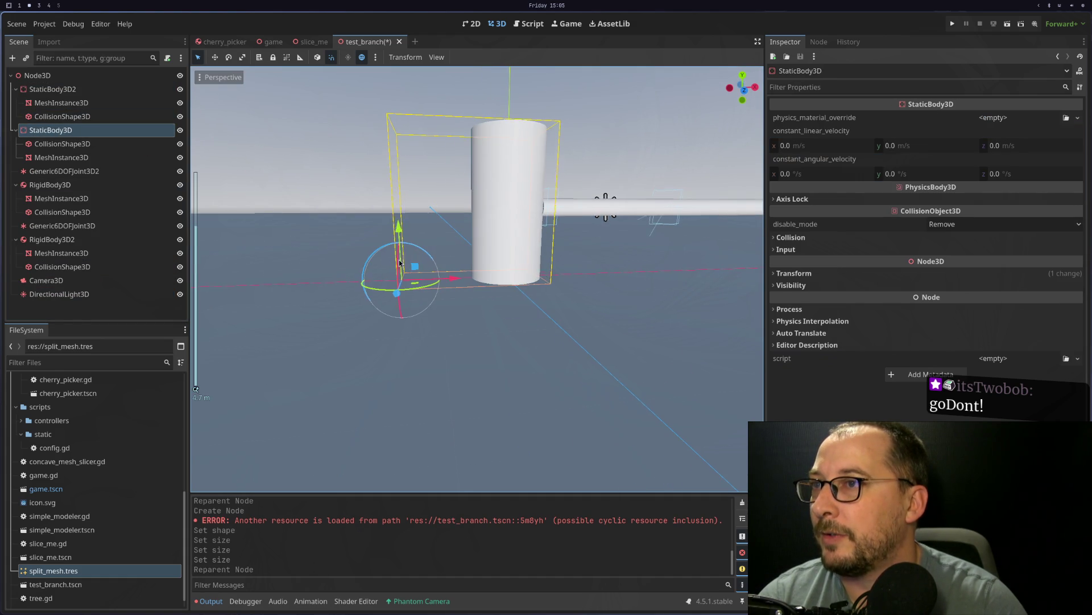
{"action": "left_click", "coordinate": [71, 143]}
{"action": "left_click", "coordinate": [73, 157]}
{"action": "left_click", "coordinate": [74, 148]}
{"action": "left_click", "coordinate": [69, 135]}
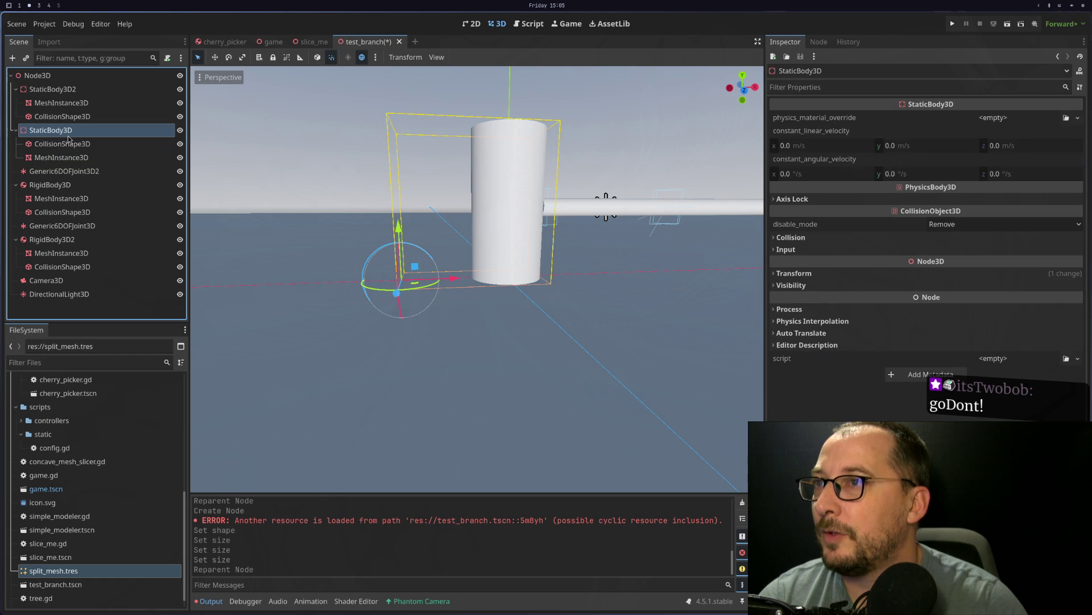
{"action": "scroll", "coordinate": [404, 274], "scroll_direction": "up", "scroll_amount": 5}
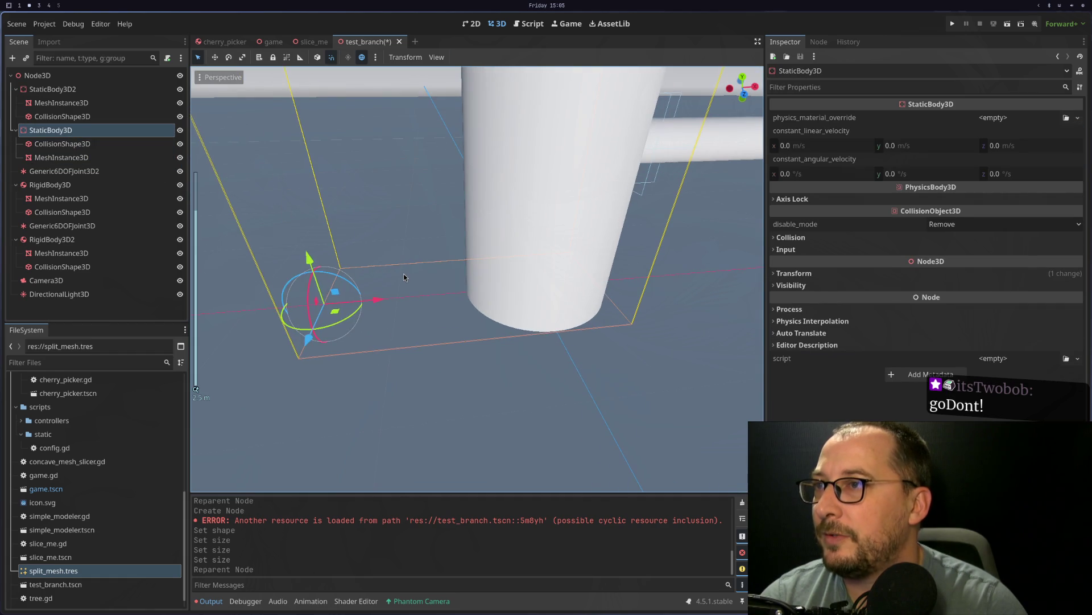
Step: Set the trunk mesh instance's X and Y position to 0
{"action": "left_click", "coordinate": [524, 231]}
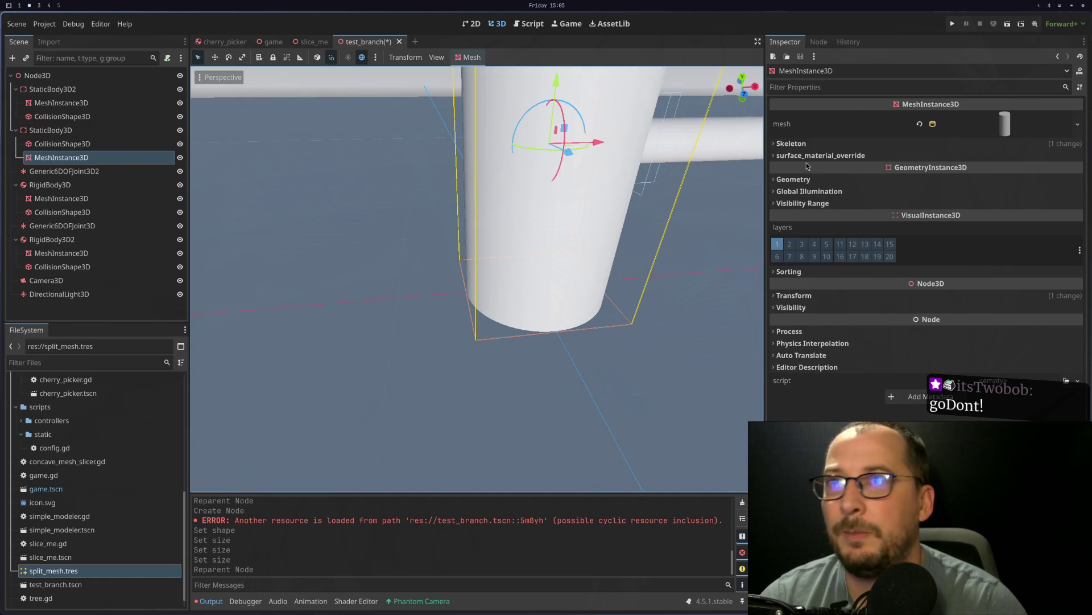
{"action": "left_click", "coordinate": [990, 117]}
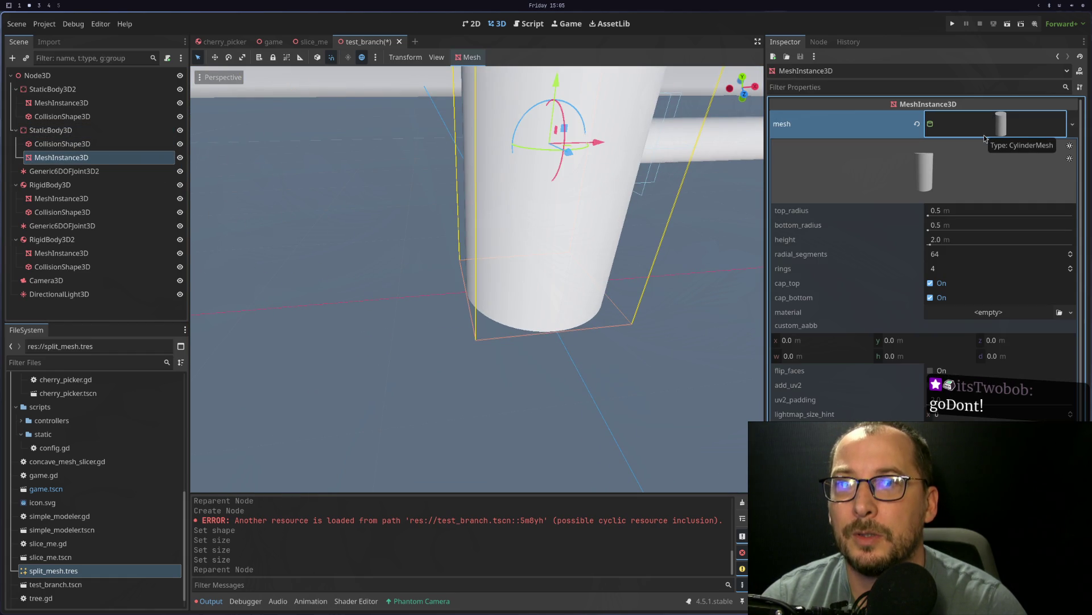
{"action": "left_click", "coordinate": [996, 132]}
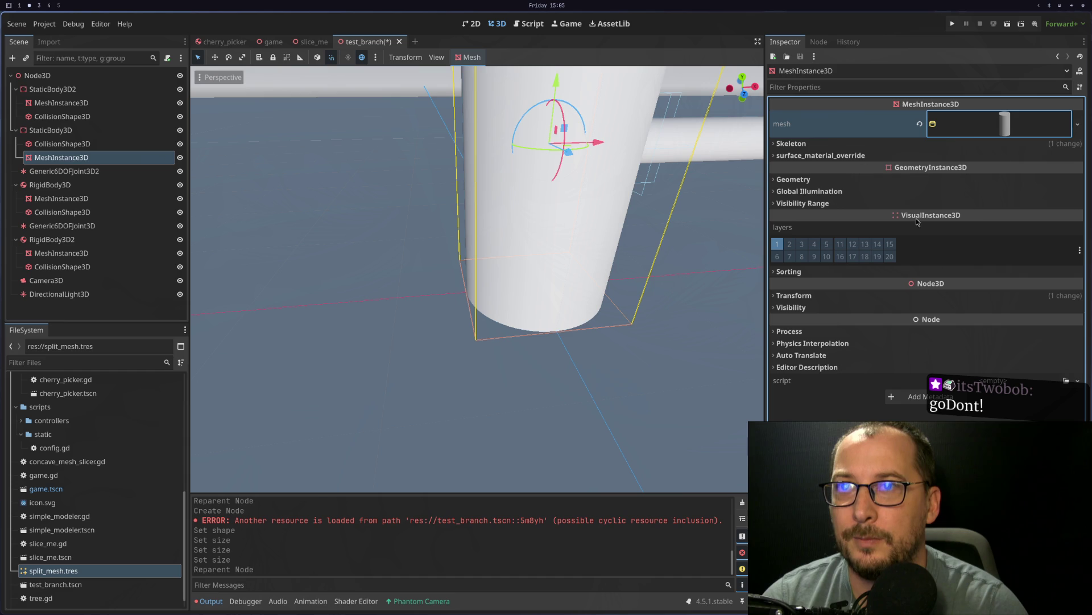
{"action": "left_click", "coordinate": [803, 297]}
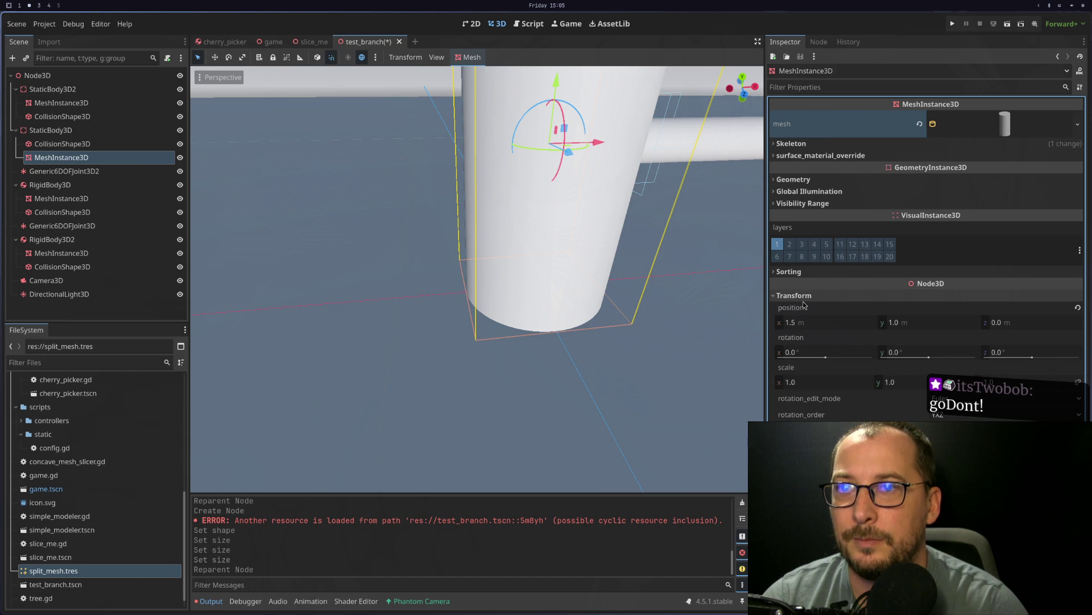
{"action": "left_click", "coordinate": [830, 331]}
{"action": "scroll", "coordinate": [529, 360], "scroll_direction": "down", "scroll_amount": 3}
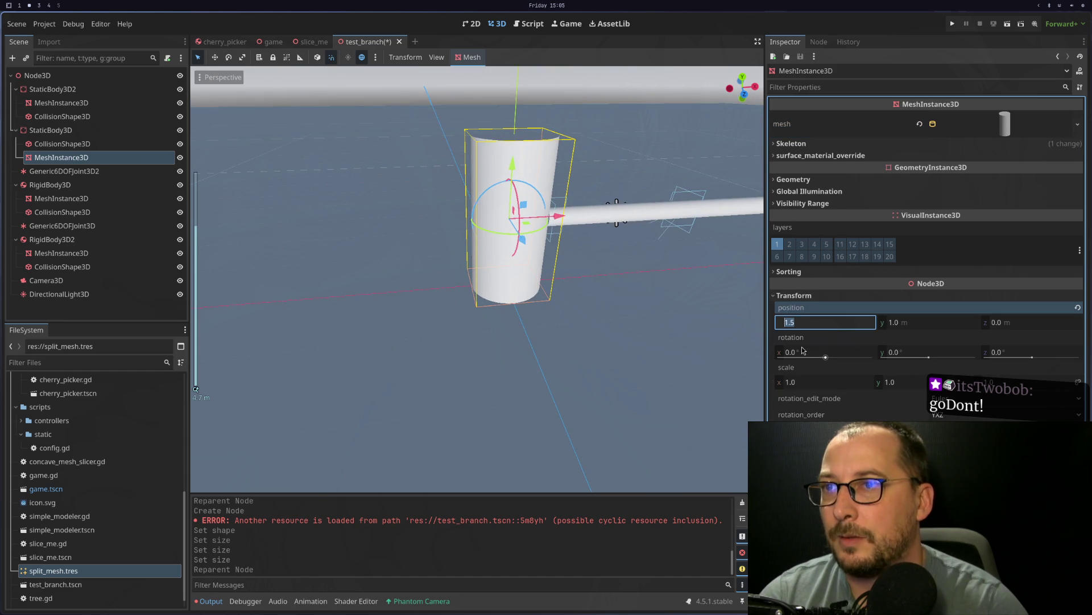
{"action": "type", "text": "0"}
{"action": "key", "text": "Tab"}
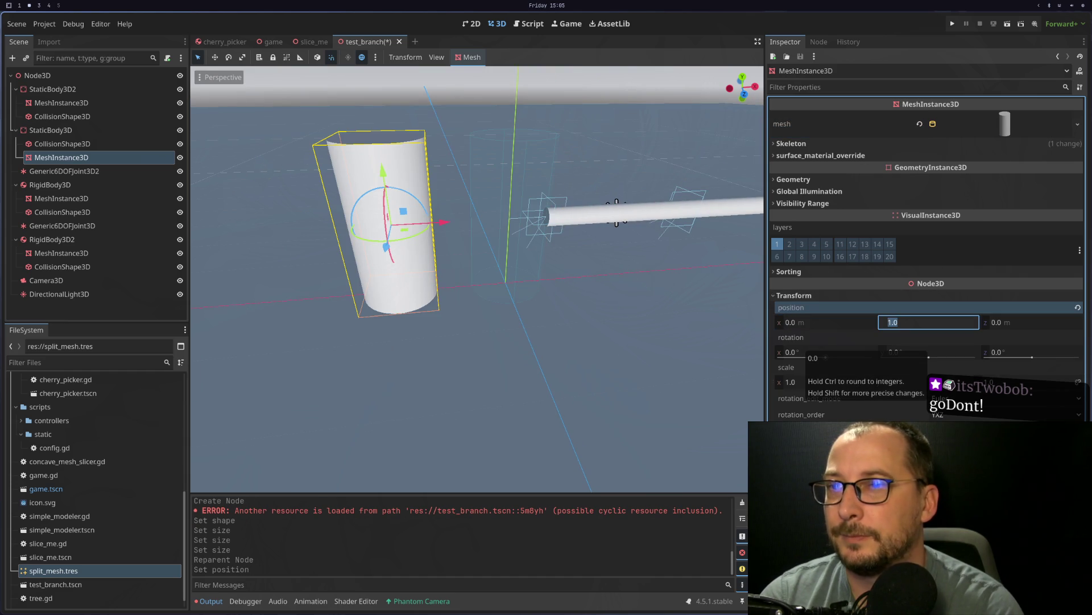
{"action": "type", "text": "0"}
{"action": "key", "text": "Tab"}
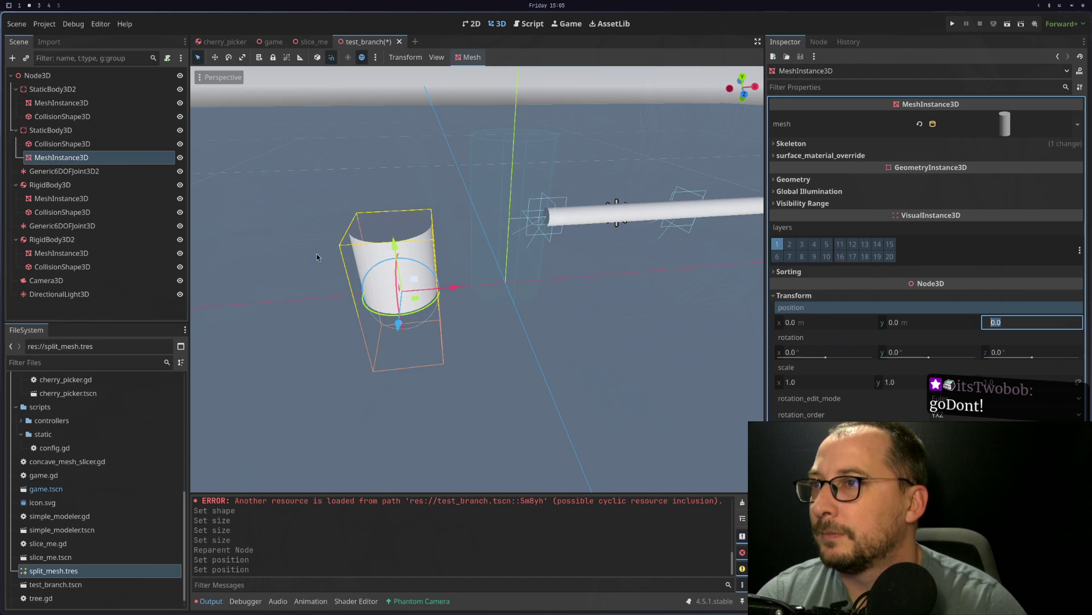
Step: Reset the trunk collision shape's position to the origin
{"action": "left_click", "coordinate": [62, 143]}
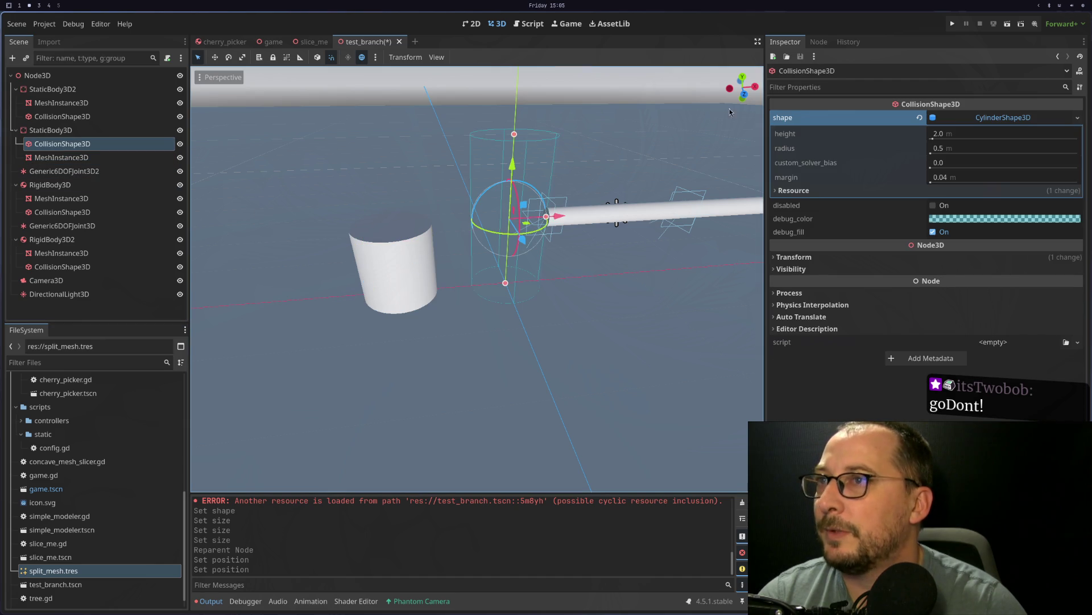
{"action": "left_click", "coordinate": [904, 257]}
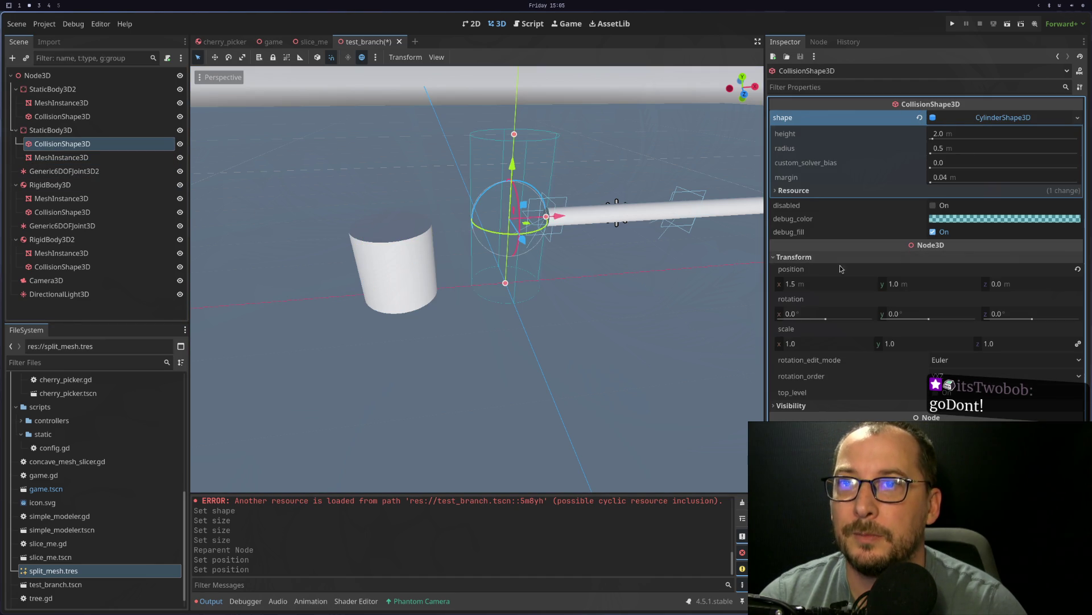
{"action": "left_click", "coordinate": [1077, 270]}
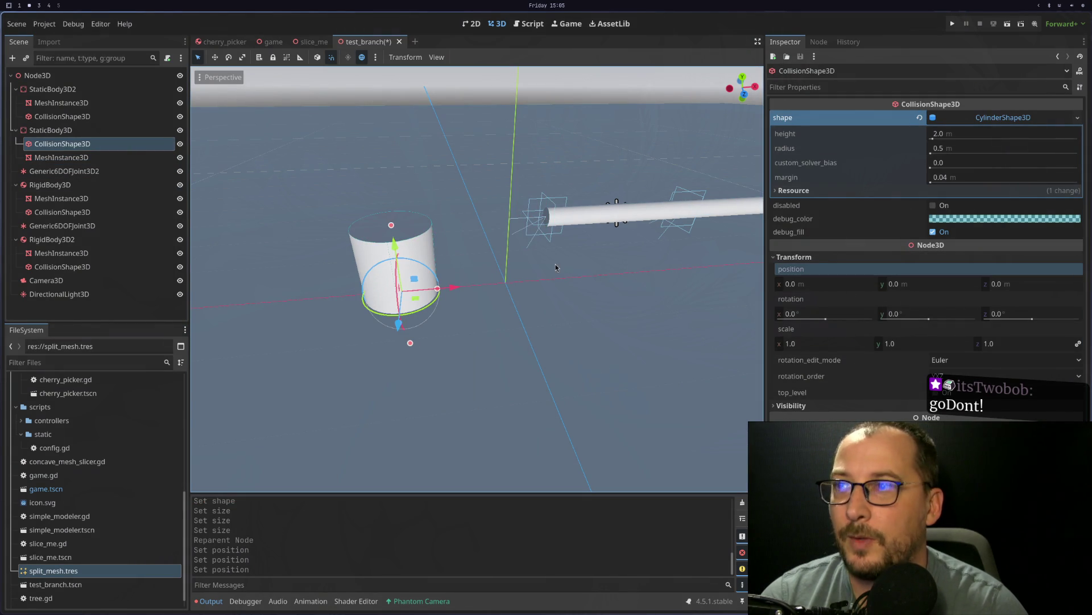
Step: Raise the trunk static body about 0.9 m along Y and begin changing its type
{"action": "left_click", "coordinate": [50, 130]}
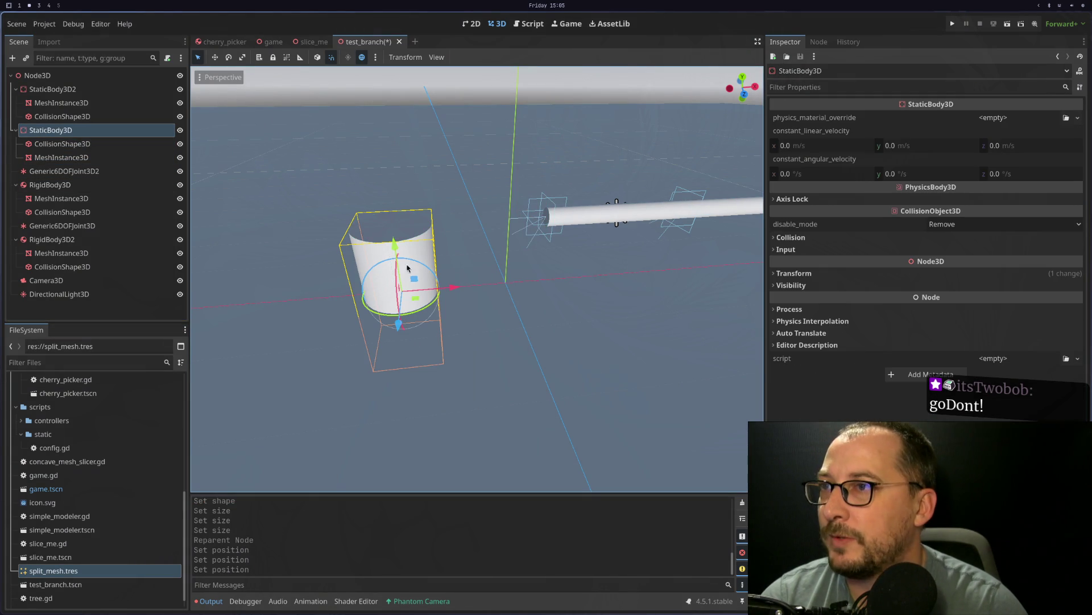
{"action": "left_click_drag", "start_coordinate": [444, 287], "coordinate": [556, 279]}
{"action": "key", "text": "ctrl+z"}
{"action": "mouse_move", "coordinate": [507, 244]}
{"action": "left_mouse_down"}
{"action": "mouse_move", "coordinate": [504, 162]}
{"action": "mouse_move", "coordinate": [502, 171]}
{"action": "left_mouse_up"}
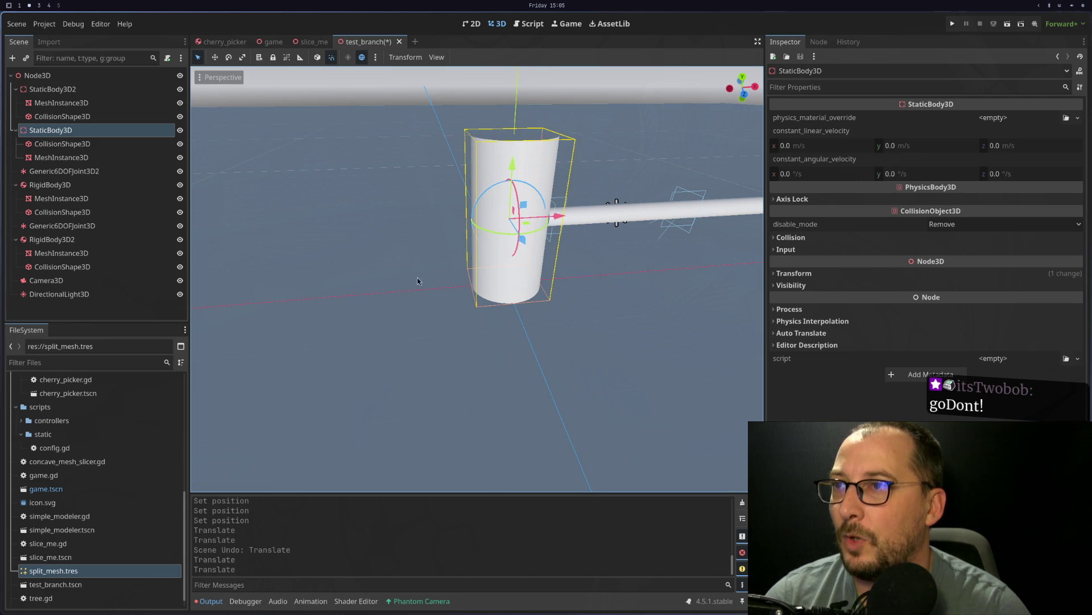
{"action": "scroll", "coordinate": [414, 298], "scroll_direction": "down", "scroll_amount": 3}
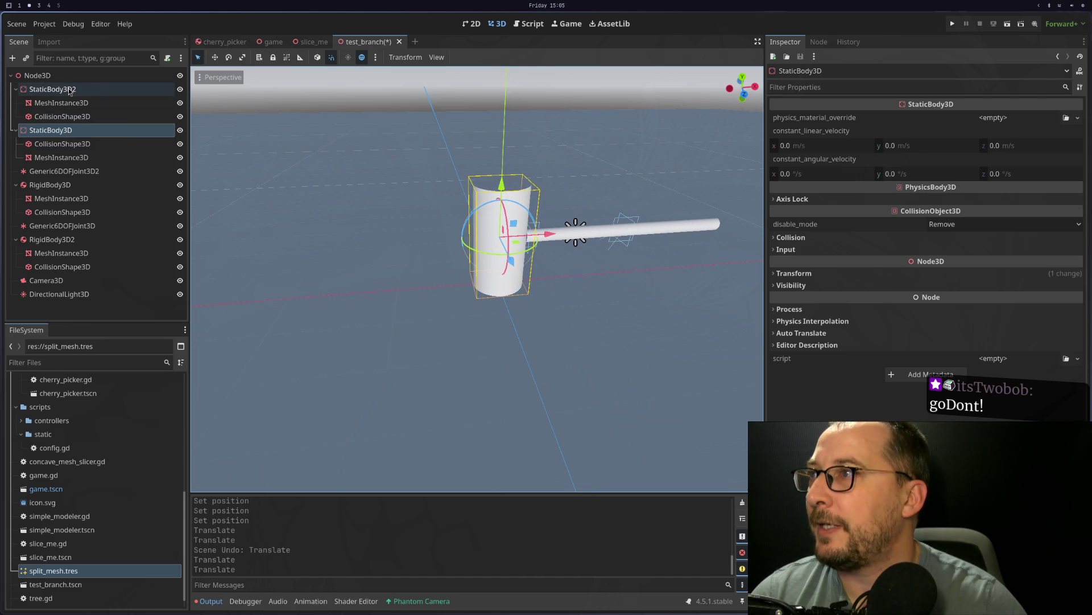
{"action": "right_click", "coordinate": [63, 131]}
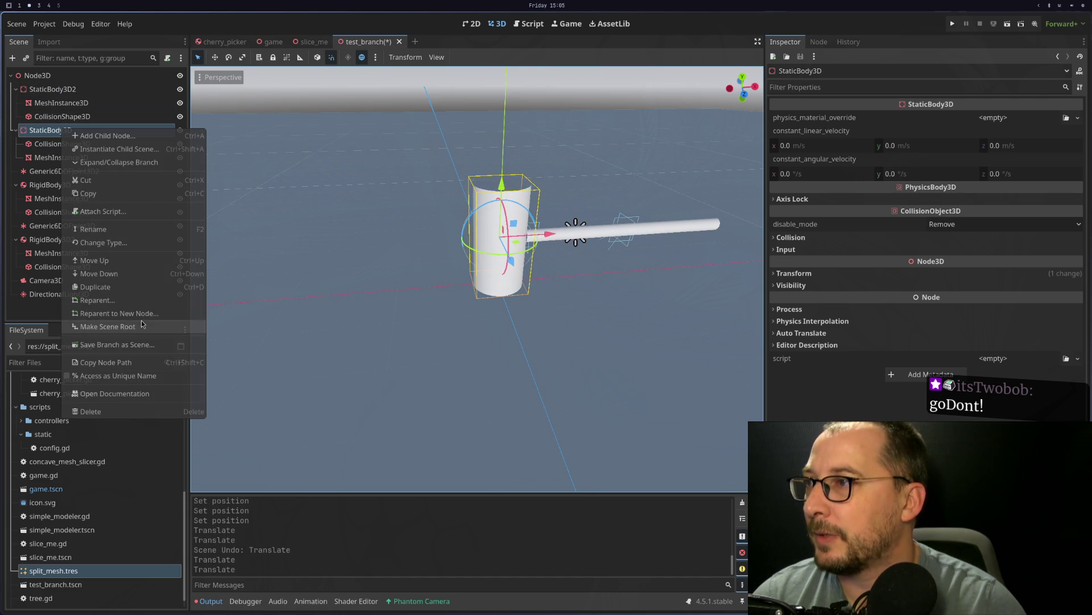
{"action": "left_click", "coordinate": [129, 247]}
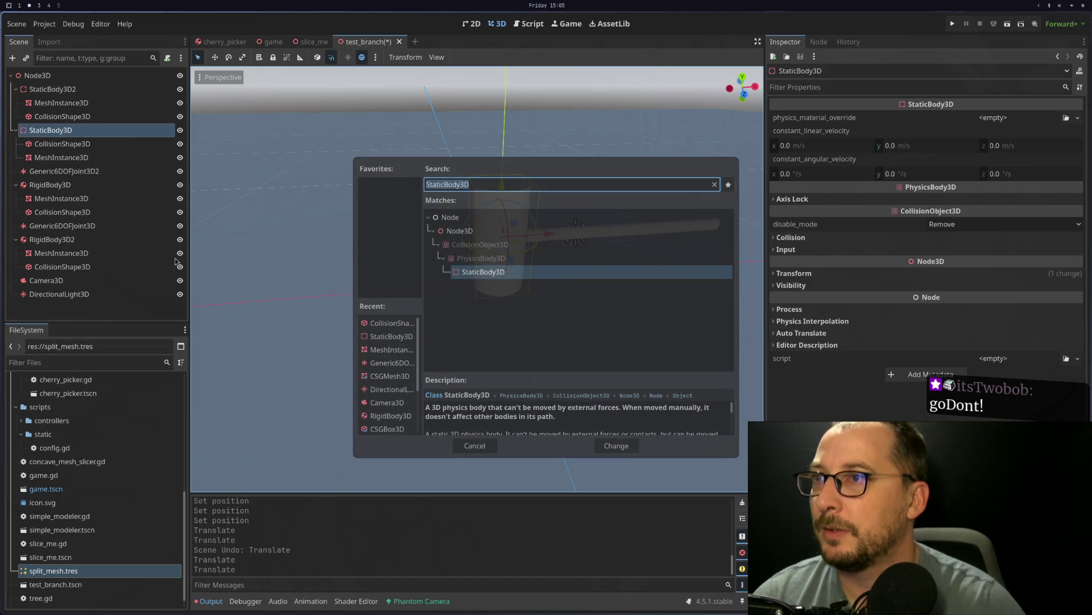
Step: Convert the trunk's body to a RigidBody3D and inspect its mesh and collision shape
{"action": "type", "text": "rig"}
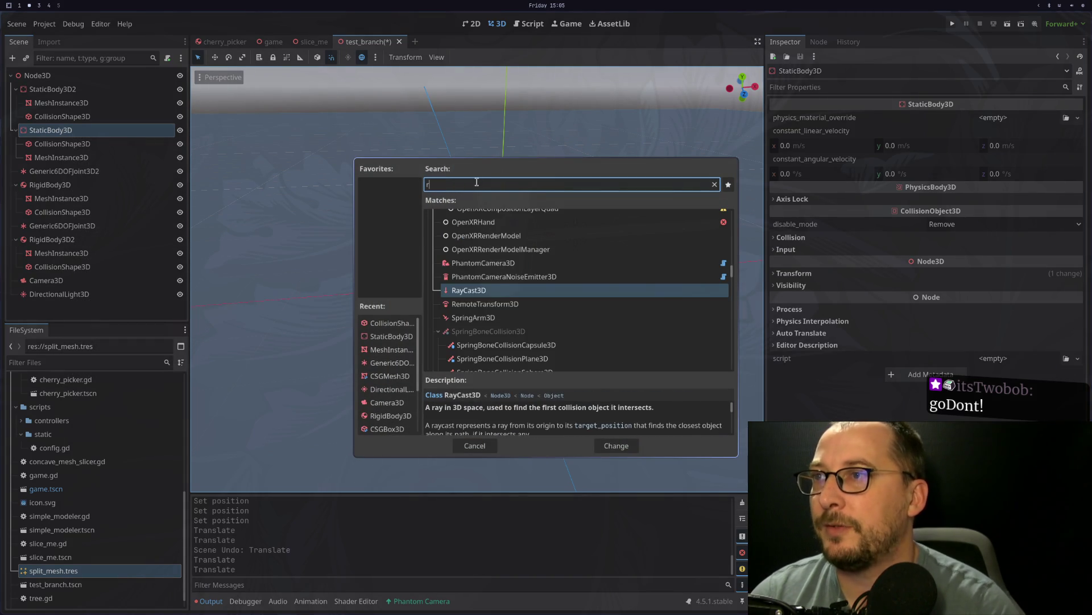
{"action": "key", "text": "Return"}
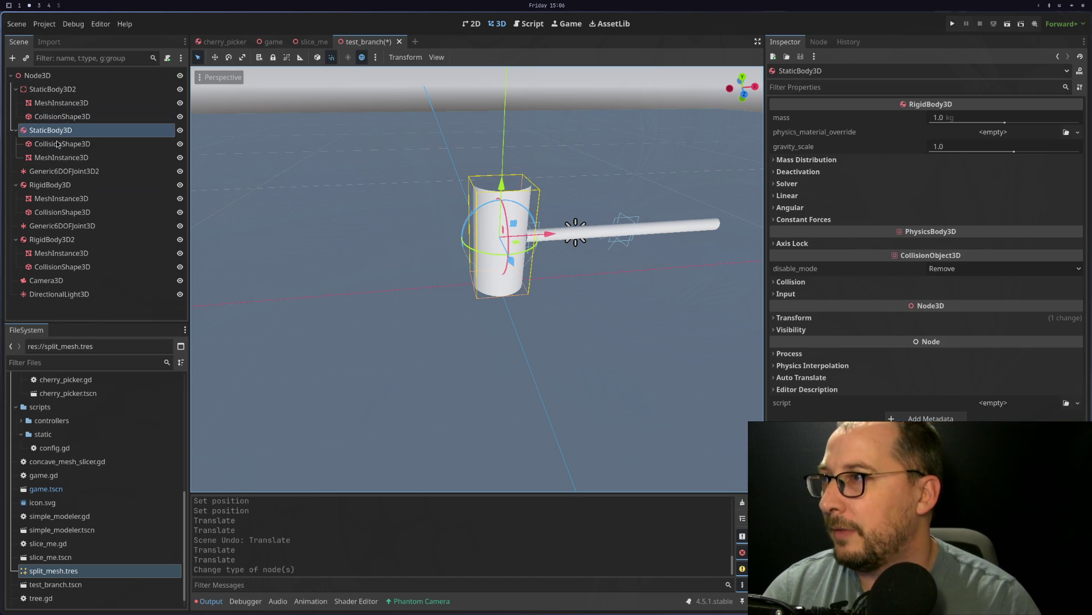
{"action": "scroll", "coordinate": [358, 200], "scroll_direction": "down", "scroll_amount": 2}
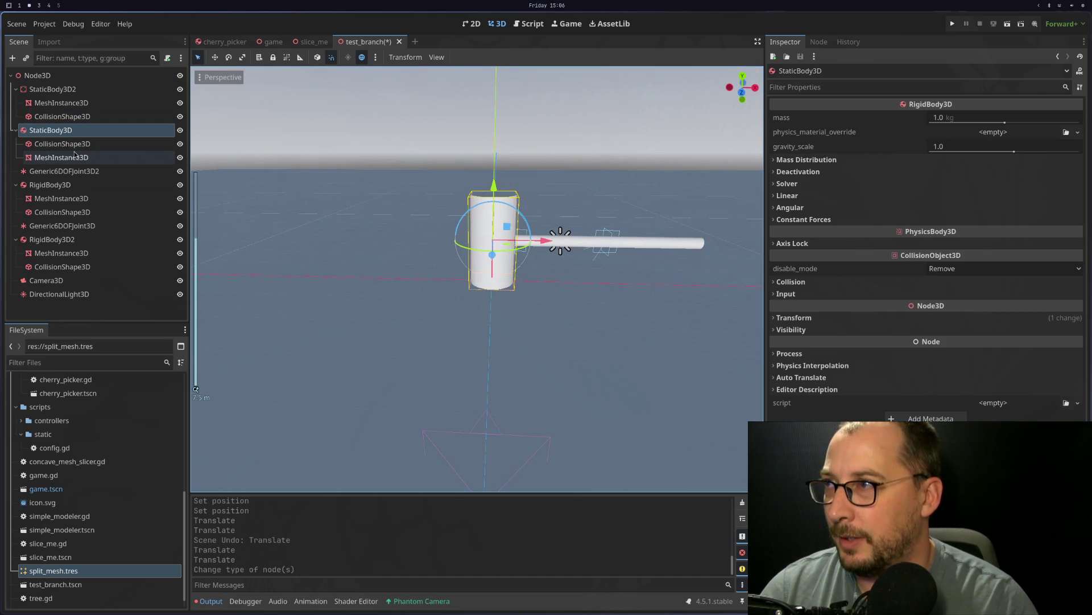
{"action": "left_click", "coordinate": [68, 157]}
{"action": "left_click", "coordinate": [87, 148]}
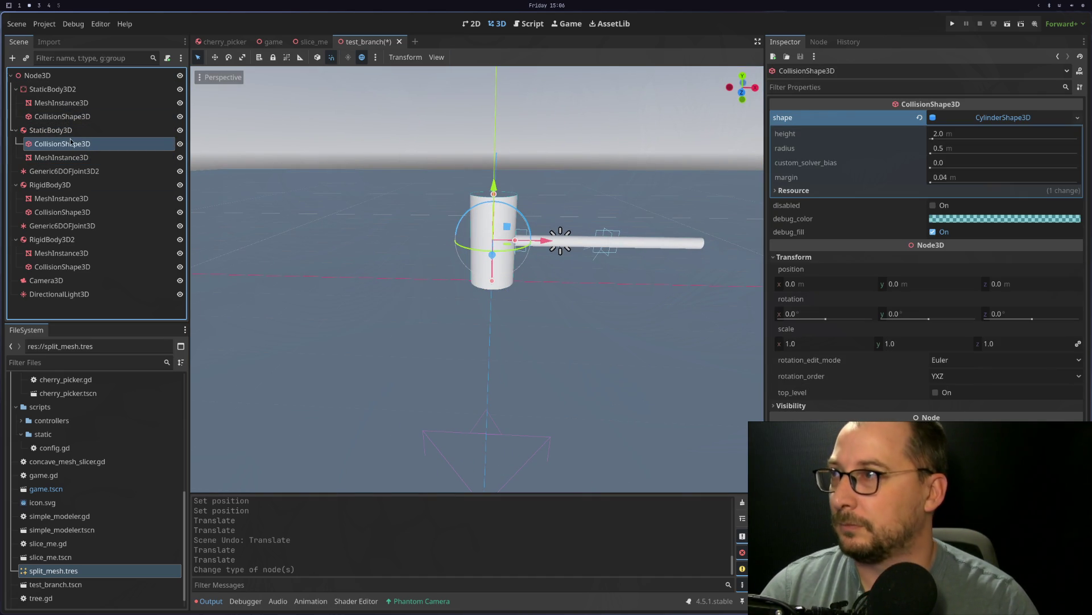
{"action": "double_click", "coordinate": [71, 142]}
{"action": "left_click", "coordinate": [66, 131]}
{"action": "left_click", "coordinate": [67, 131]}
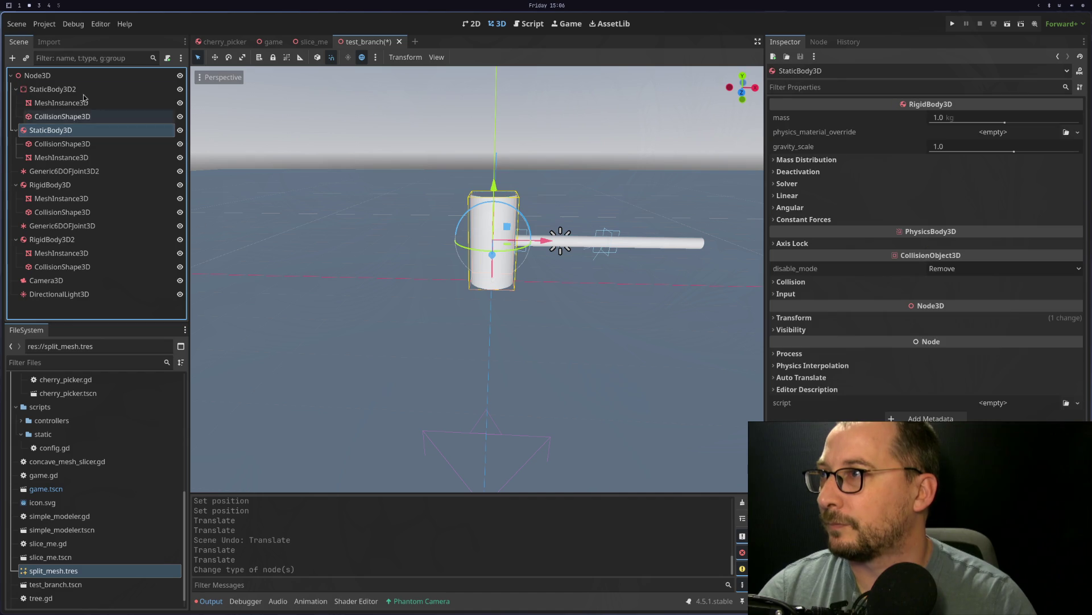
Step: Reposition the Generic6DOFJoint3D2 node within the scene tree
{"action": "left_click", "coordinate": [61, 173]}
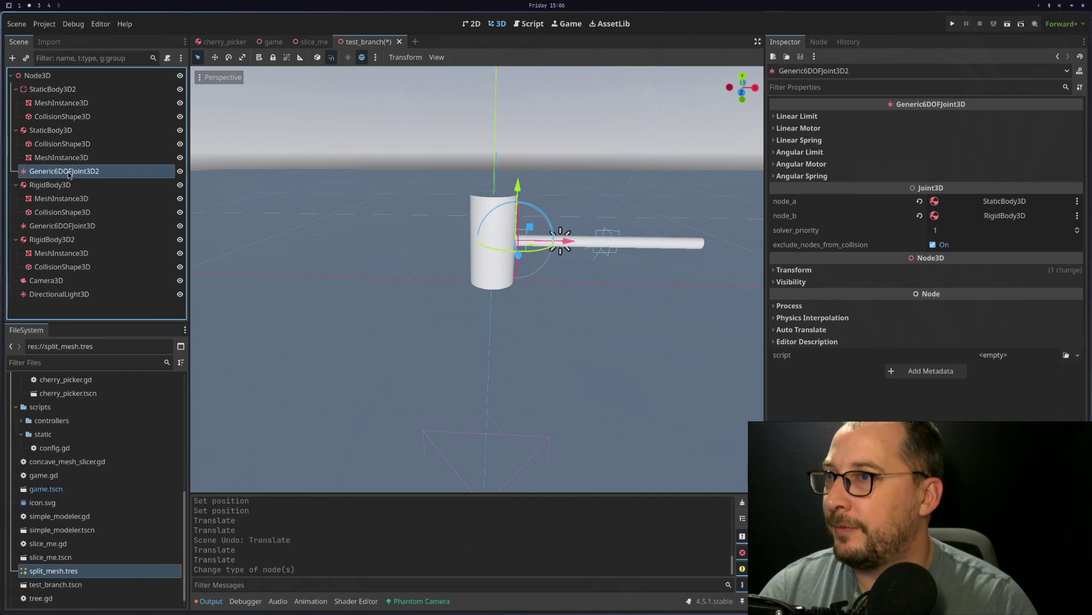
{"action": "scroll", "coordinate": [431, 245], "scroll_direction": "up", "scroll_amount": 10}
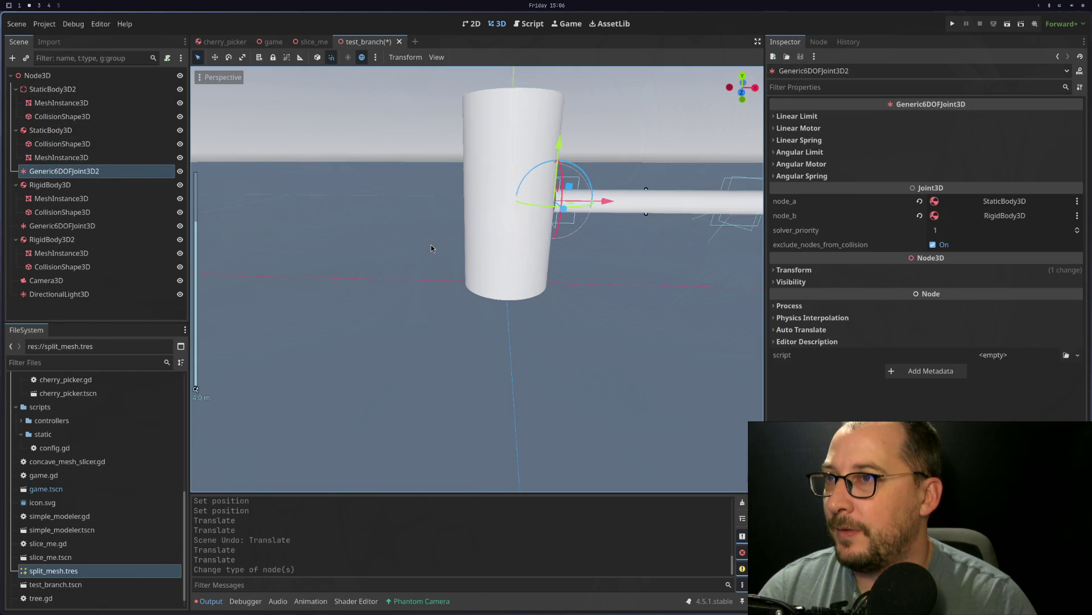
{"action": "left_click", "coordinate": [60, 158]}
{"action": "left_click_drag", "start_coordinate": [57, 169], "coordinate": [59, 170]}
Step: Rename the trunk body to RigidBody3D3 and select the root Node3D
{"action": "left_click", "coordinate": [54, 131]}
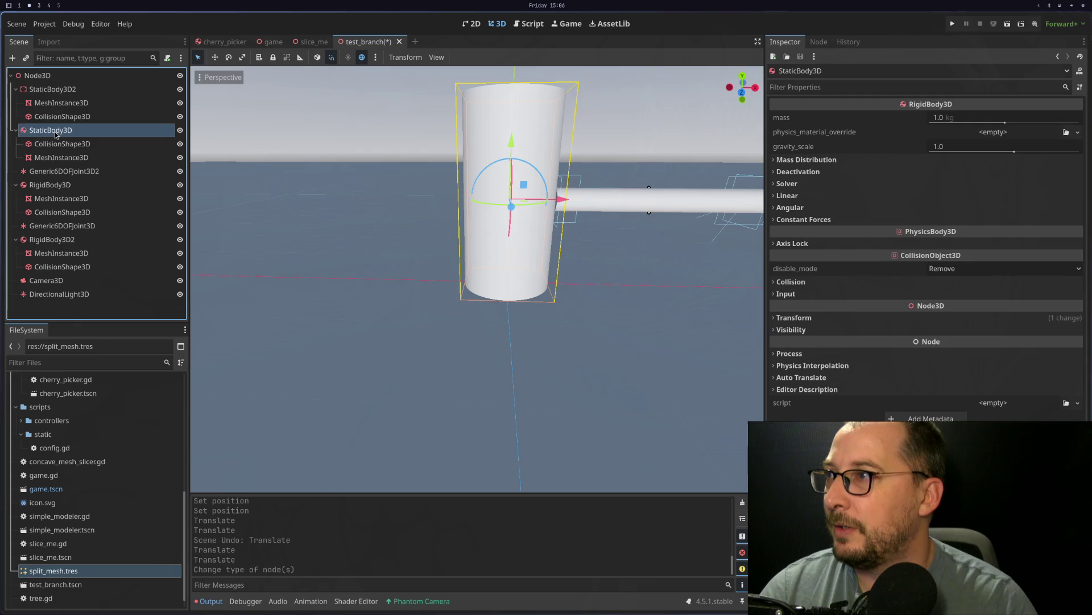
{"action": "left_click", "coordinate": [44, 131]}
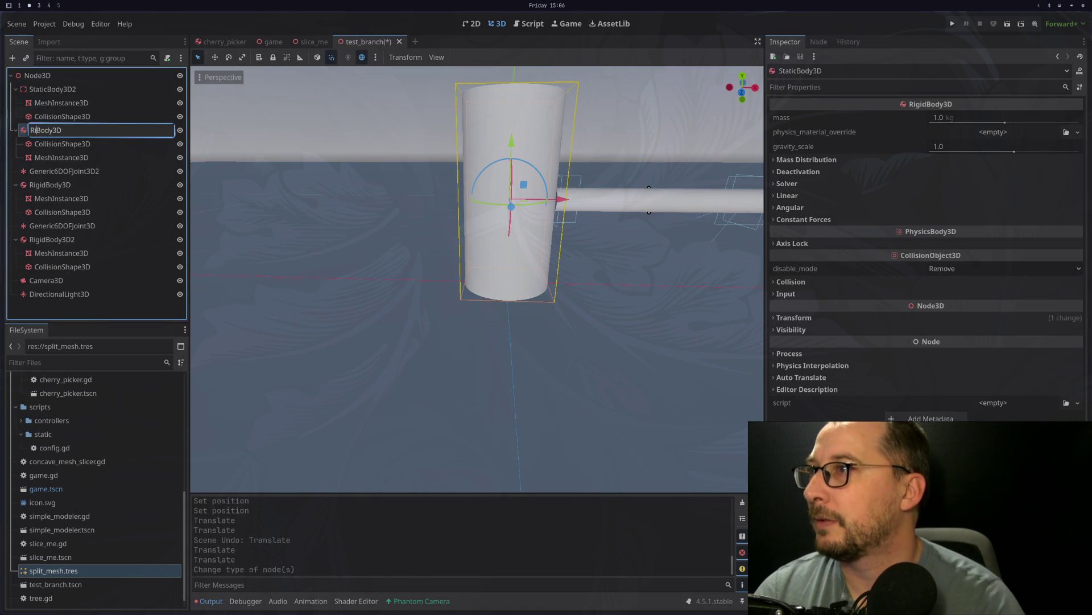
{"action": "key", "text": "Return"}
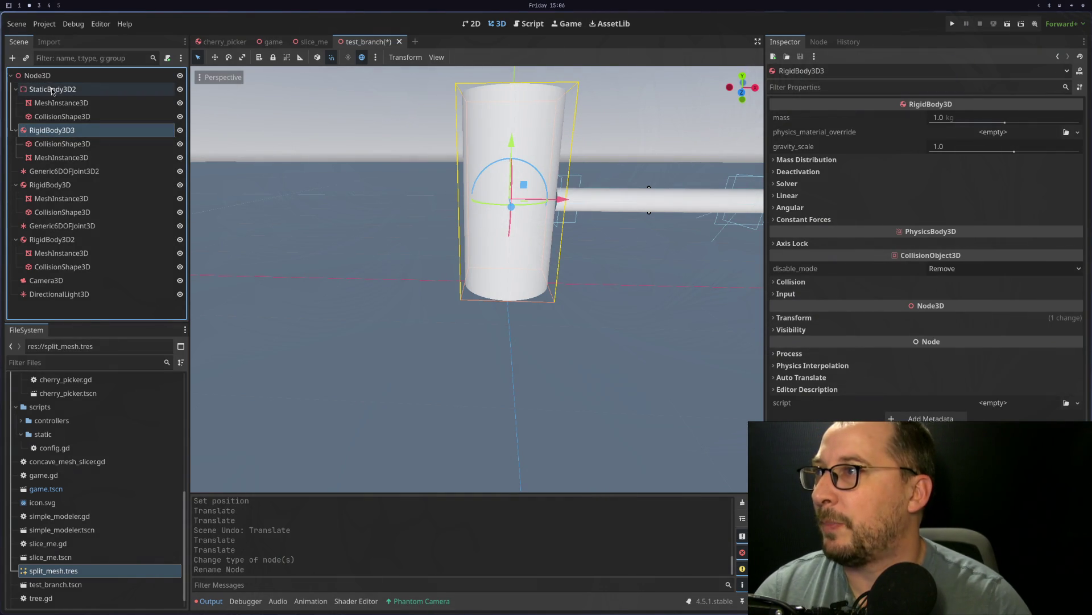
{"action": "left_click", "coordinate": [37, 75]}
{"action": "right_click", "coordinate": [43, 75]}
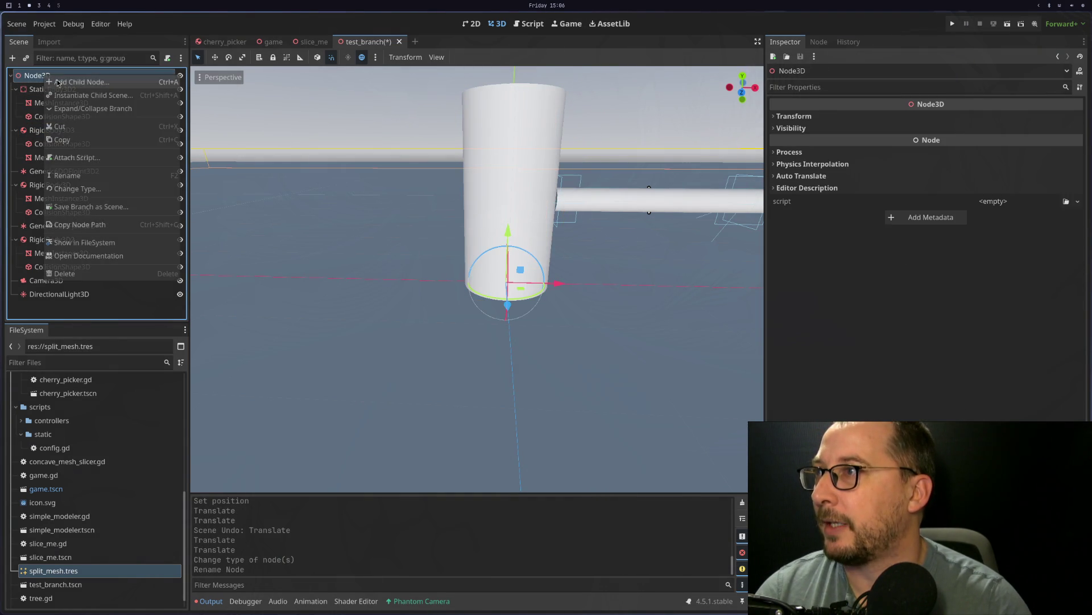
Step: Add a Generic6DOFJoint3D under the root, placed between the two bodies
{"action": "left_click", "coordinate": [138, 141]}
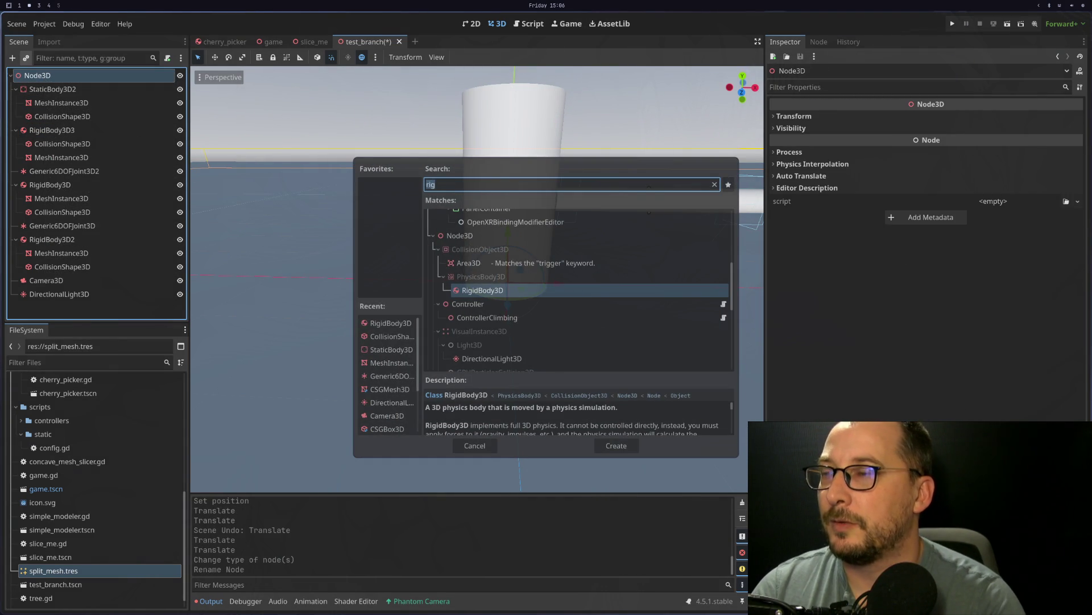
{"action": "type", "text": "joi"}
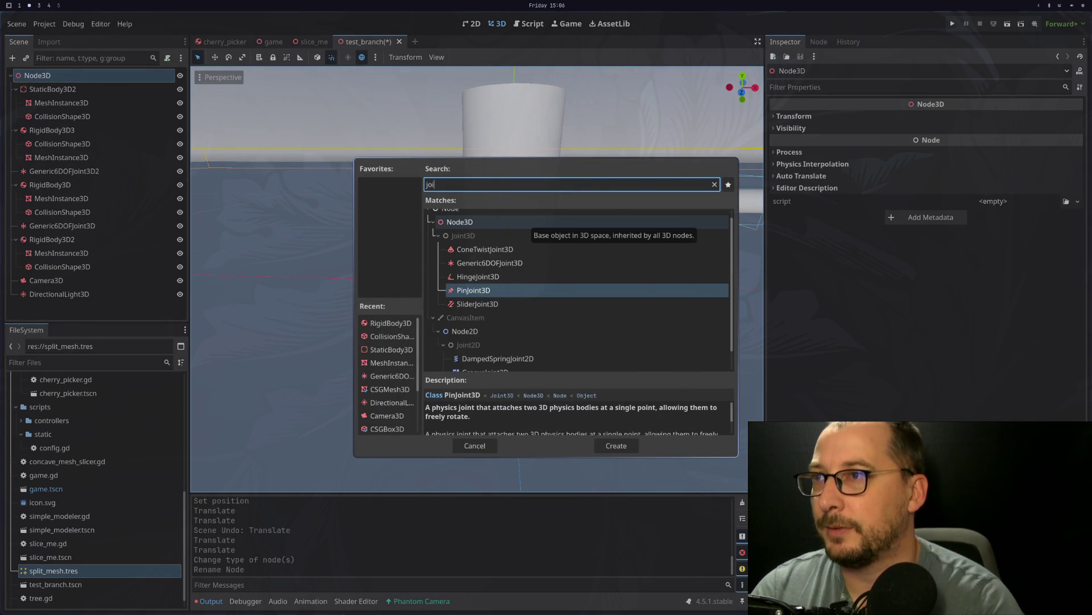
{"action": "key", "text": "Up"}
{"action": "key", "text": "Up"}
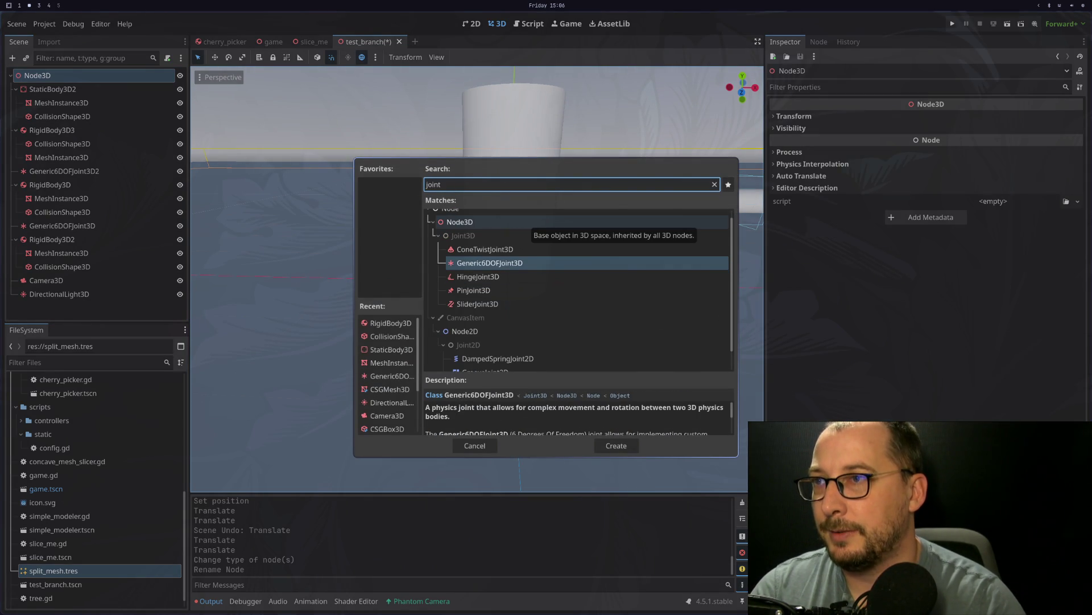
{"action": "key", "text": "Down"}
{"action": "key", "text": "Down"}
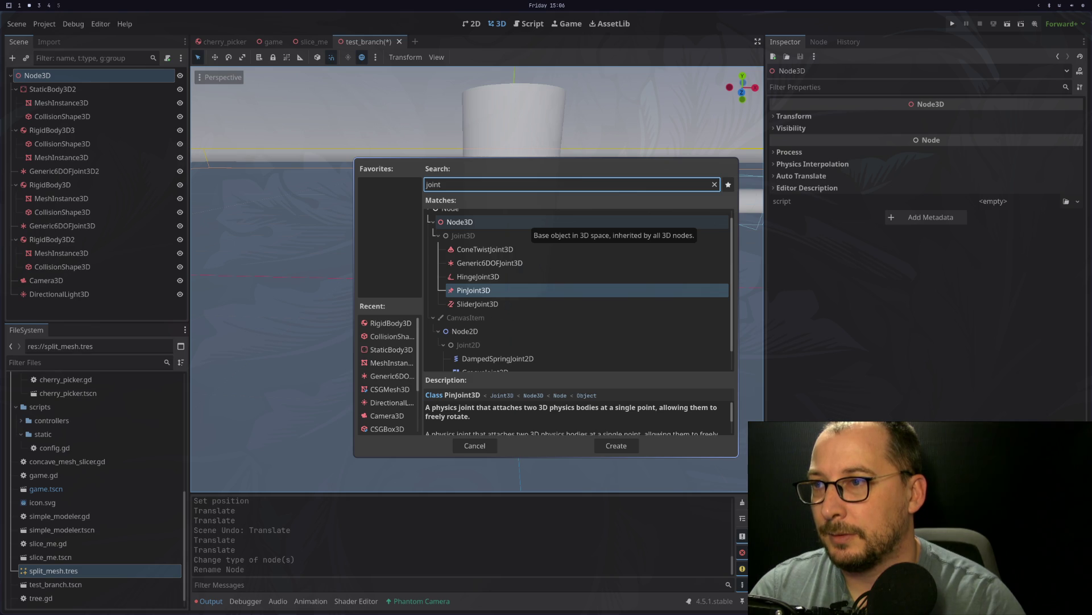
{"action": "key", "text": "Up"}
{"action": "key", "text": "Up"}
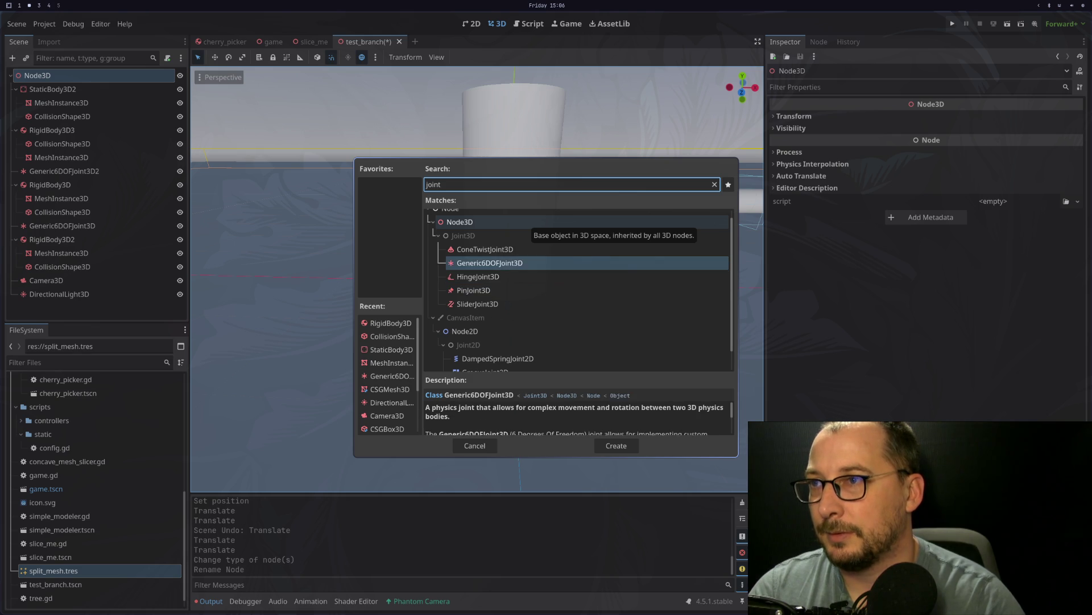
{"action": "key", "text": "Return"}
{"action": "left_click_drag", "start_coordinate": [98, 311], "coordinate": [81, 132]}
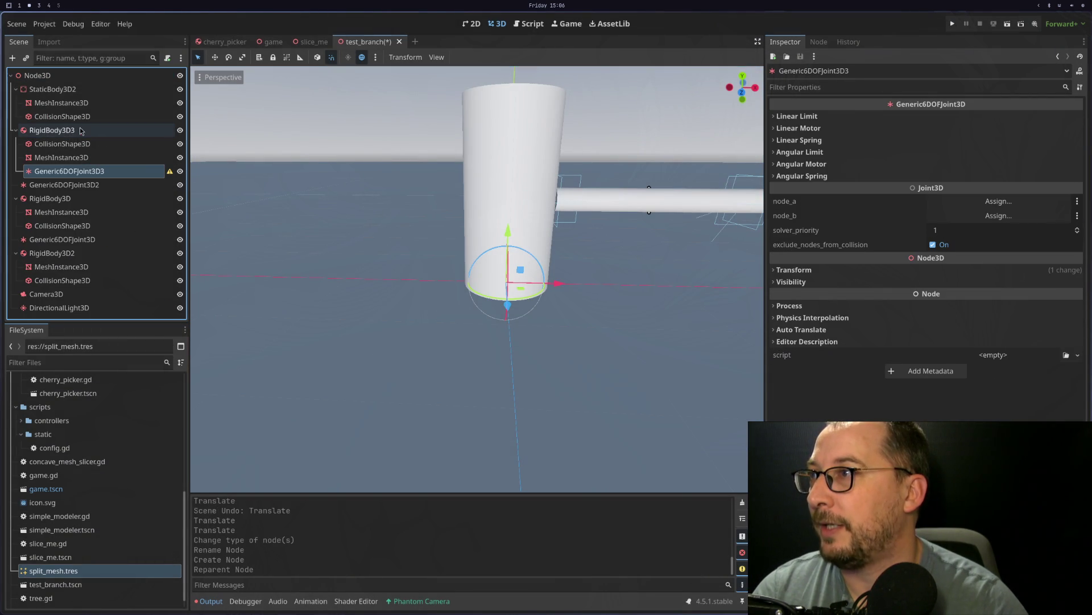
{"action": "left_click_drag", "start_coordinate": [63, 171], "coordinate": [64, 130]}
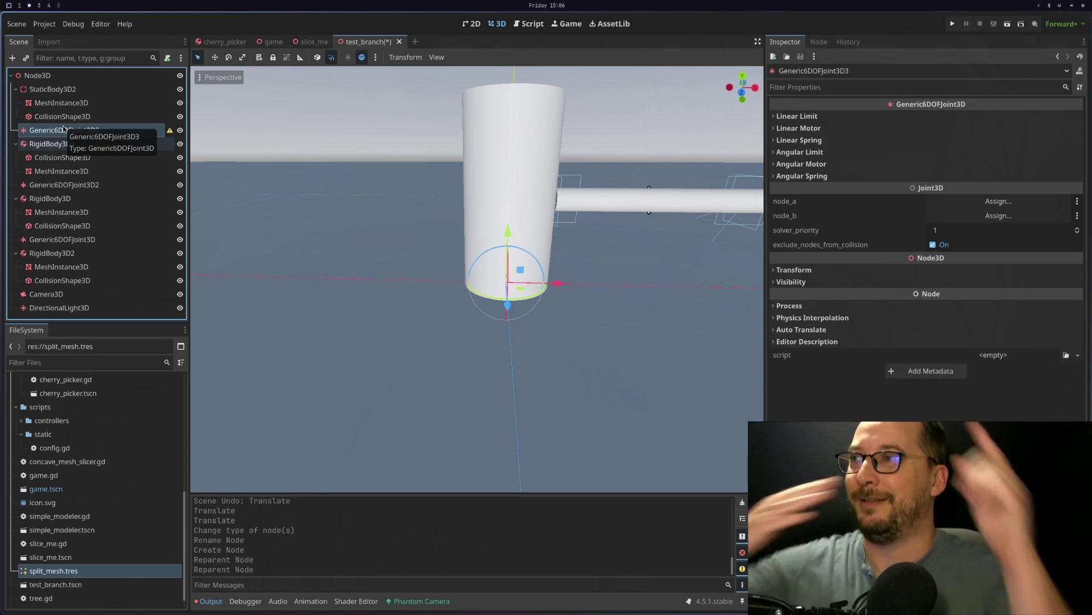
Step: Raise Camera3D one unit and orbit the view toward the trunk
{"action": "scroll", "coordinate": [447, 221], "scroll_direction": "down", "scroll_amount": 5}
{"action": "scroll", "coordinate": [449, 234], "scroll_direction": "up", "scroll_amount": 4}
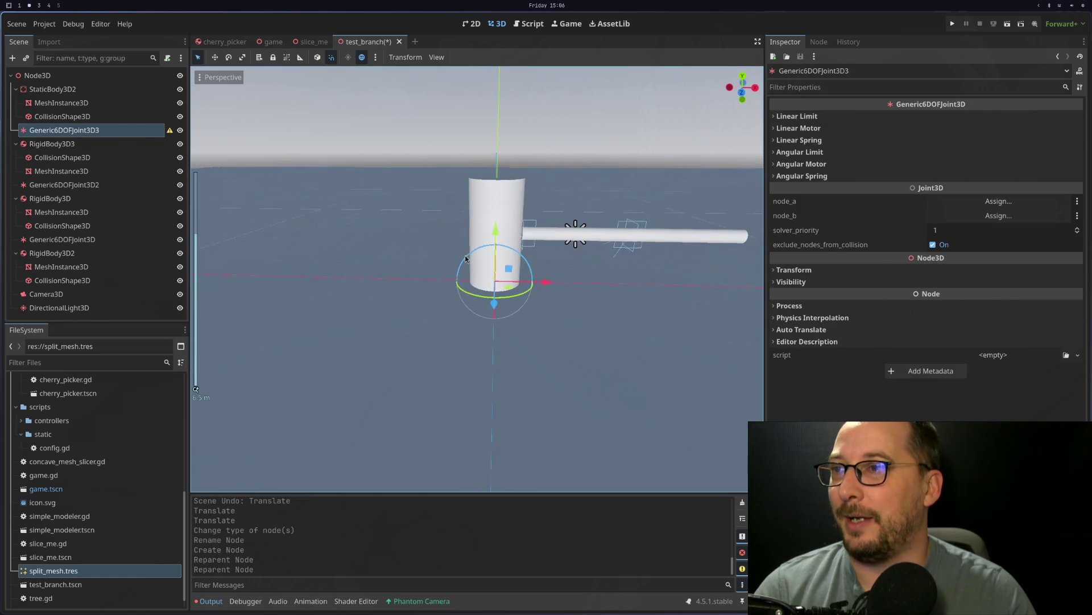
{"action": "scroll", "coordinate": [439, 257], "scroll_direction": "down", "scroll_amount": 5}
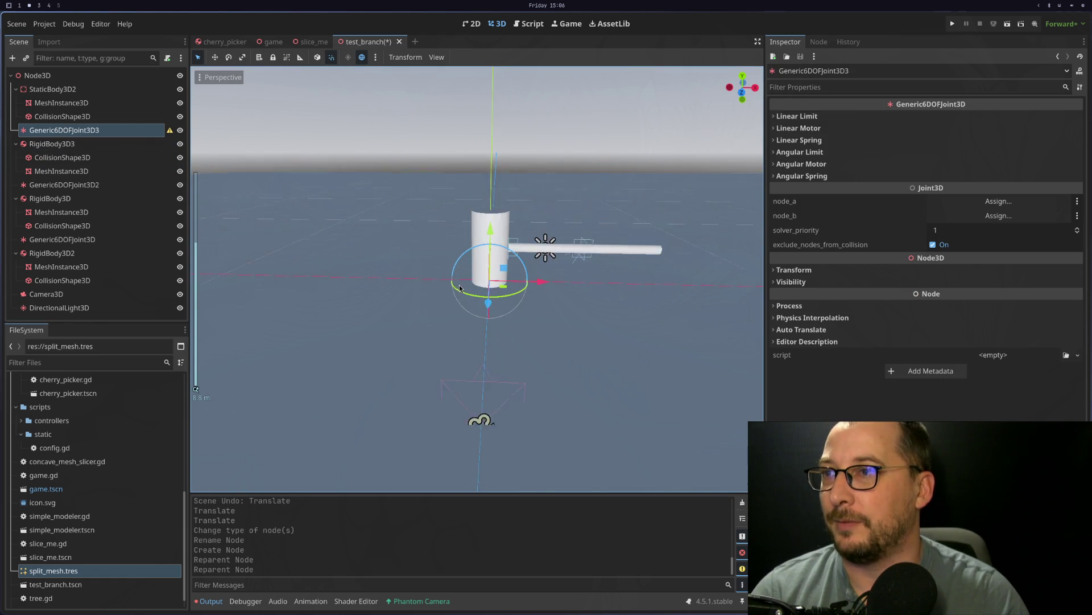
{"action": "left_click", "coordinate": [478, 359]}
{"action": "left_click_drag", "start_coordinate": [485, 318], "coordinate": [477, 267]}
{"action": "mouse_move", "coordinate": [363, 257]}
{"action": "left_mouse_down"}
{"action": "mouse_move", "coordinate": [418, 291]}
{"action": "mouse_move", "coordinate": [381, 294]}
{"action": "mouse_move", "coordinate": [200, 215]}
{"action": "left_mouse_up"}
{"action": "left_click", "coordinate": [64, 130]}
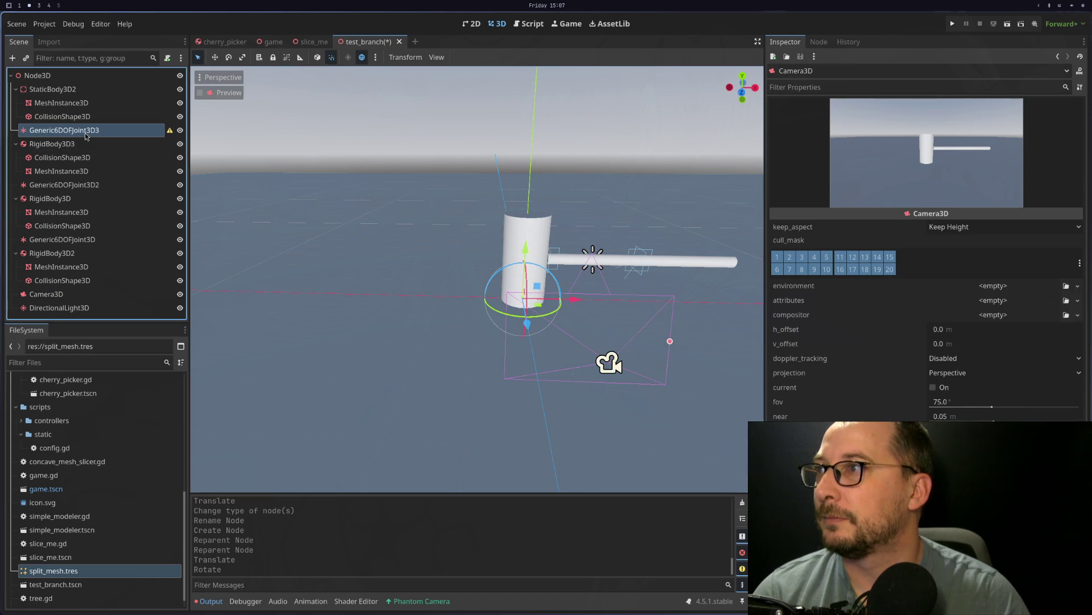
Step: Set the joint's node_a to StaticBody3D2 and node_b to RigidBody3D3, then run the scene
{"action": "left_click", "coordinate": [972, 202]}
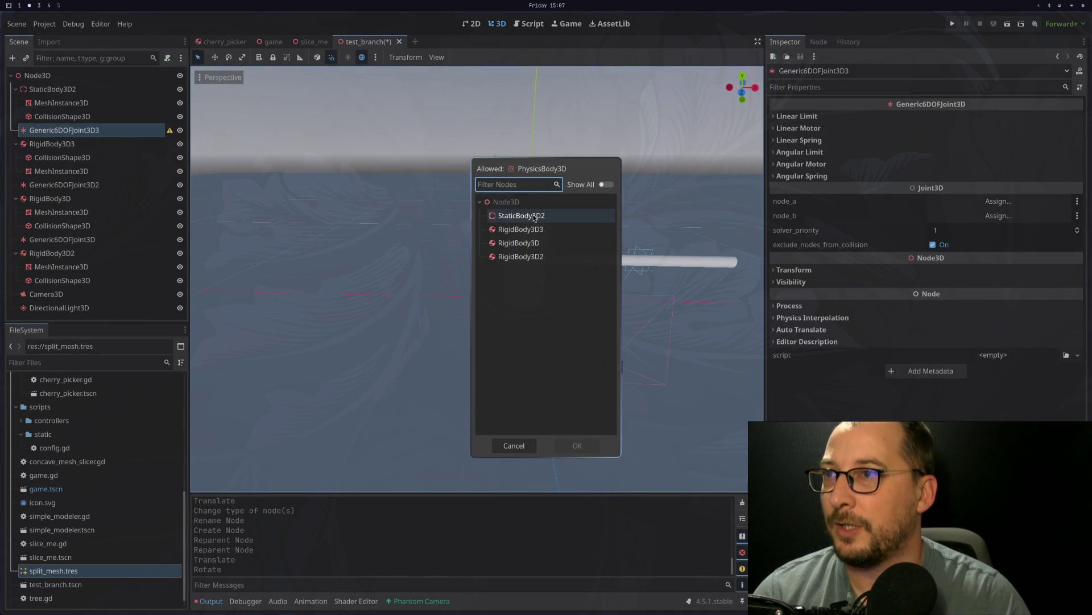
{"action": "double_click", "coordinate": [535, 217]}
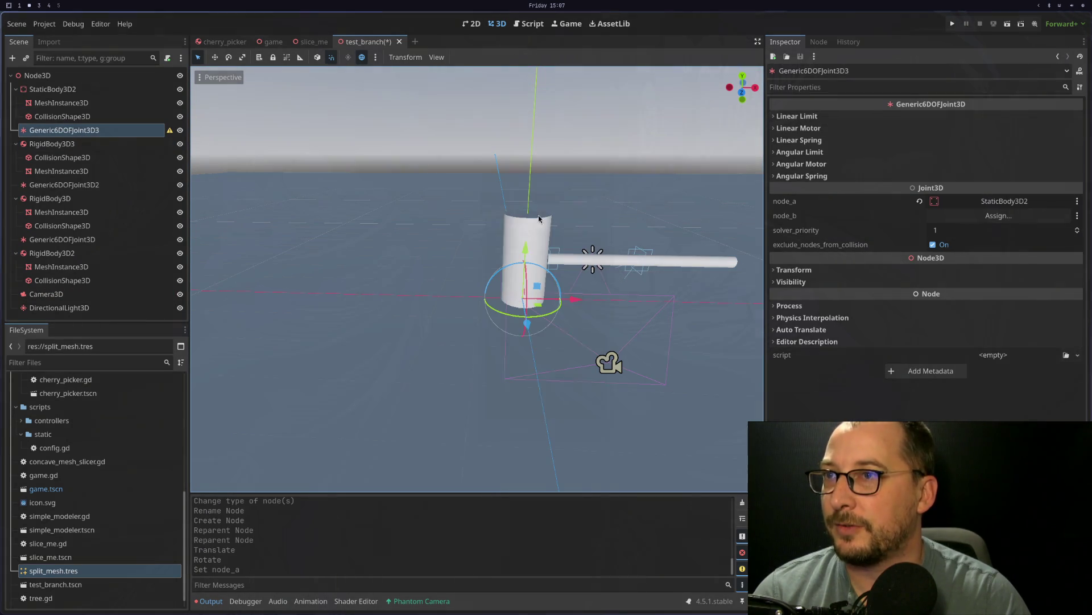
{"action": "left_click", "coordinate": [986, 216]}
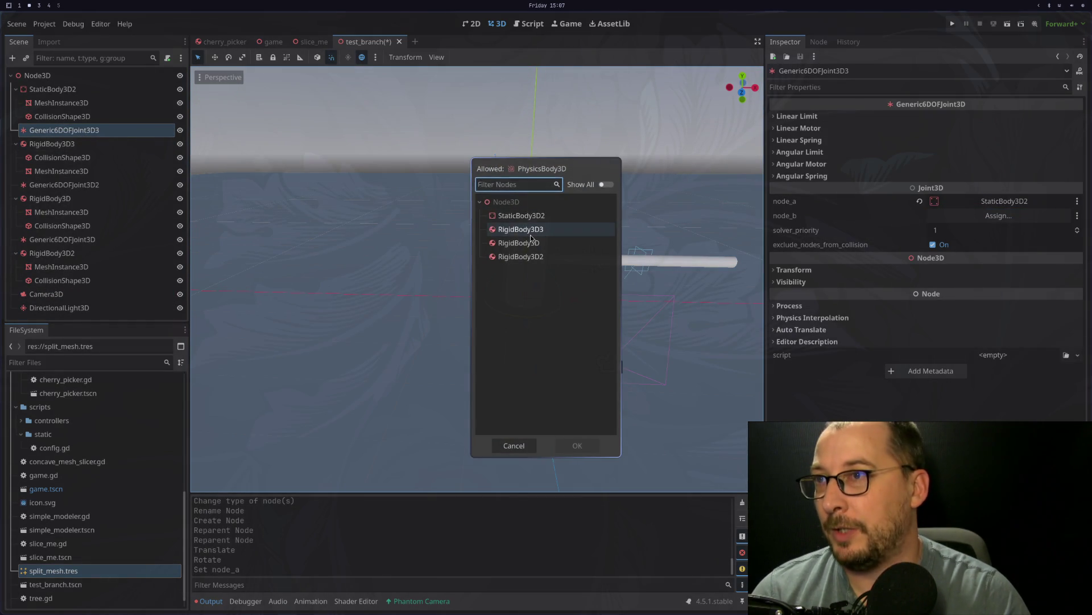
{"action": "double_click", "coordinate": [531, 238]}
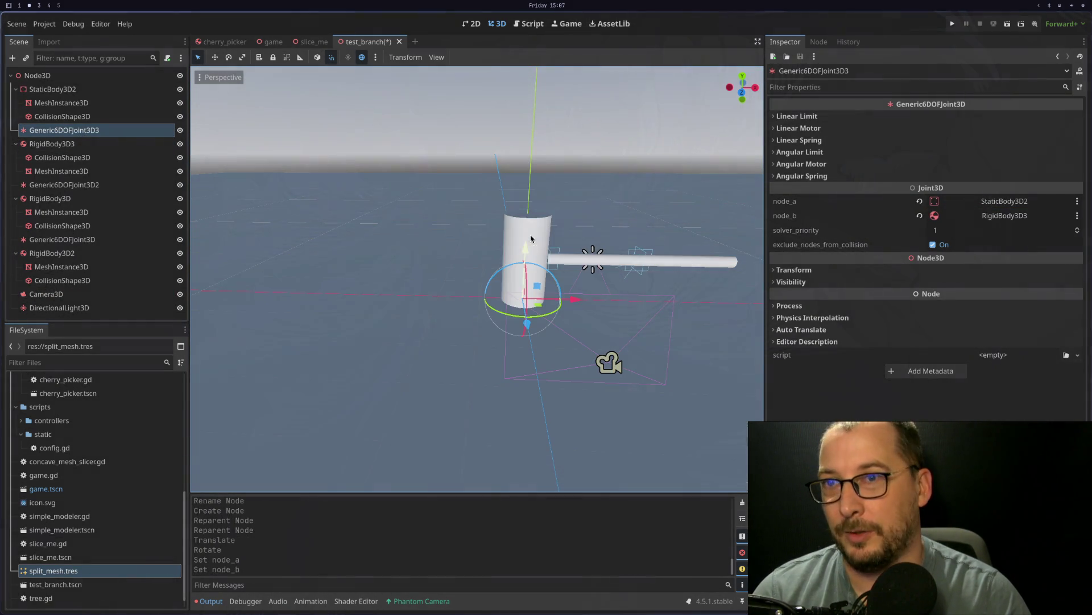
{"action": "left_click", "coordinate": [1007, 24]}
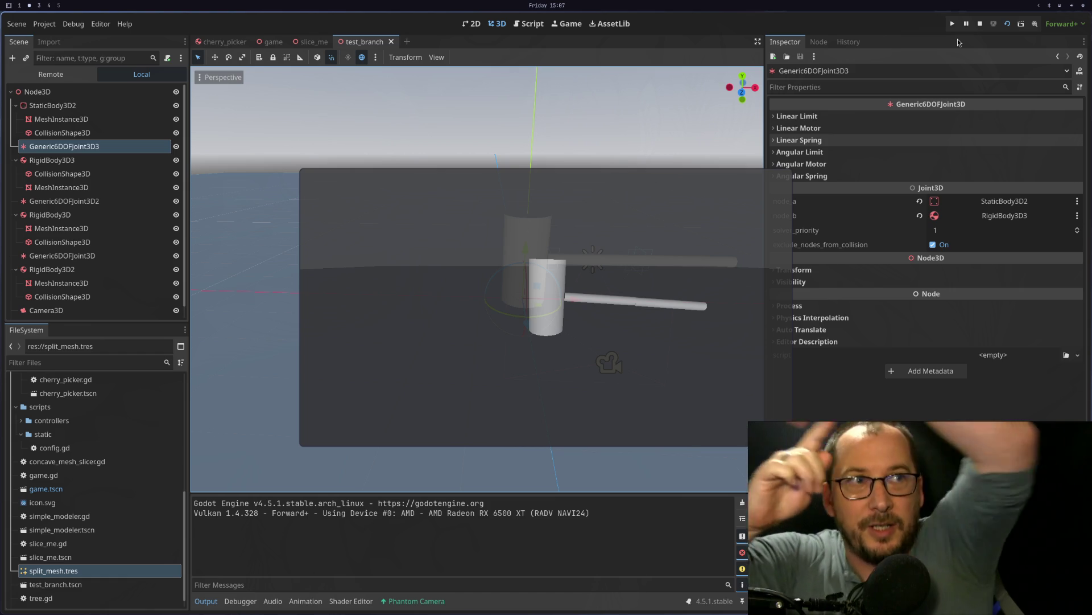
Step: Stop the test, run the current scene again, and close the game with Escape
{"action": "left_click", "coordinate": [980, 23]}
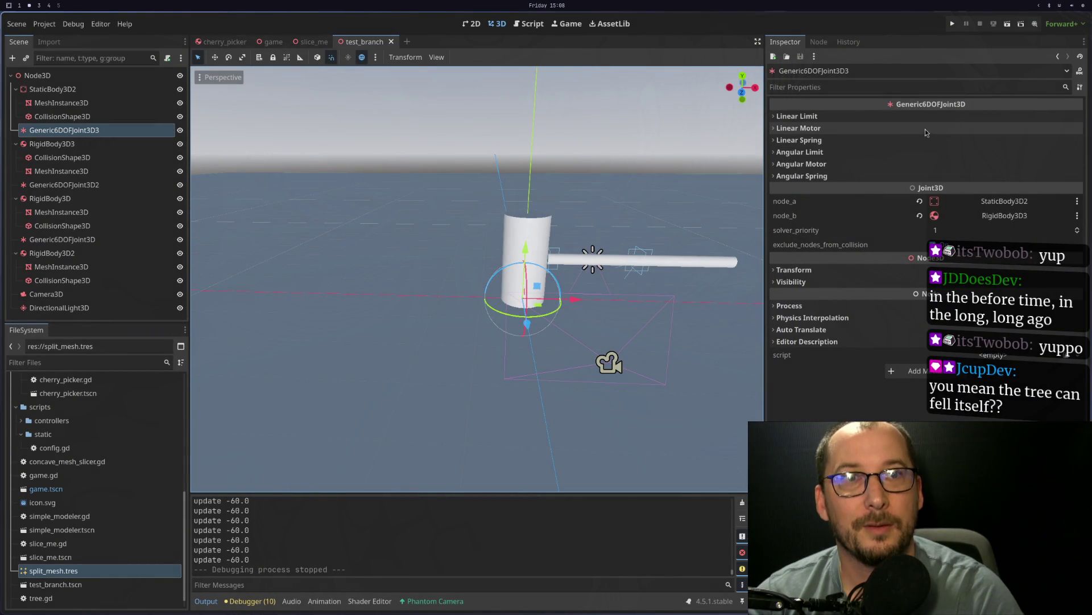
{"action": "left_click", "coordinate": [1008, 25]}
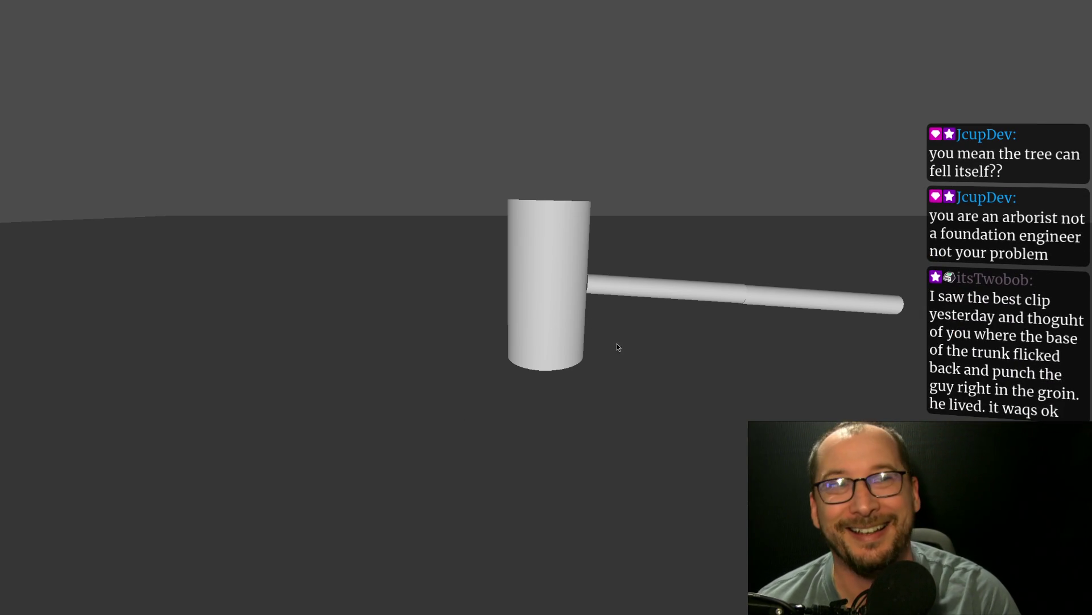
{"action": "key", "text": "Escape"}
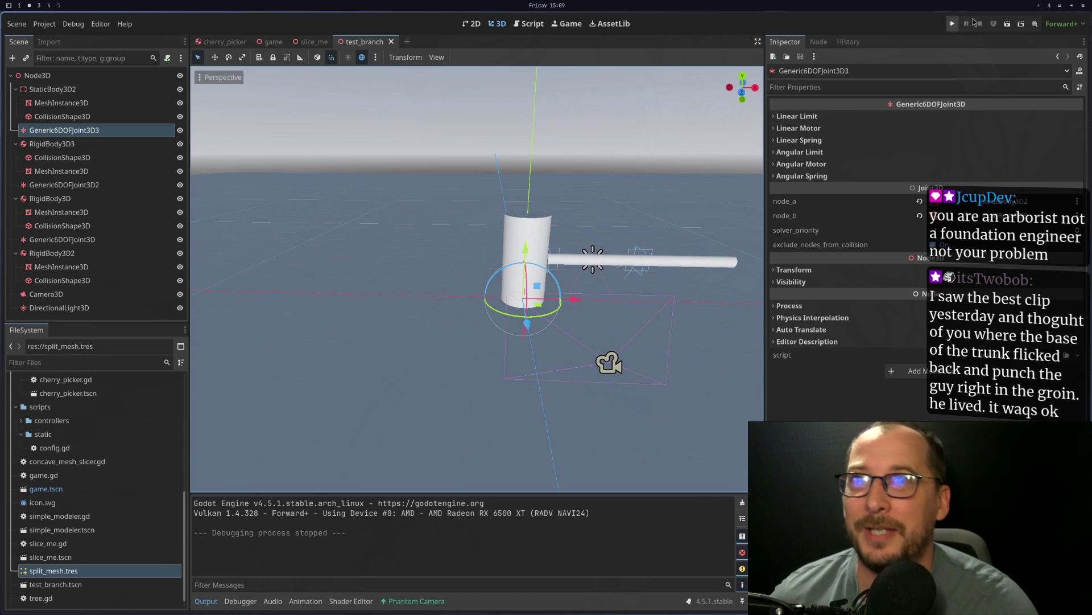
{"action": "left_click", "coordinate": [1007, 24]}
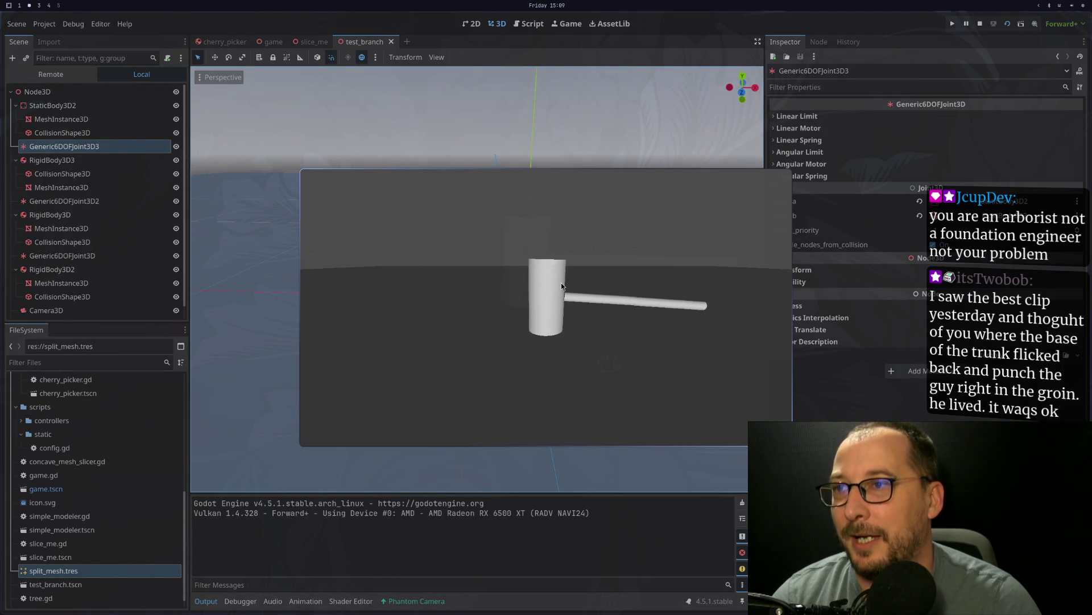
{"action": "key", "text": "super+f"}
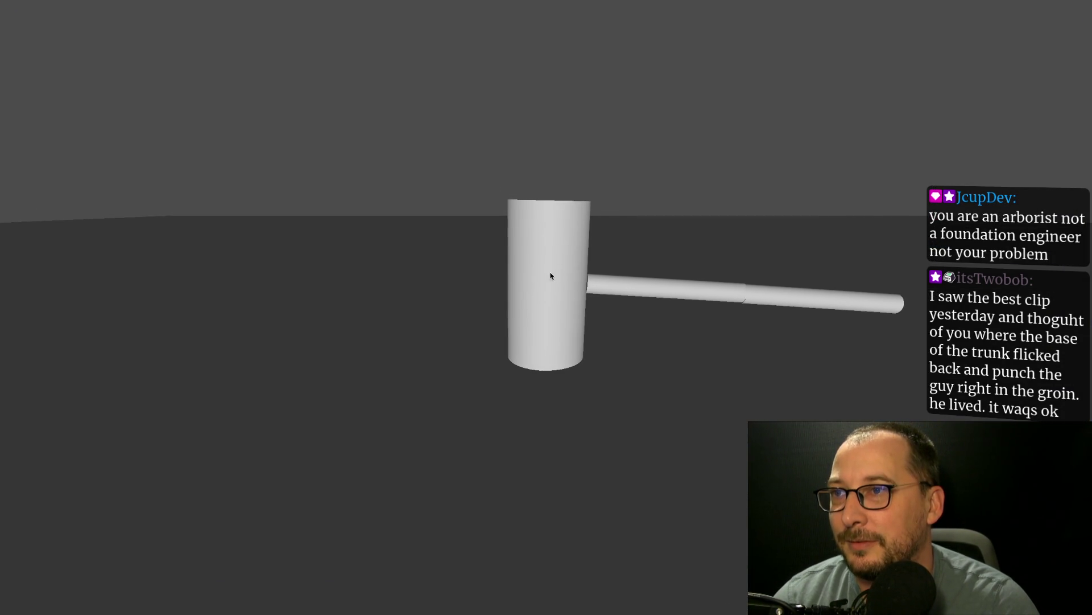
{"action": "key", "text": "super+f"}
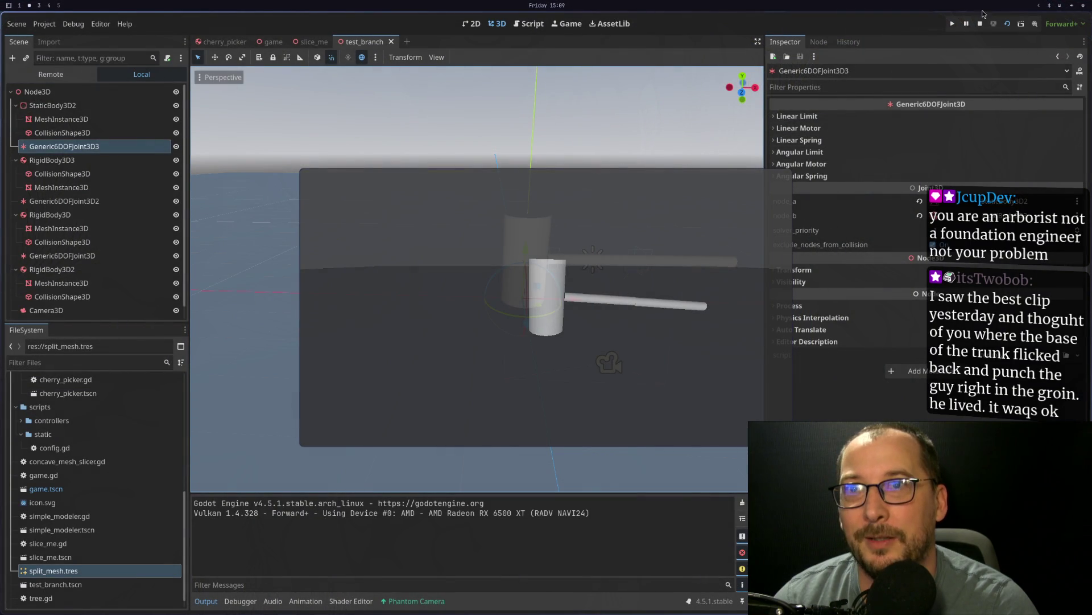
{"action": "left_click", "coordinate": [980, 24]}
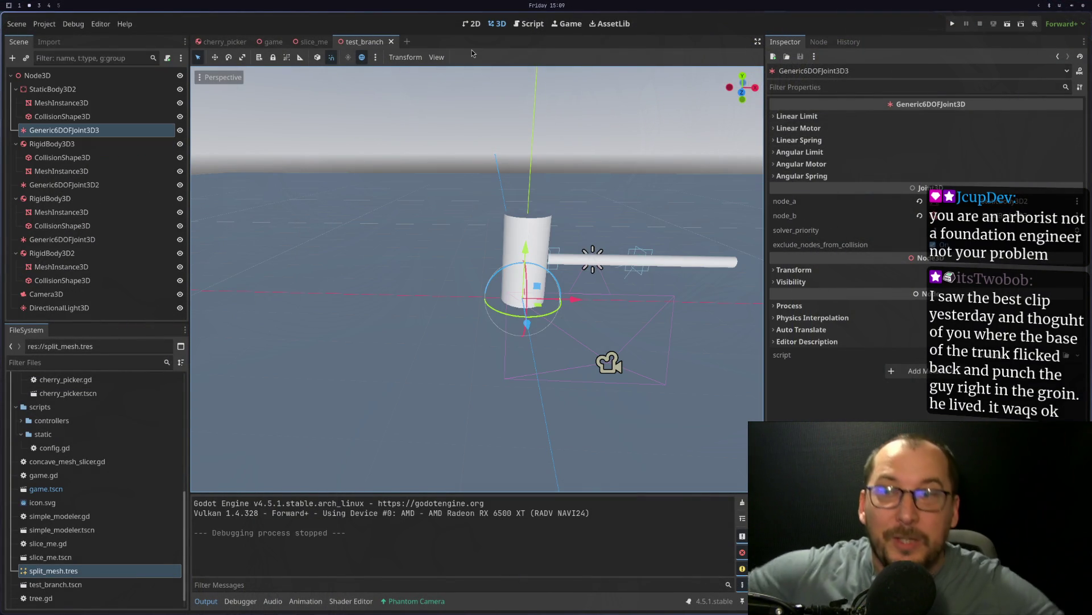
Step: Zoom and orbit the viewport closer to the branch rods and their joint
{"action": "scroll", "coordinate": [614, 270], "scroll_direction": "up", "scroll_amount": 5}
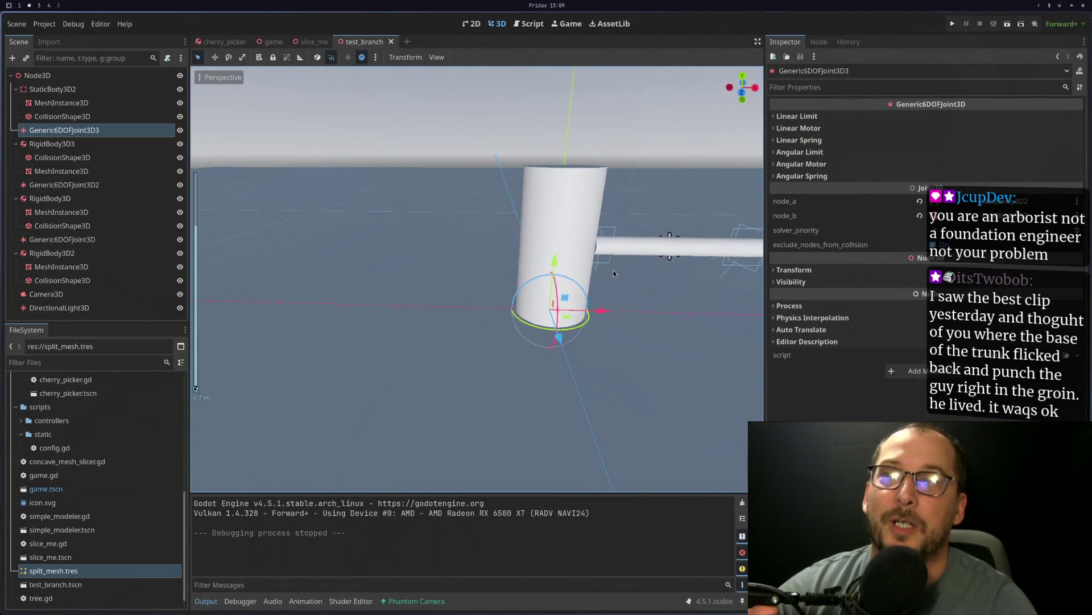
{"action": "scroll", "coordinate": [496, 291], "scroll_direction": "up", "scroll_amount": 5}
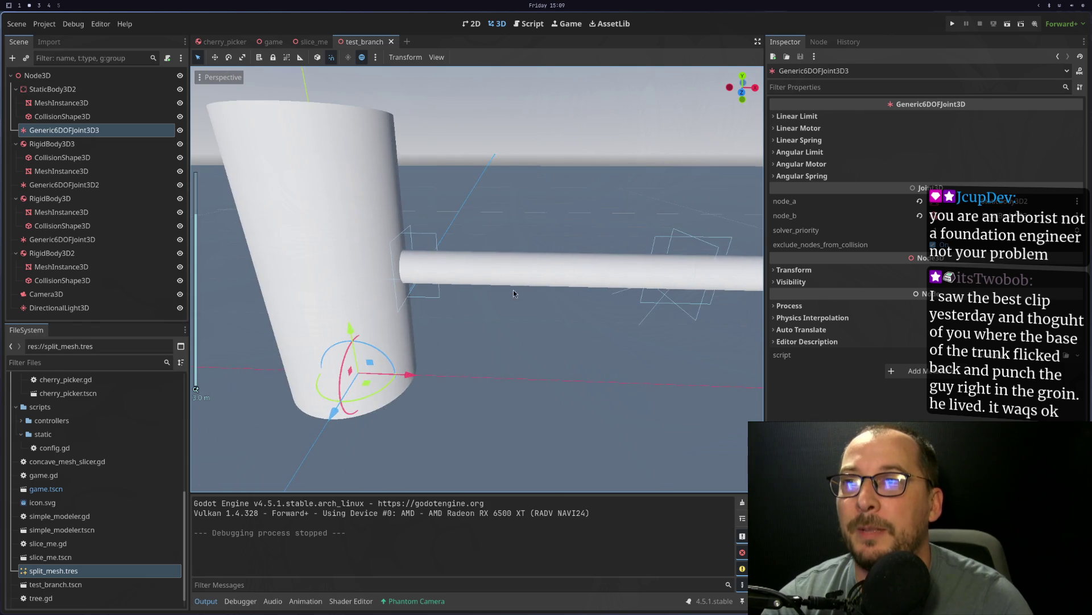
{"action": "scroll", "coordinate": [494, 273], "scroll_direction": "down", "scroll_amount": 4}
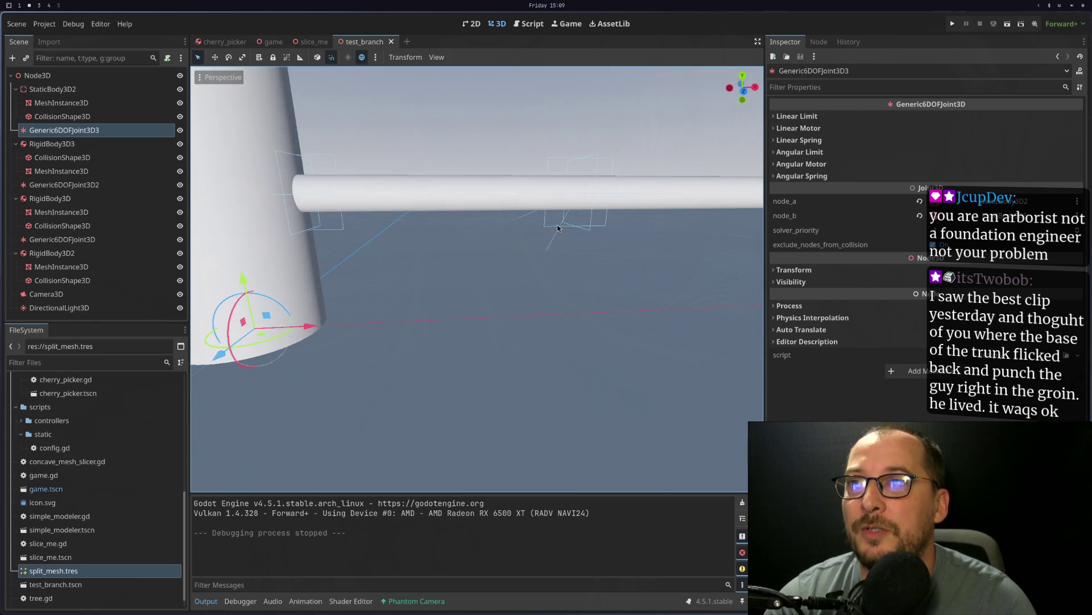
{"action": "left_click_drag", "start_coordinate": [558, 228], "coordinate": [414, 307]}
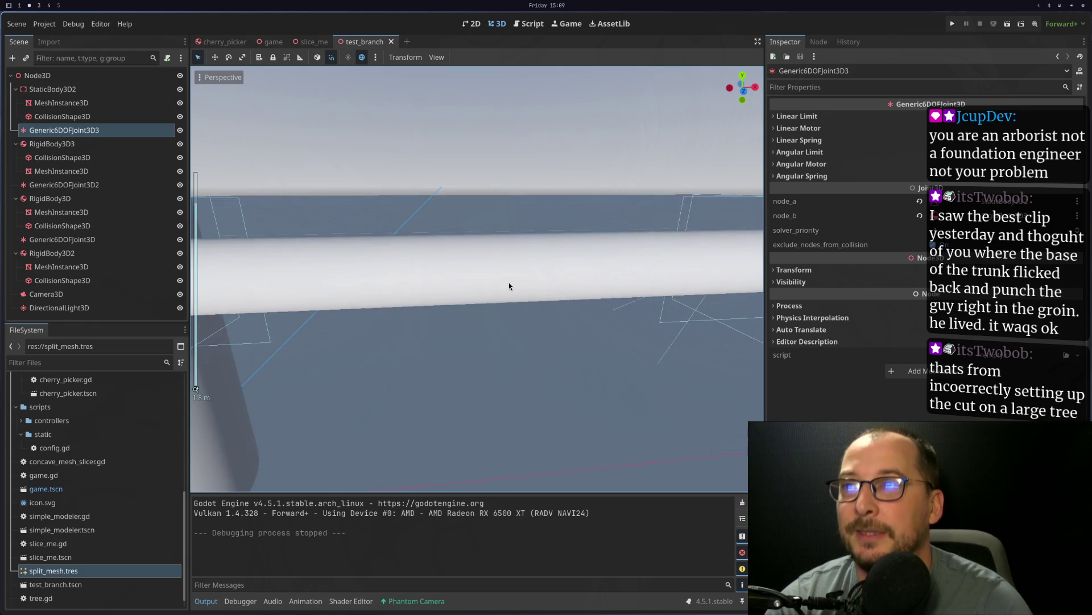
{"action": "scroll", "coordinate": [507, 285], "scroll_direction": "down", "scroll_amount": 3}
{"action": "scroll", "coordinate": [501, 301], "scroll_direction": "up", "scroll_amount": 5}
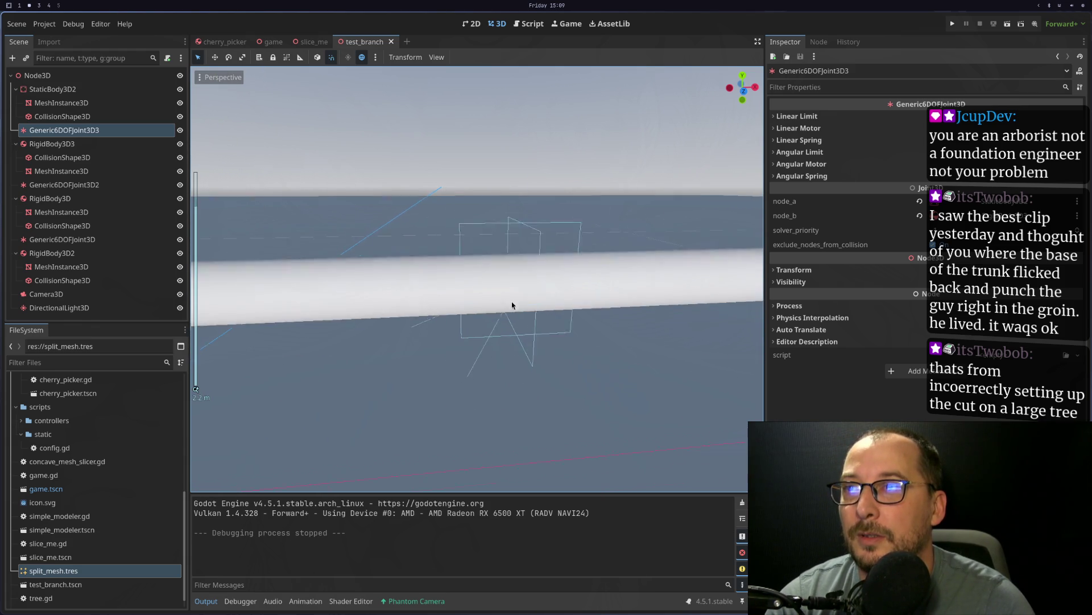
{"action": "scroll", "coordinate": [511, 302], "scroll_direction": "down", "scroll_amount": 3}
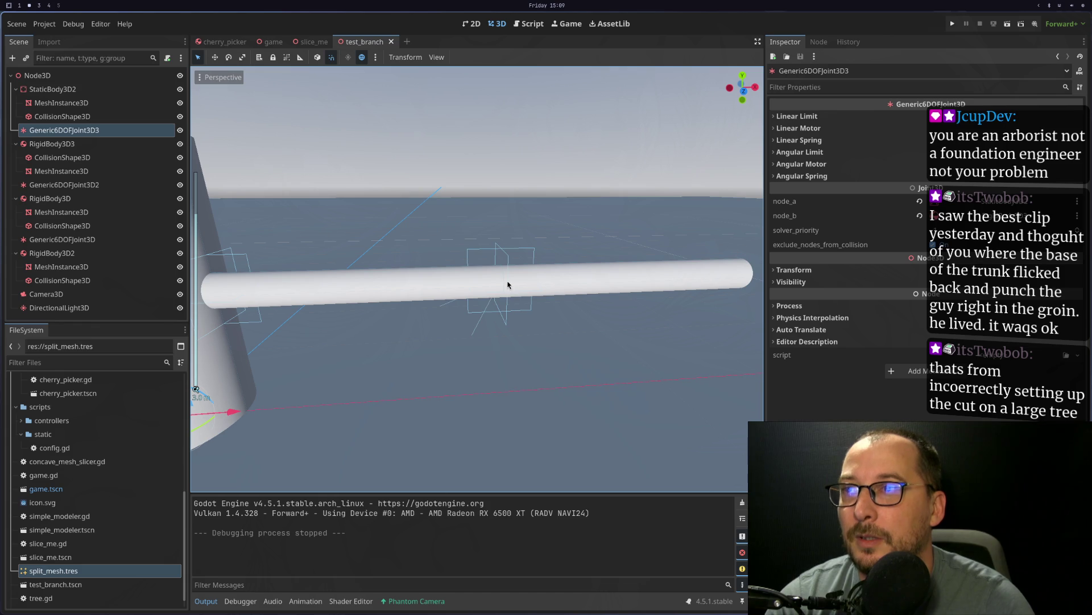
{"action": "scroll", "coordinate": [512, 261], "scroll_direction": "up", "scroll_amount": 3}
{"action": "scroll", "coordinate": [490, 294], "scroll_direction": "down", "scroll_amount": 3}
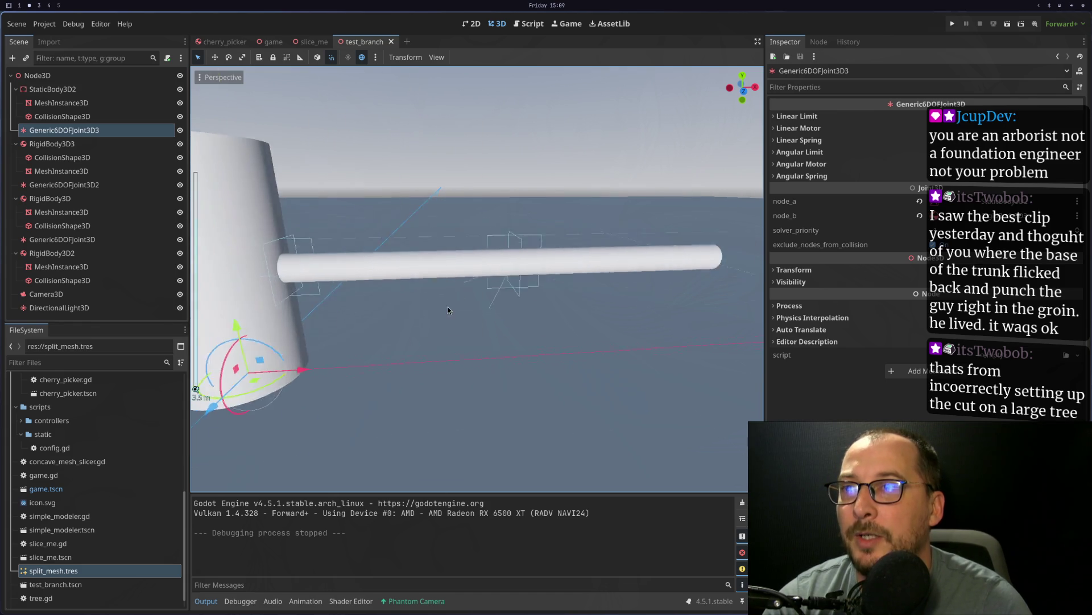
{"action": "scroll", "coordinate": [479, 327], "scroll_direction": "up", "scroll_amount": 3}
{"action": "scroll", "coordinate": [480, 326], "scroll_direction": "up", "scroll_amount": 4}
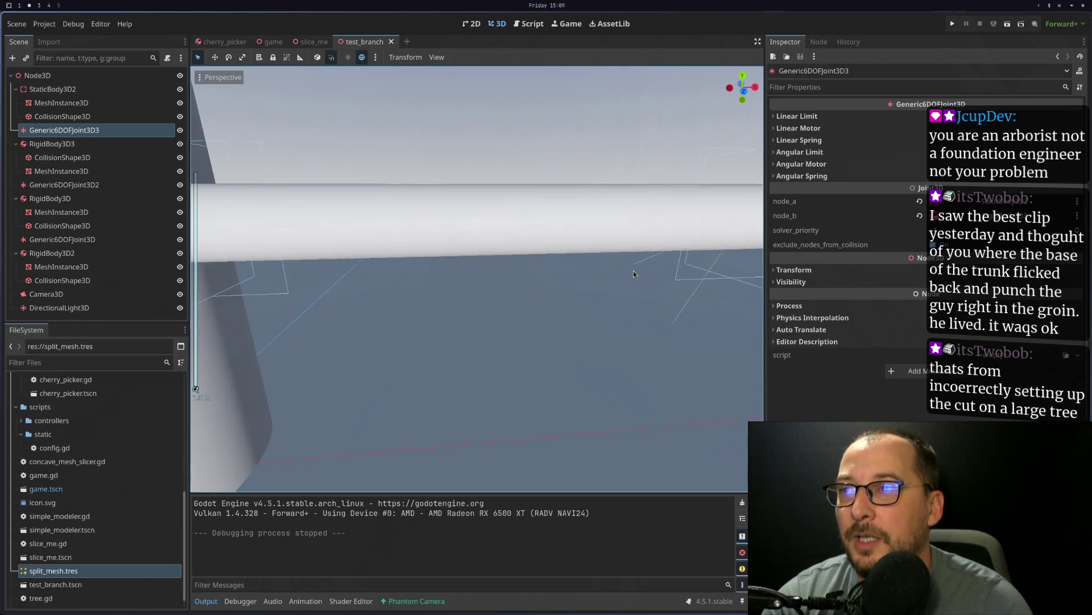
Step: View the branch diagonally and select the Generic6DOFJoint3D linking its rod segments
{"action": "left_click_drag", "start_coordinate": [519, 349], "coordinate": [495, 287]}
{"action": "mouse_move", "coordinate": [586, 250]}
{"action": "left_mouse_down"}
{"action": "mouse_move", "coordinate": [464, 305]}
{"action": "mouse_move", "coordinate": [376, 329]}
{"action": "left_mouse_up"}
{"action": "mouse_move", "coordinate": [291, 339]}
{"action": "left_mouse_down"}
{"action": "mouse_move", "coordinate": [406, 338]}
{"action": "mouse_move", "coordinate": [532, 307]}
{"action": "mouse_move", "coordinate": [454, 323]}
{"action": "mouse_move", "coordinate": [527, 324]}
{"action": "mouse_move", "coordinate": [587, 284]}
{"action": "left_mouse_up"}
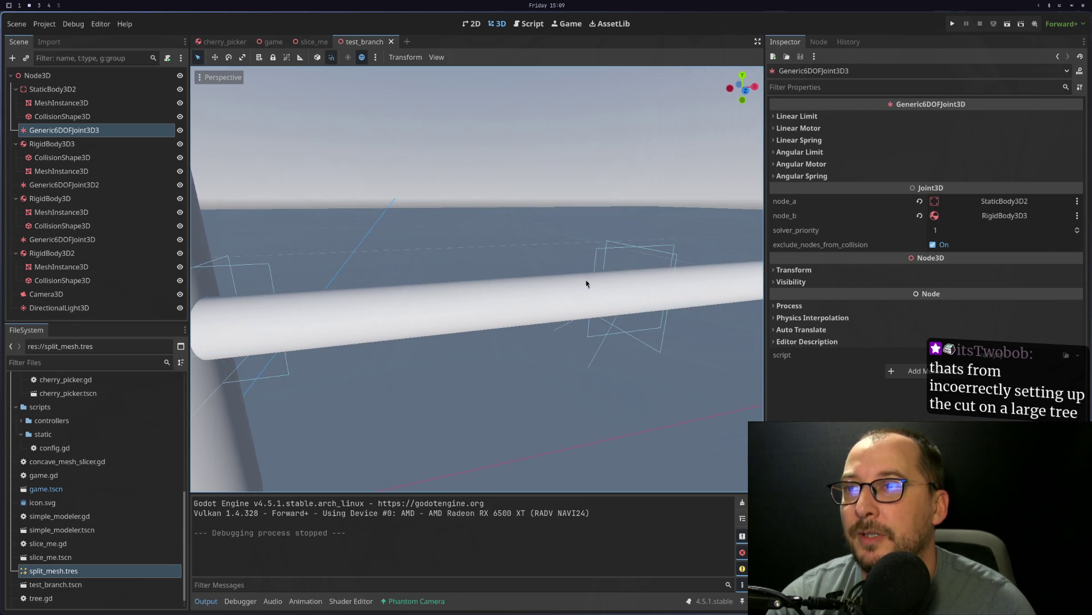
{"action": "left_click", "coordinate": [644, 246]}
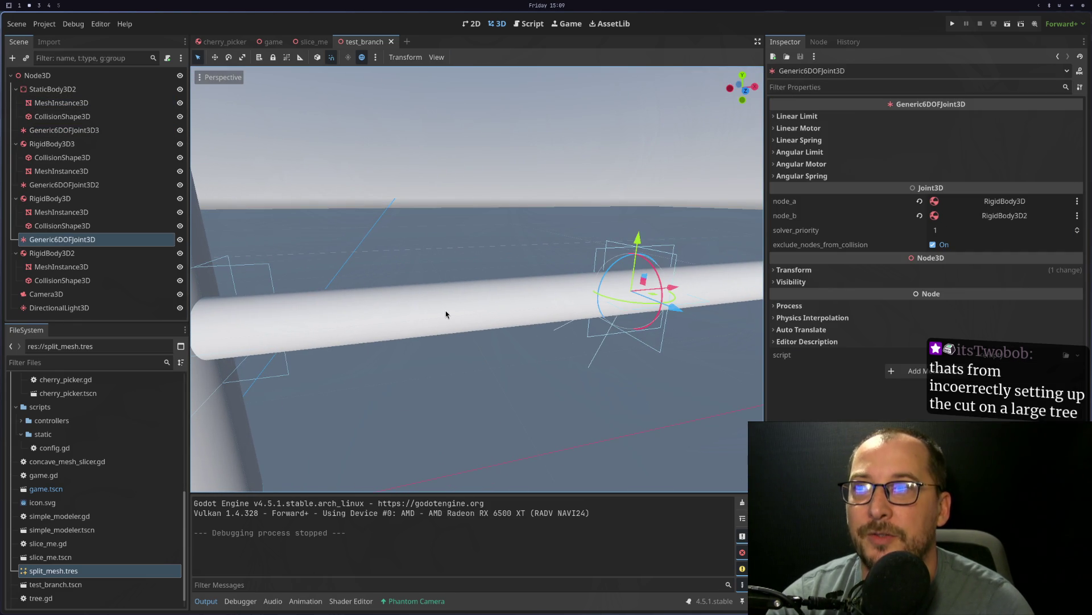
{"action": "scroll", "coordinate": [445, 314], "scroll_direction": "up", "scroll_amount": 3}
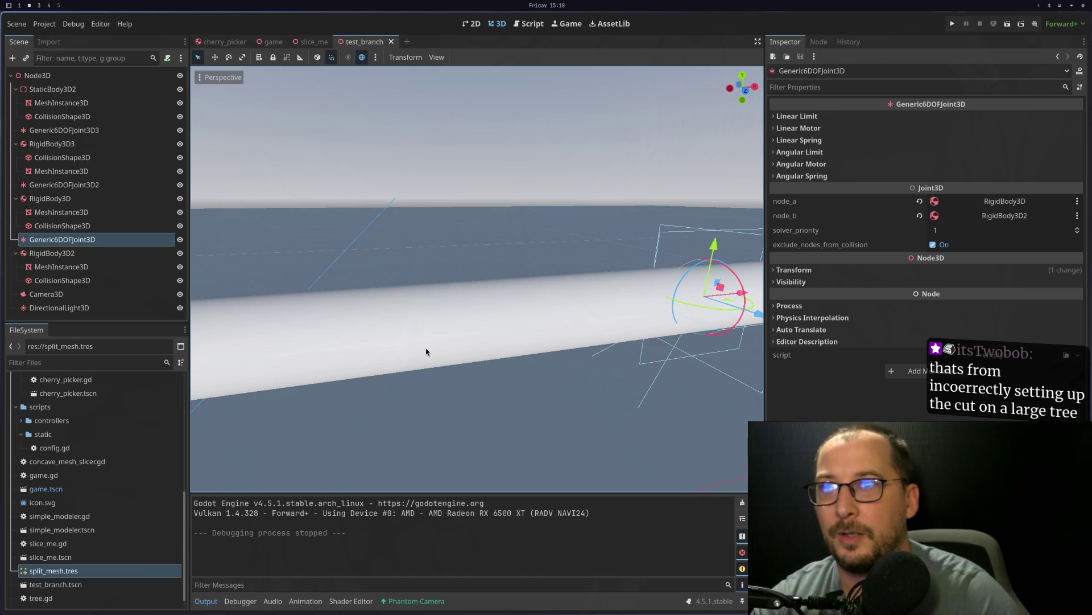
Step: Select the first branch rod's mesh and frame it to check its 2.0 m cylinder height
{"action": "left_click", "coordinate": [260, 316]}
{"action": "key", "text": "f"}
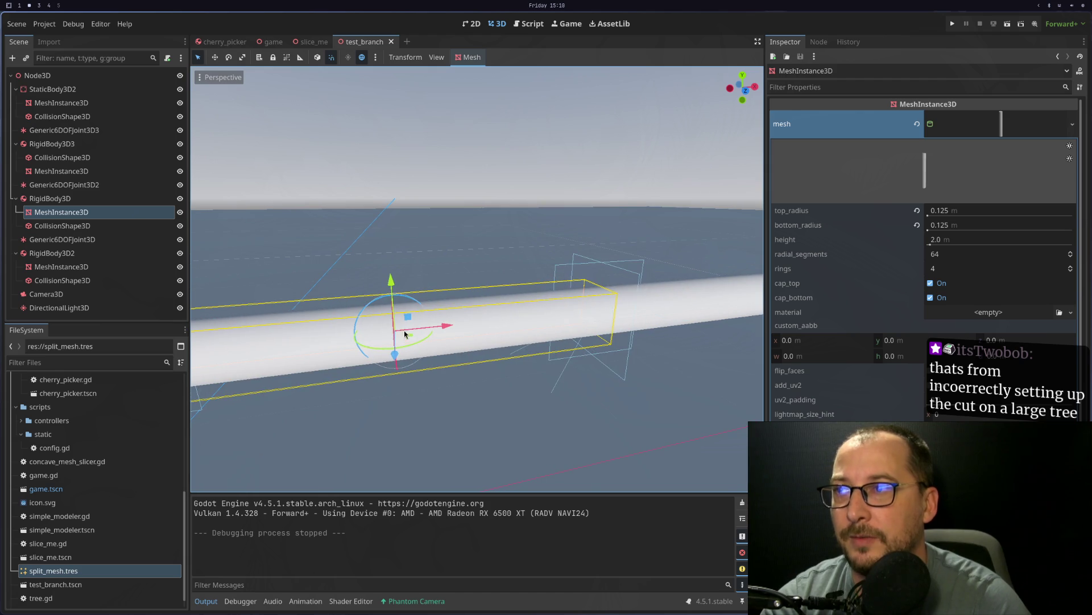
{"action": "scroll", "coordinate": [501, 305], "scroll_direction": "up", "scroll_amount": 3}
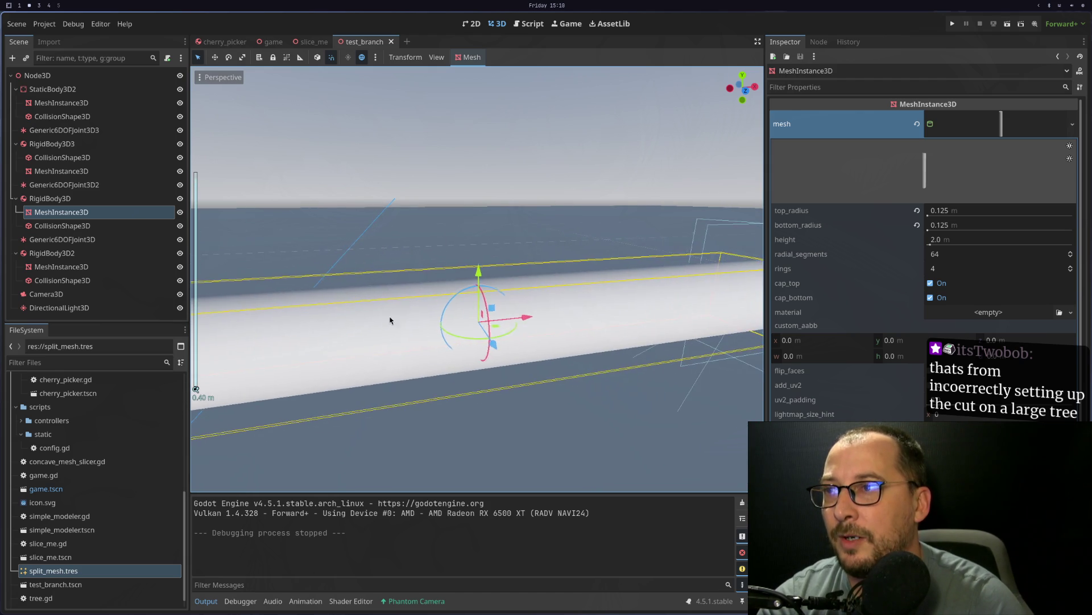
{"action": "scroll", "coordinate": [428, 367], "scroll_direction": "up", "scroll_amount": 2}
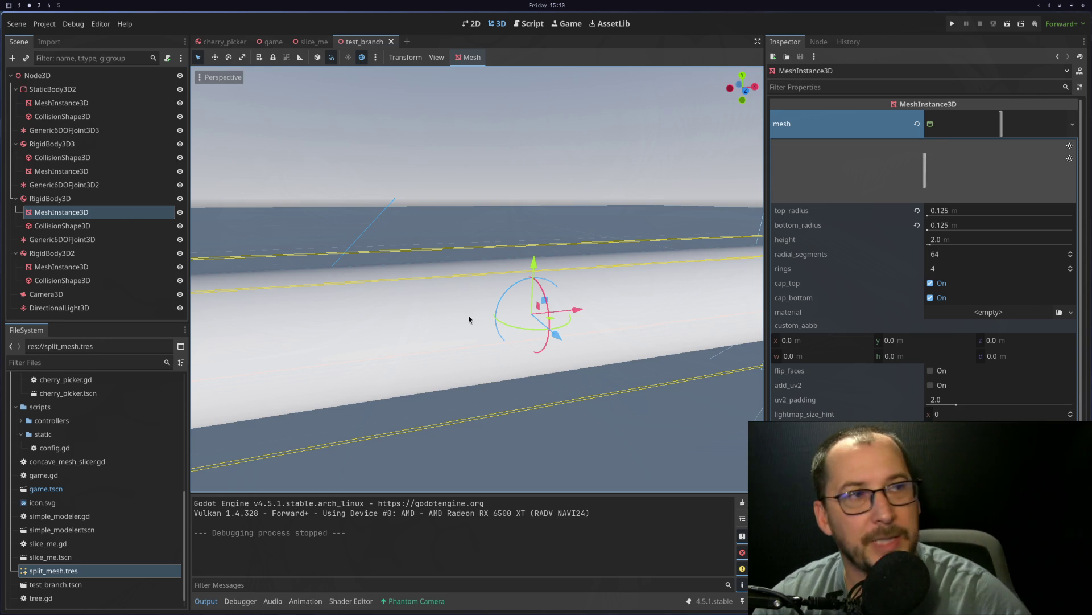
{"action": "scroll", "coordinate": [683, 309], "scroll_direction": "down", "scroll_amount": 4}
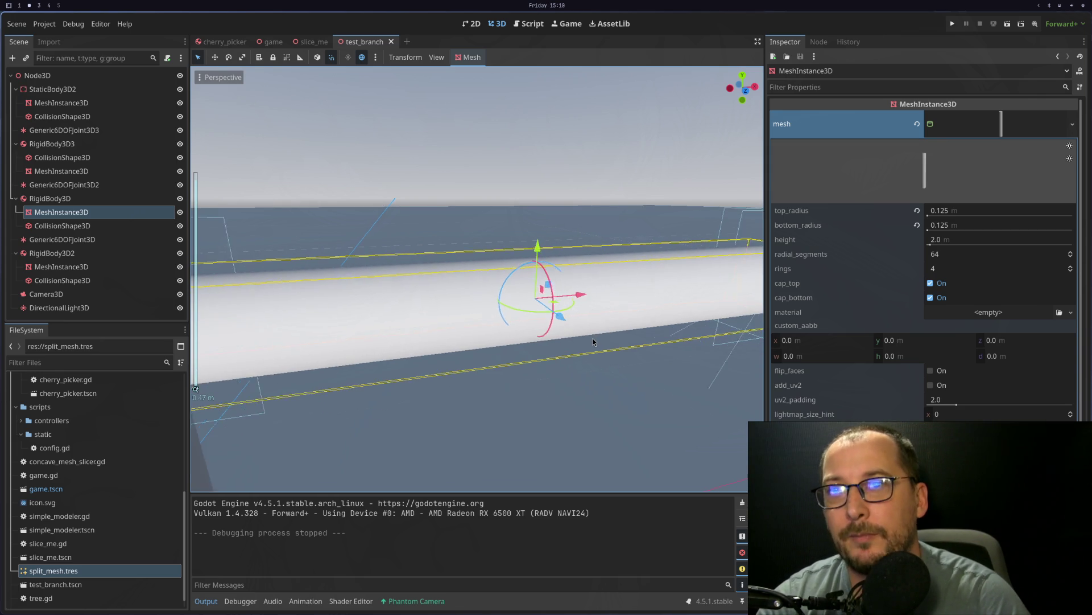
{"action": "scroll", "coordinate": [575, 345], "scroll_direction": "up", "scroll_amount": 4}
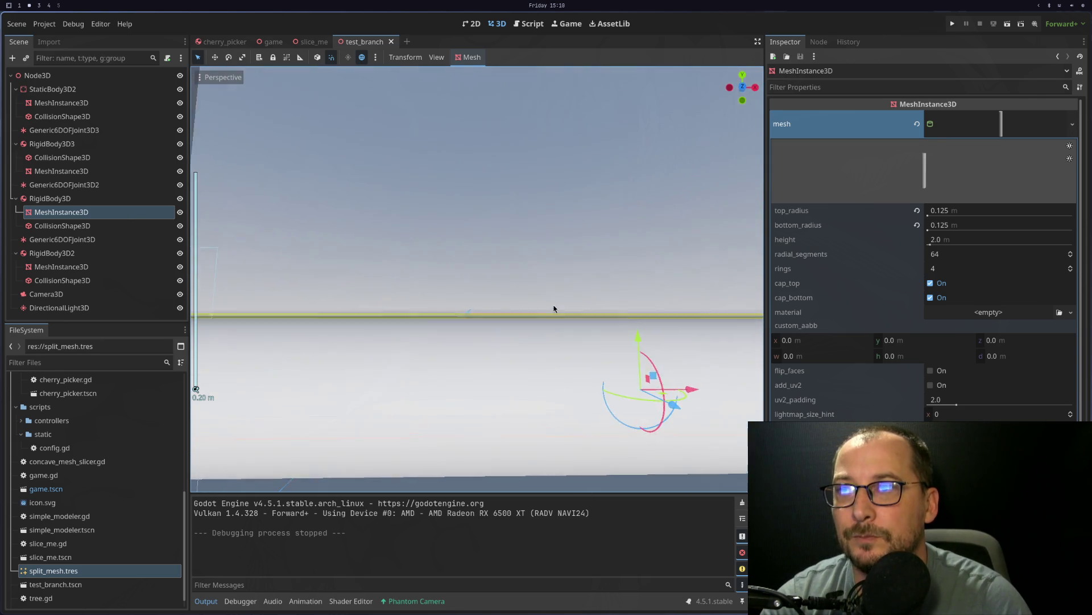
{"action": "scroll", "coordinate": [589, 376], "scroll_direction": "down", "scroll_amount": 4}
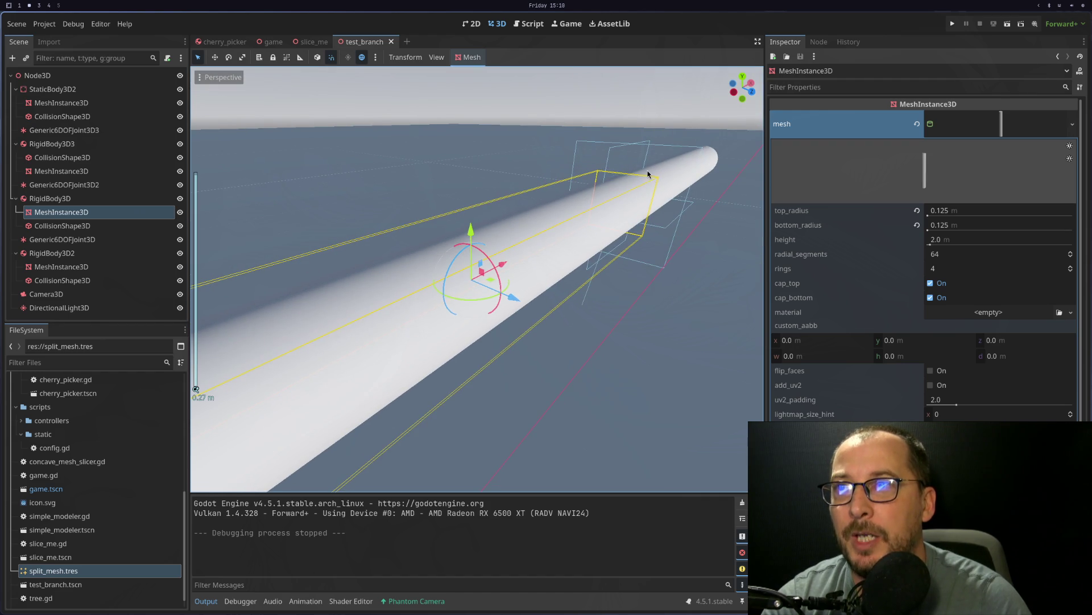
Step: Inspect the static body's box mesh, turn the view along the rod, and run the scene
{"action": "left_click", "coordinate": [606, 192]}
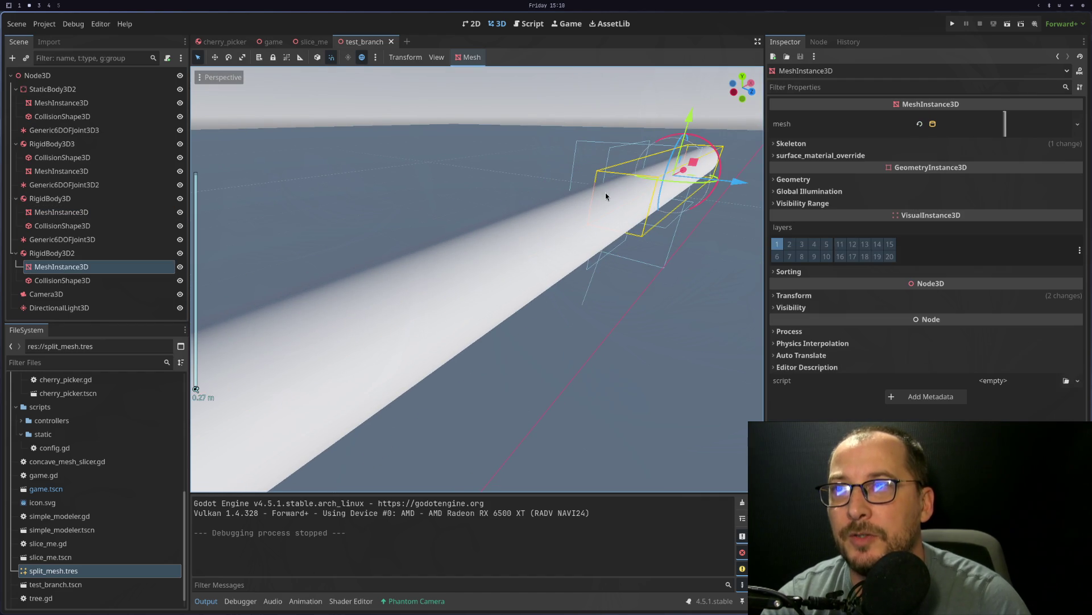
{"action": "scroll", "coordinate": [470, 292], "scroll_direction": "up", "scroll_amount": 5}
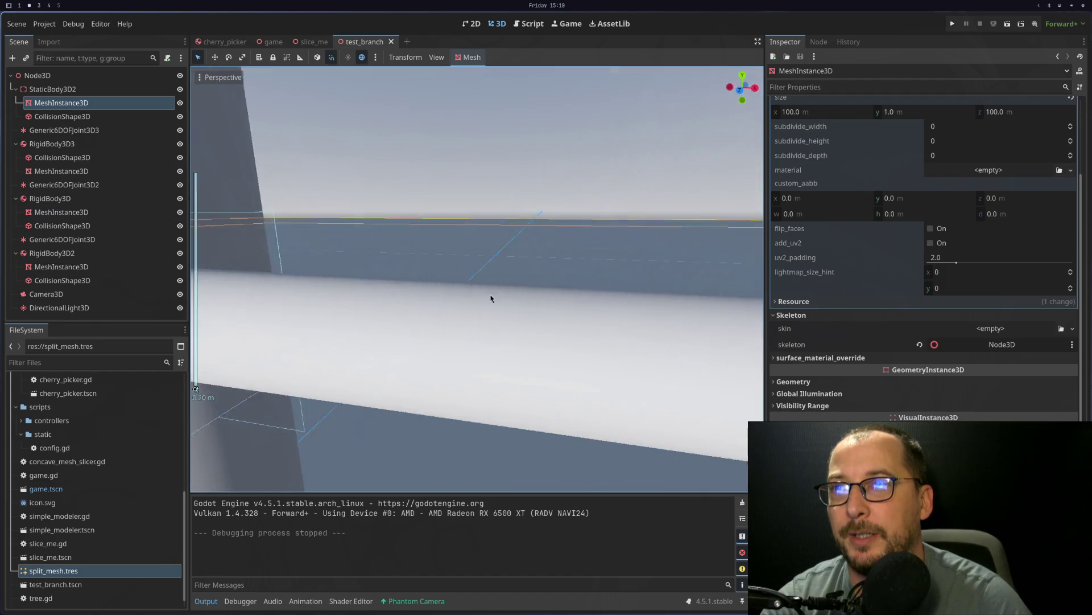
{"action": "scroll", "coordinate": [491, 298], "scroll_direction": "down", "scroll_amount": 4}
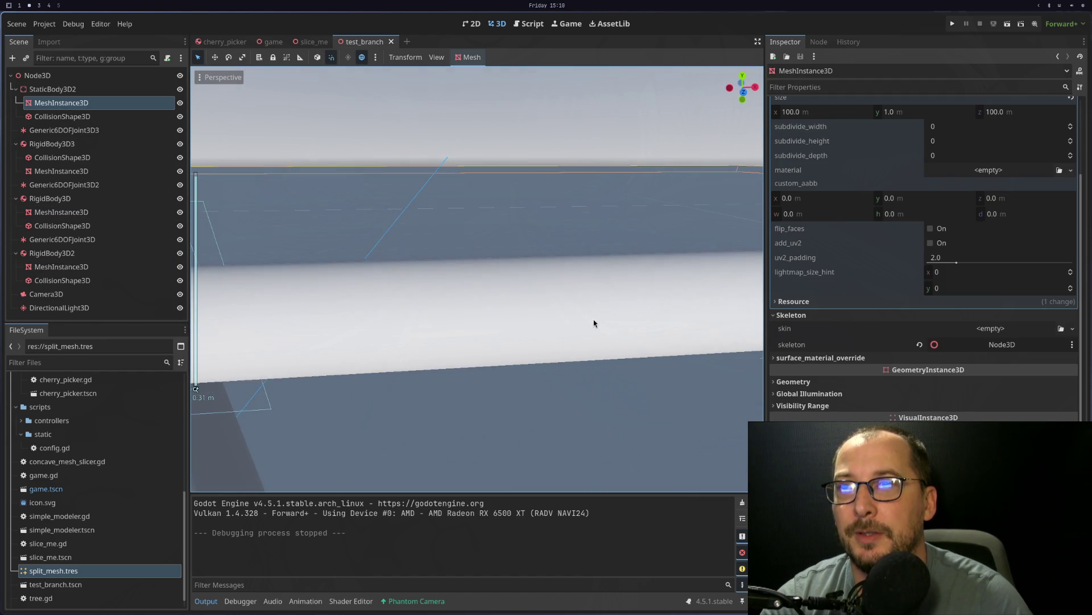
{"action": "mouse_move", "coordinate": [632, 327]}
{"action": "left_mouse_down"}
{"action": "mouse_move", "coordinate": [541, 312]}
{"action": "mouse_move", "coordinate": [621, 305]}
{"action": "mouse_move", "coordinate": [434, 317]}
{"action": "mouse_move", "coordinate": [608, 310]}
{"action": "mouse_move", "coordinate": [488, 324]}
{"action": "left_mouse_up"}
{"action": "scroll", "coordinate": [492, 323], "scroll_direction": "down", "scroll_amount": 5}
{"action": "scroll", "coordinate": [480, 308], "scroll_direction": "up", "scroll_amount": 10}
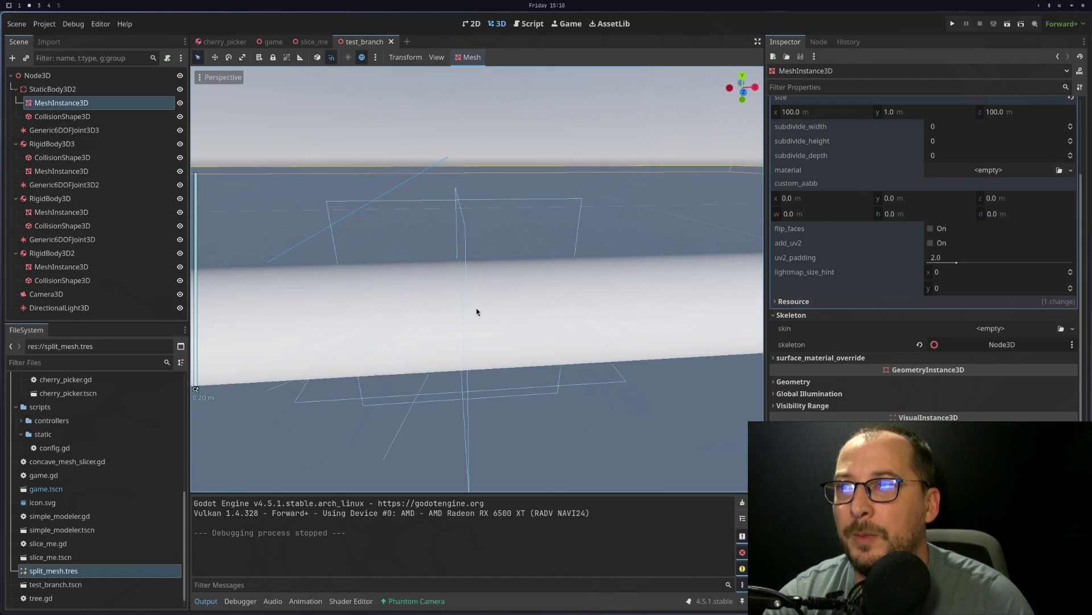
{"action": "scroll", "coordinate": [411, 284], "scroll_direction": "down", "scroll_amount": 8}
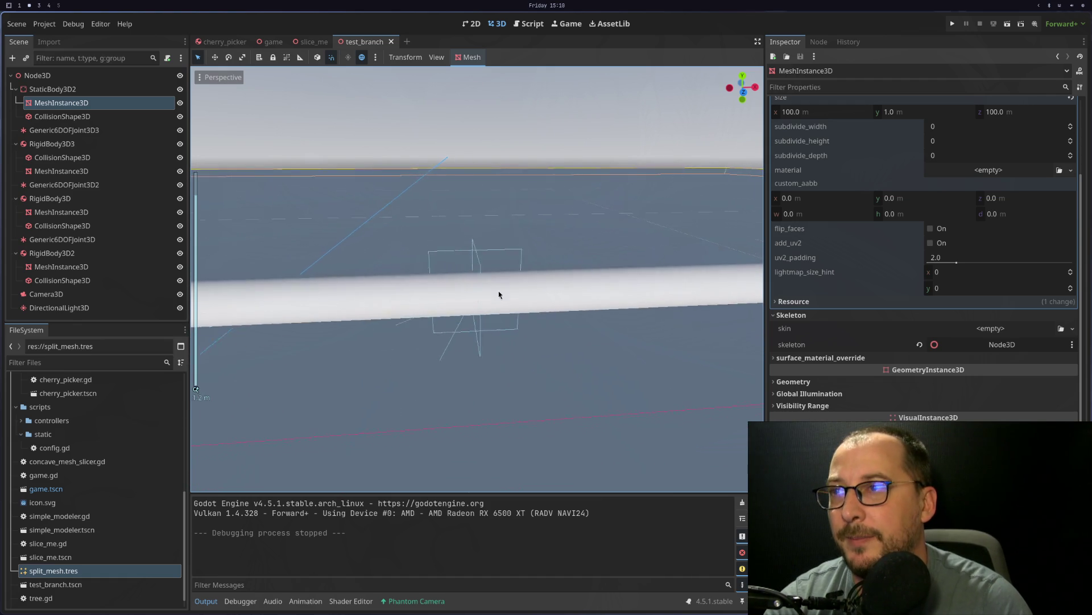
{"action": "left_click", "coordinate": [422, 289]}
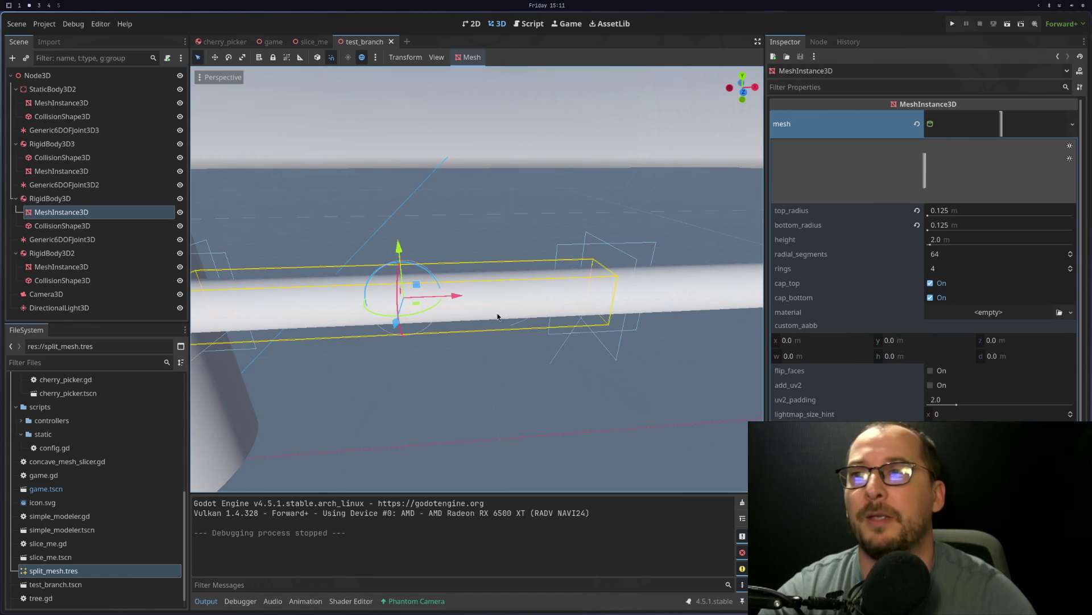
{"action": "left_click", "coordinate": [1007, 24]}
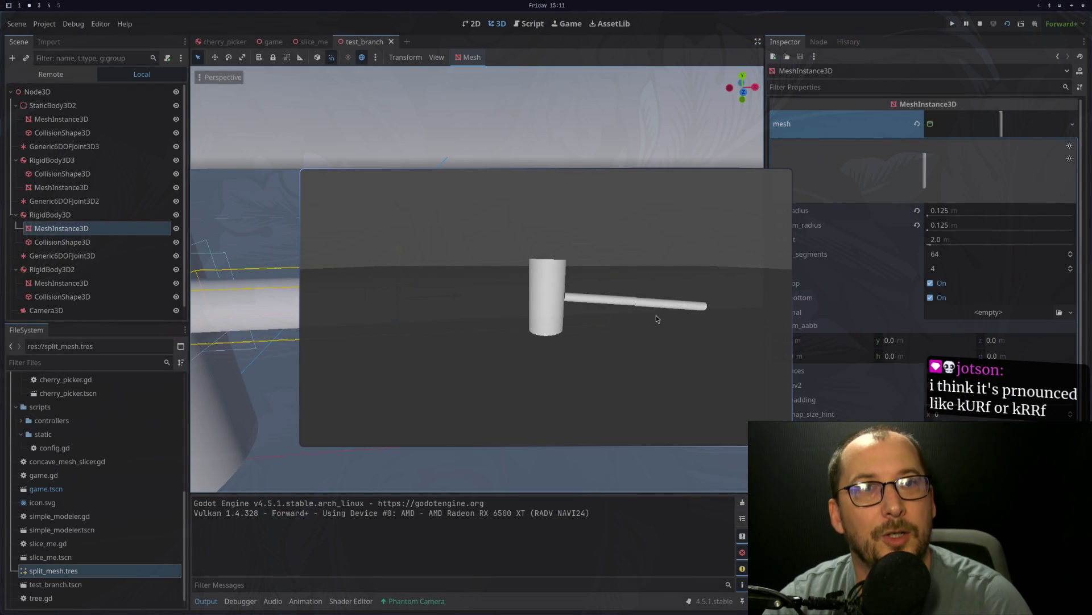
Step: Stop the running game with F8 and return to the test_branch scene in the editor
{"action": "key", "text": "F8"}
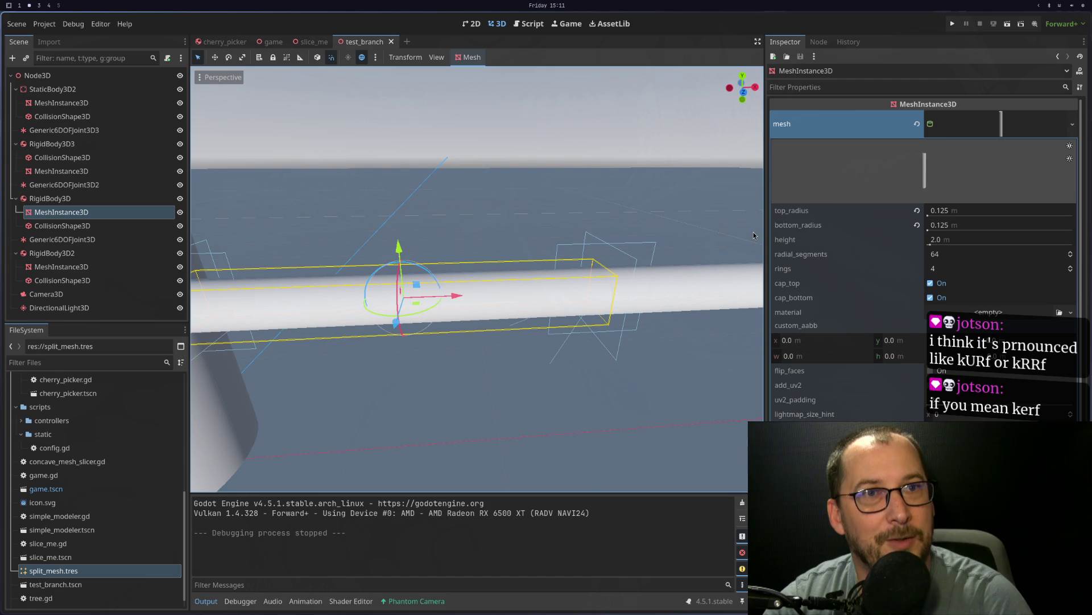
{"action": "scroll", "coordinate": [474, 325], "scroll_direction": "down", "scroll_amount": 5}
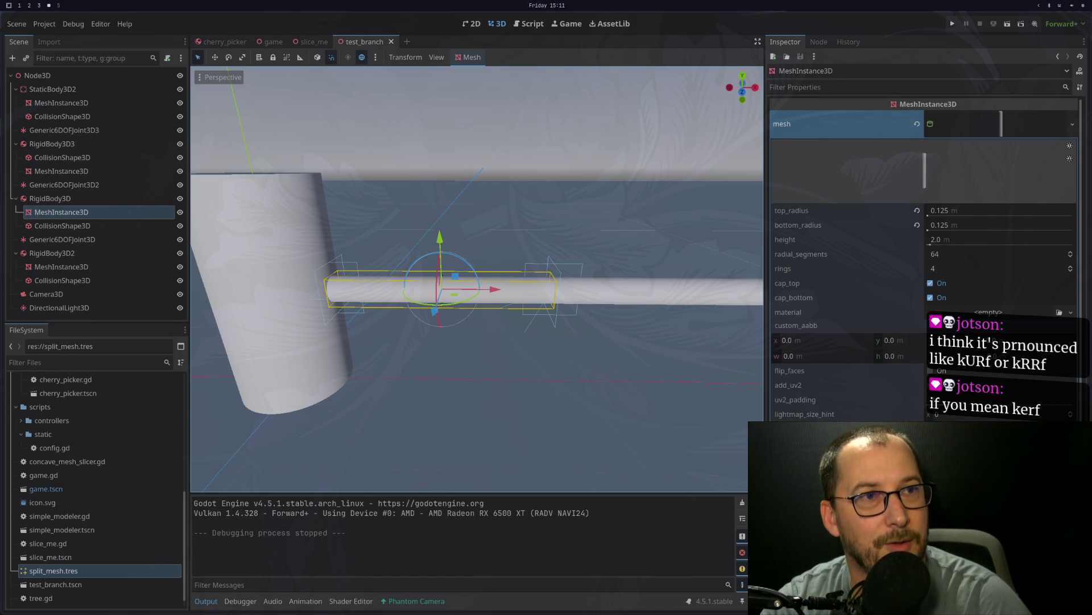
{"action": "scroll", "coordinate": [554, 313], "scroll_direction": "down", "scroll_amount": 5}
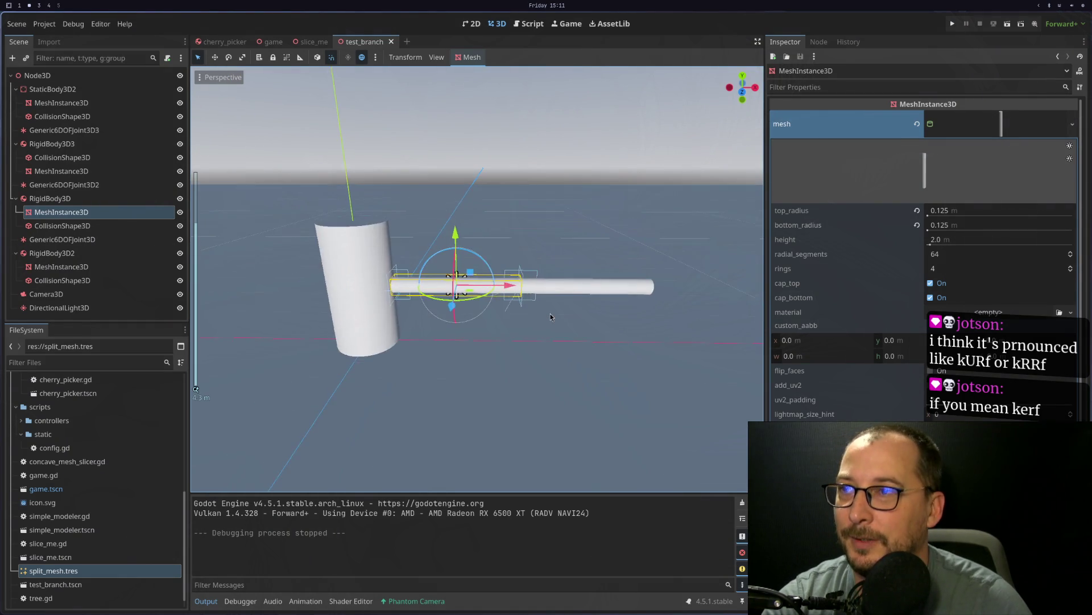
{"action": "scroll", "coordinate": [512, 320], "scroll_direction": "up", "scroll_amount": 8}
{"action": "scroll", "coordinate": [508, 325], "scroll_direction": "down", "scroll_amount": 6}
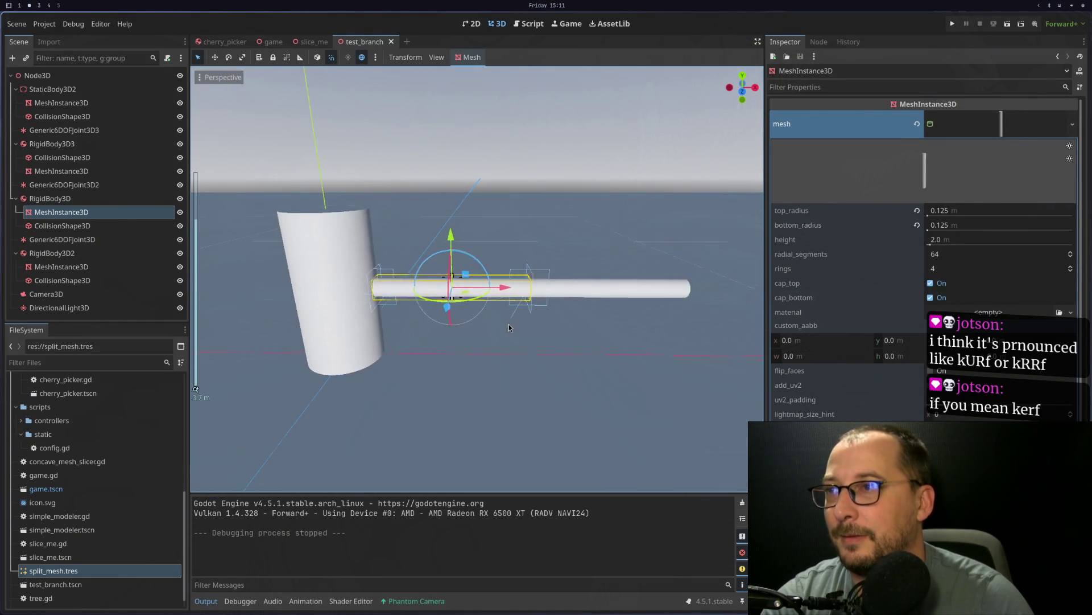
{"action": "left_click_drag", "start_coordinate": [432, 312], "coordinate": [586, 374]}
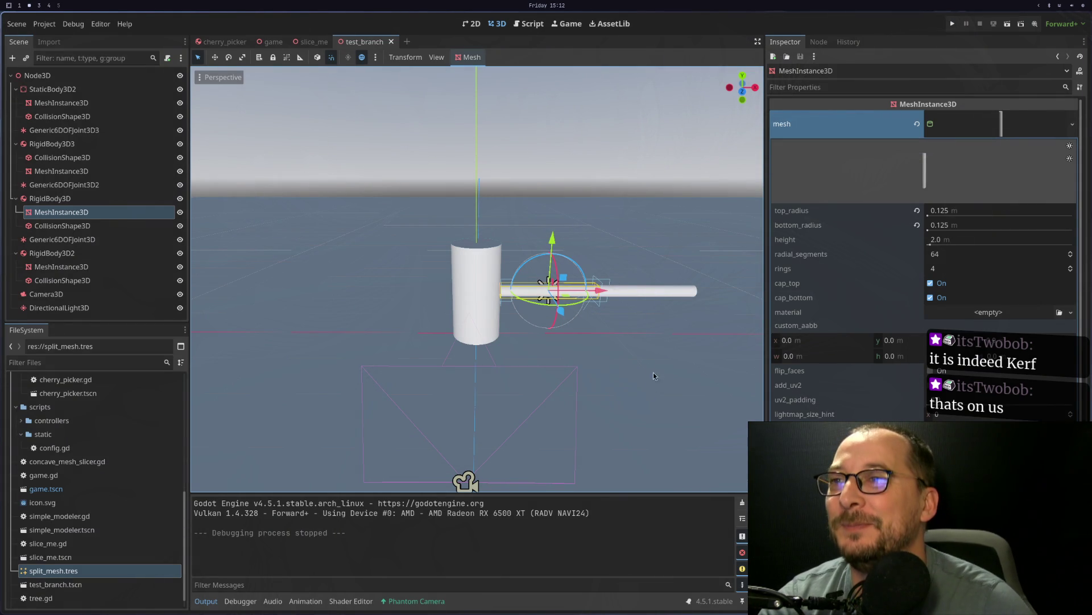
{"action": "scroll", "coordinate": [653, 372], "scroll_direction": "up", "scroll_amount": 3}
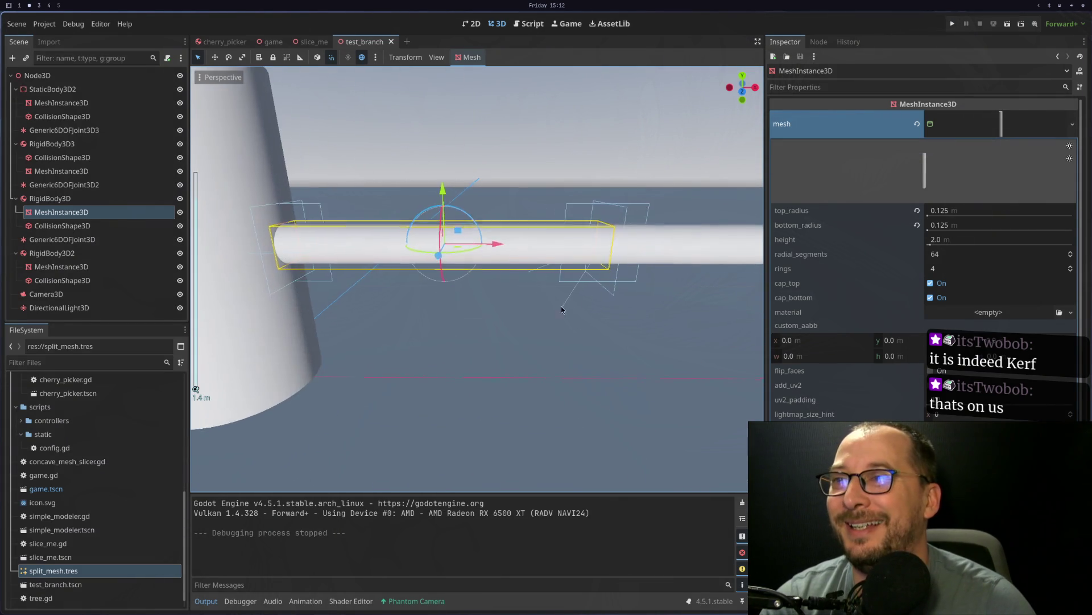
{"action": "left_click", "coordinate": [632, 267]}
{"action": "left_click_drag", "start_coordinate": [632, 268], "coordinate": [450, 303]}
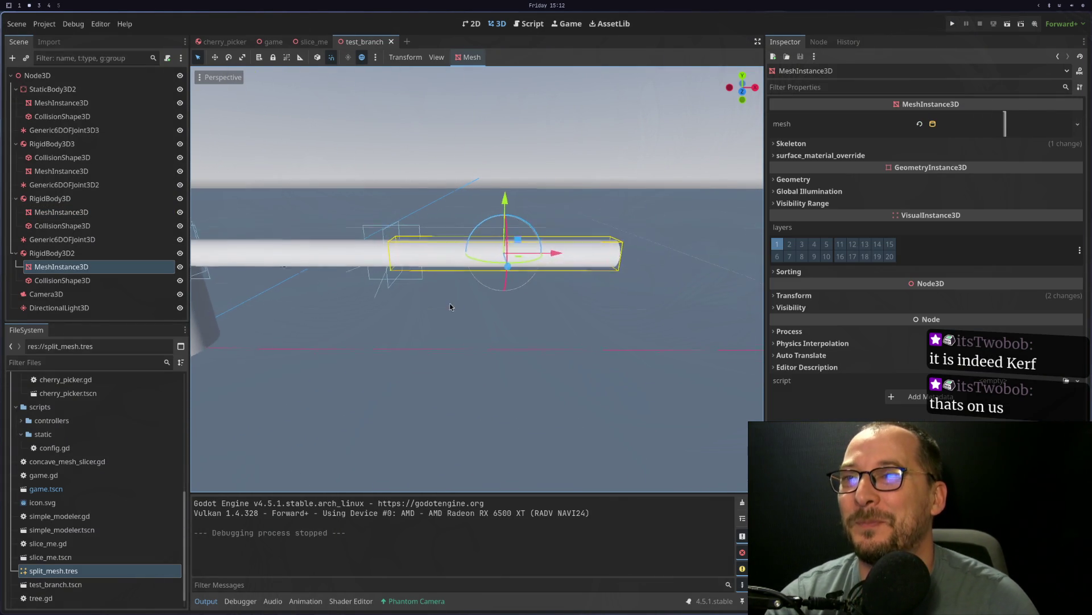
{"action": "scroll", "coordinate": [500, 324], "scroll_direction": "up", "scroll_amount": 8}
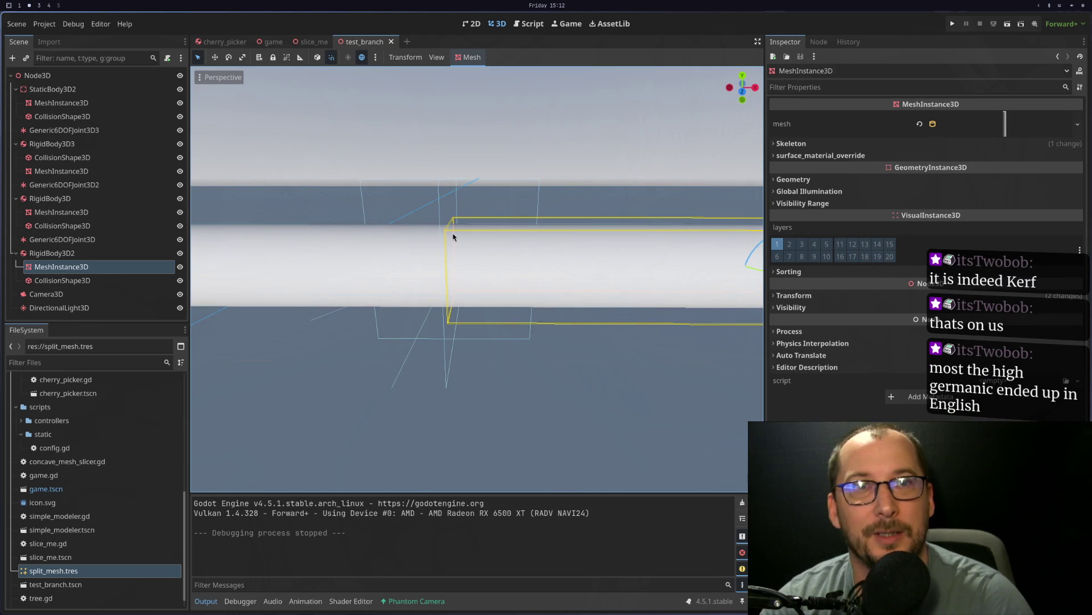
{"action": "key", "text": "super+3"}
{"action": "key", "text": "super+1"}
{"action": "key", "text": "super+2"}
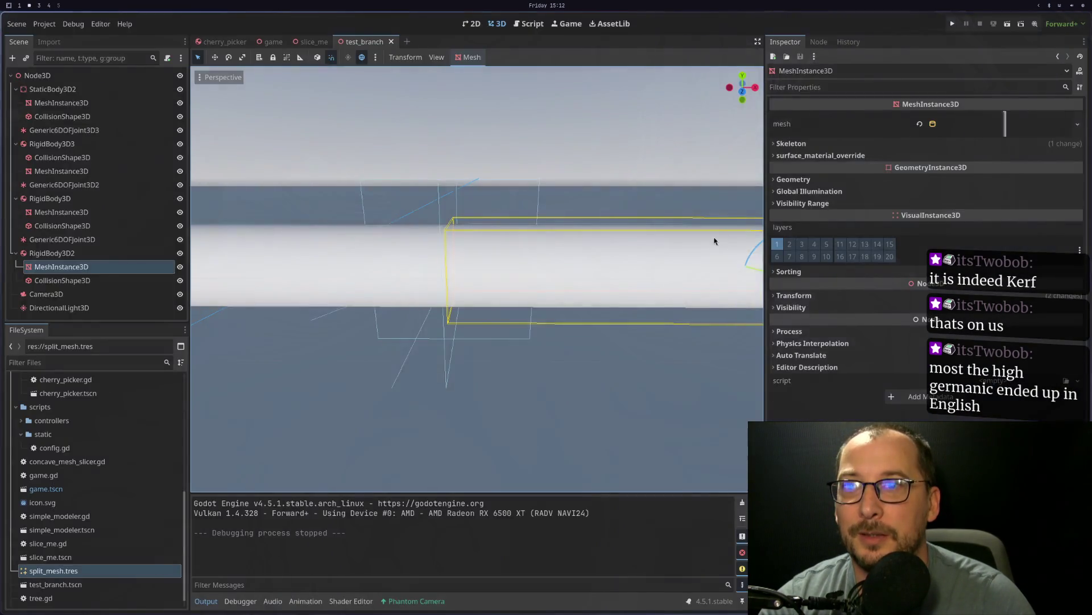
{"action": "key", "text": "super+3"}
{"action": "key", "text": "super+1"}
{"action": "key", "text": "super+2"}
{"action": "key", "text": "super+3"}
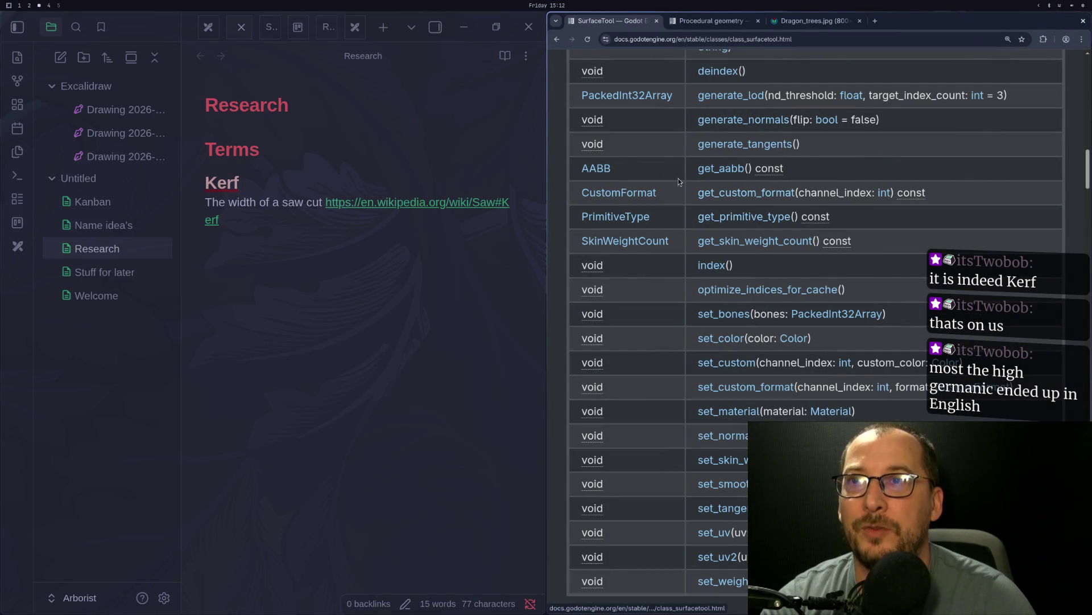
{"action": "key", "text": "super+2"}
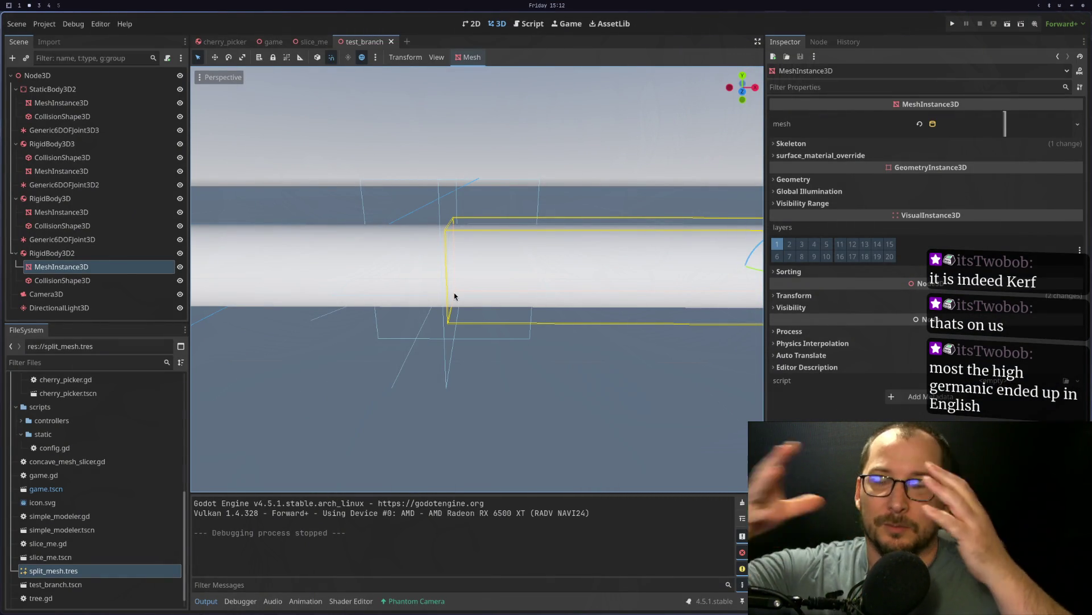
Step: Playtest the test_branch scene, toggling the game window fullscreen and back, then stop it
{"action": "scroll", "coordinate": [406, 277], "scroll_direction": "down", "scroll_amount": 1}
{"action": "scroll", "coordinate": [407, 280], "scroll_direction": "down", "scroll_amount": 5}
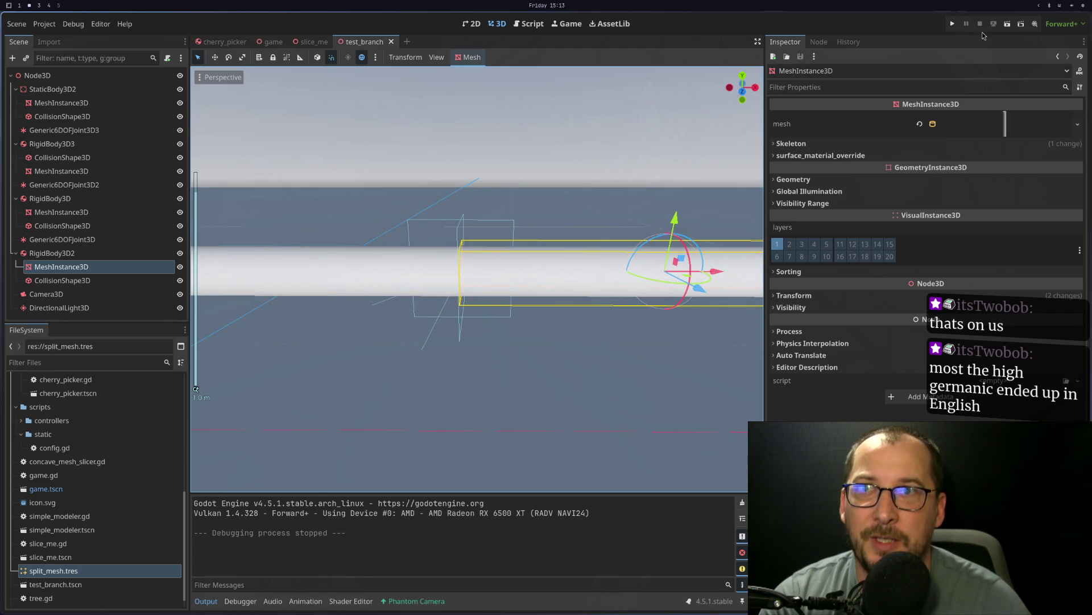
{"action": "left_click", "coordinate": [1005, 23]}
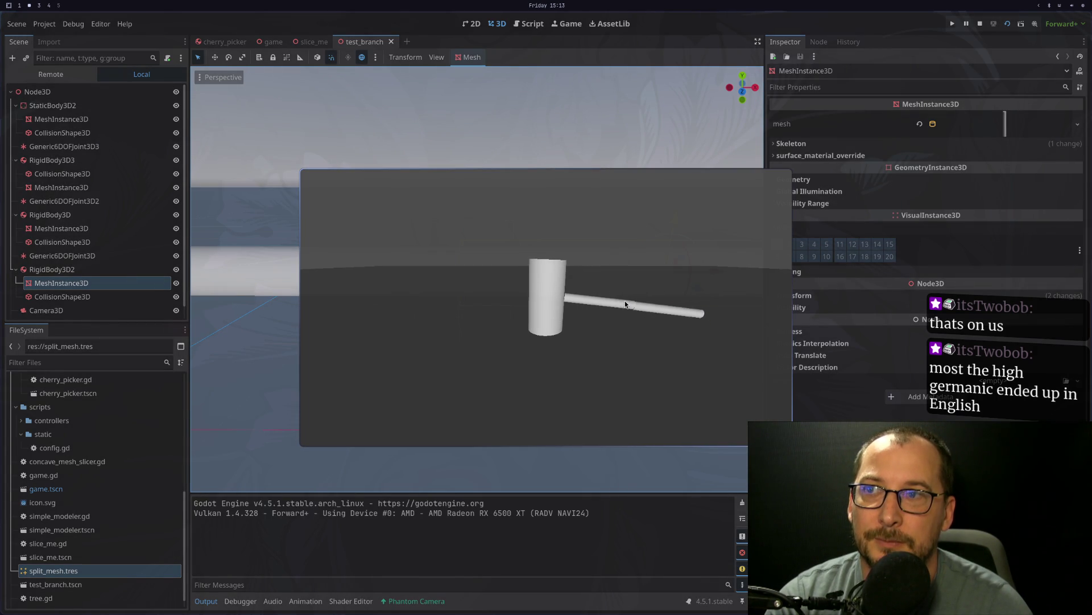
{"action": "key", "text": "super+f"}
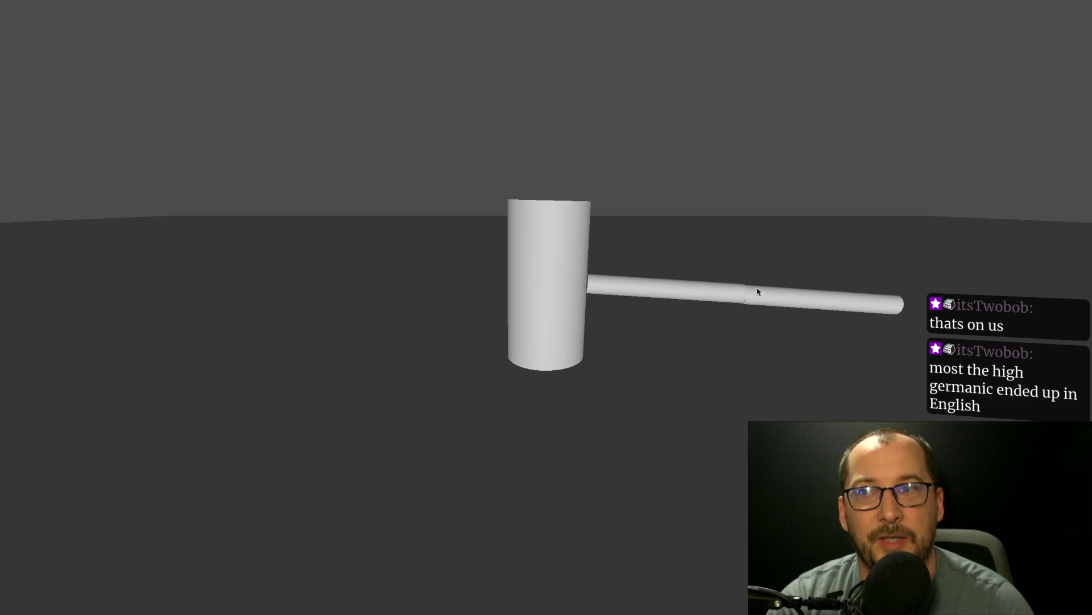
{"action": "key", "text": "super+f"}
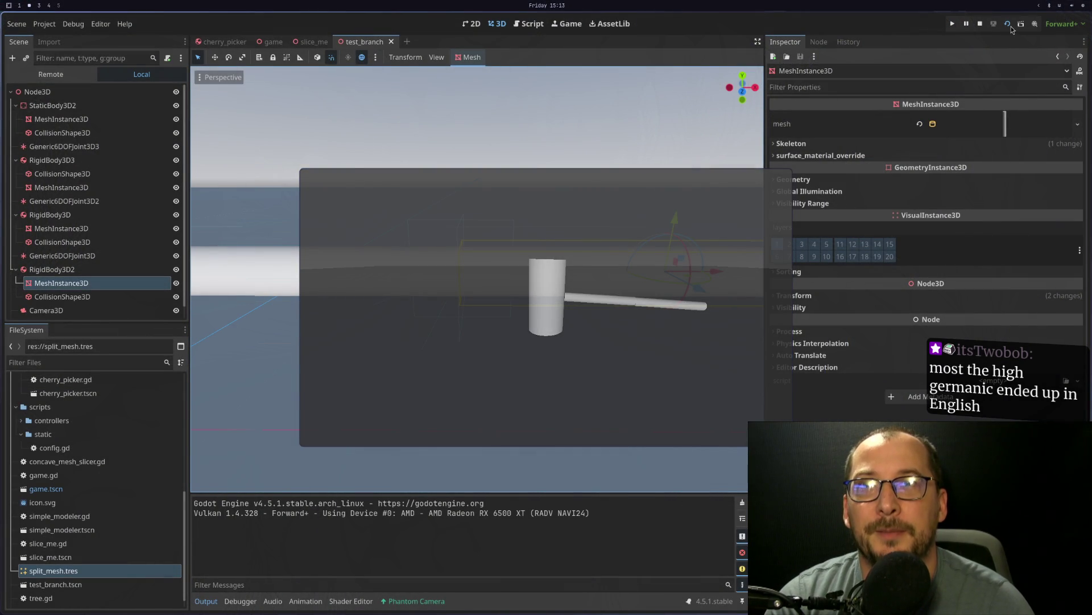
{"action": "left_click", "coordinate": [981, 26]}
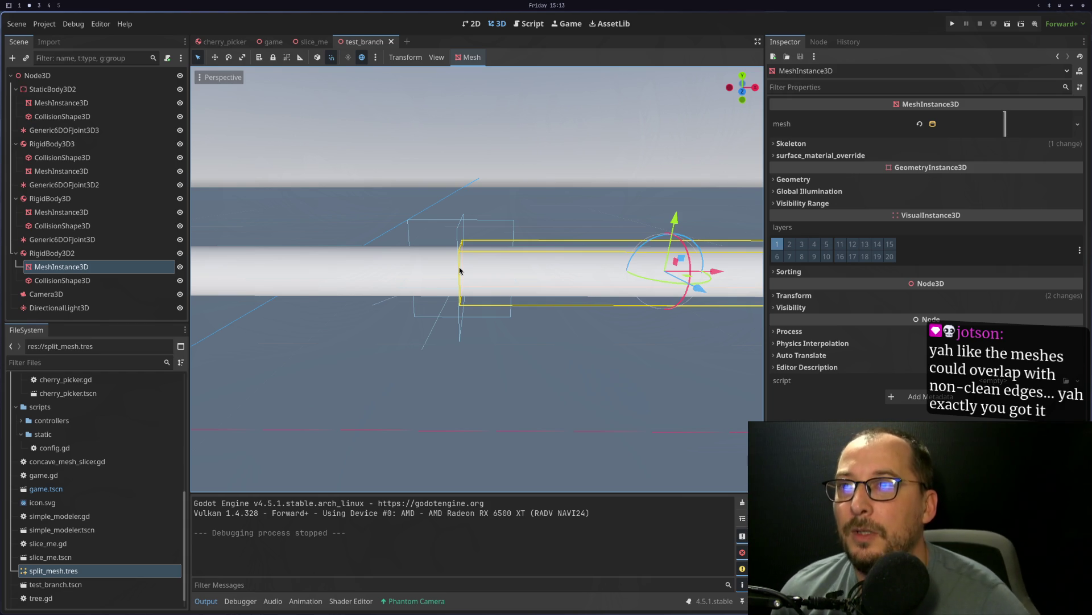
Step: Set the first branch rod's cylinder mesh height to 2.2 m
{"action": "scroll", "coordinate": [461, 272], "scroll_direction": "down", "scroll_amount": 5}
{"action": "scroll", "coordinate": [472, 276], "scroll_direction": "up", "scroll_amount": 2}
{"action": "scroll", "coordinate": [484, 279], "scroll_direction": "down", "scroll_amount": 2}
{"action": "scroll", "coordinate": [502, 281], "scroll_direction": "up", "scroll_amount": 4}
{"action": "scroll", "coordinate": [502, 281], "scroll_direction": "up", "scroll_amount": 3}
{"action": "left_click", "coordinate": [120, 280]}
{"action": "left_click", "coordinate": [119, 266]}
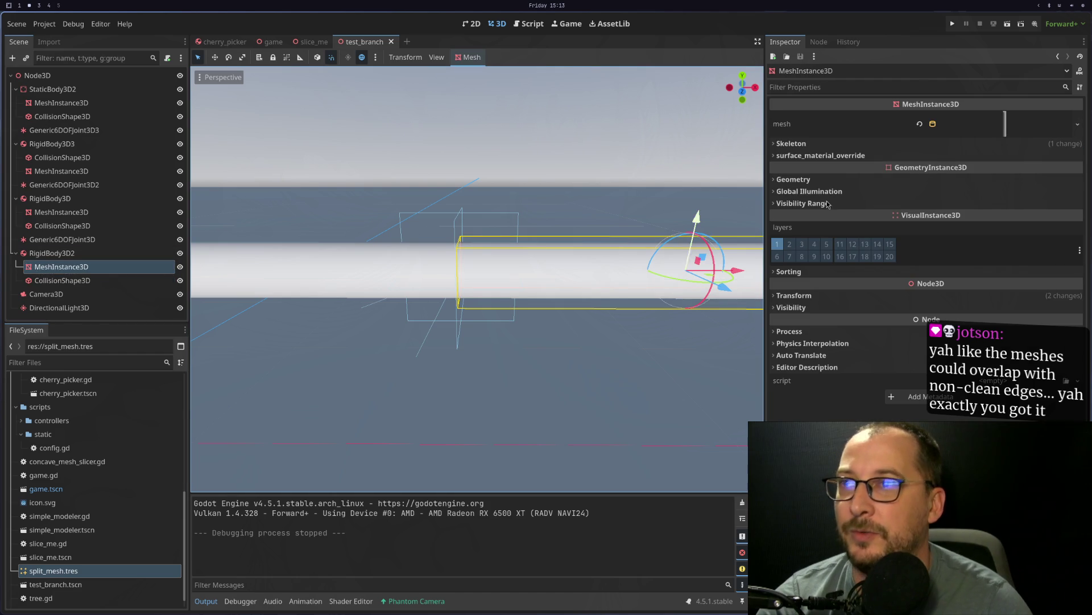
{"action": "left_click", "coordinate": [997, 122]}
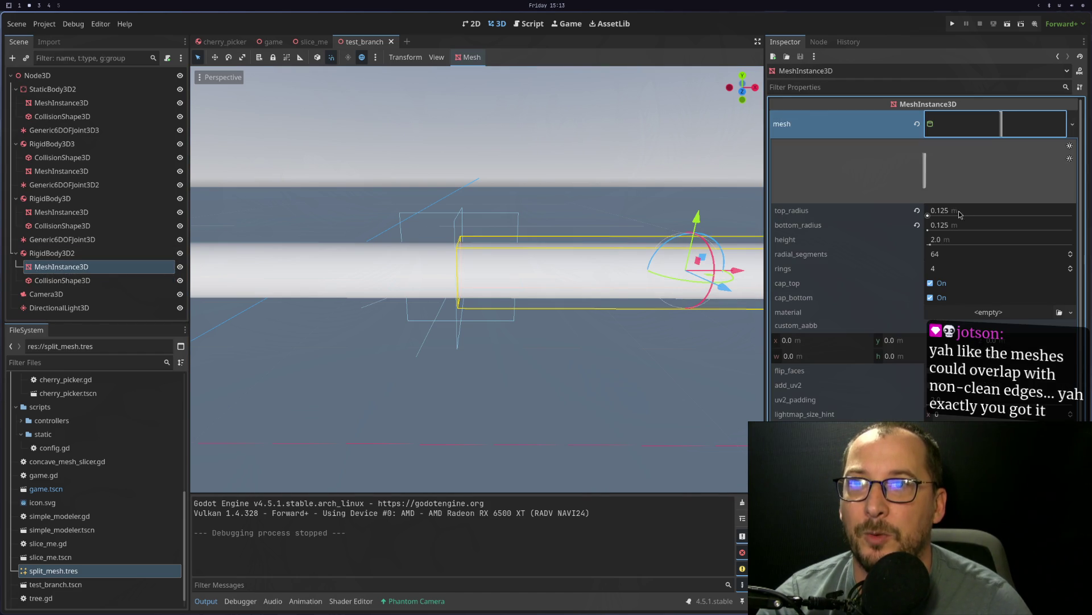
{"action": "left_click", "coordinate": [962, 239]}
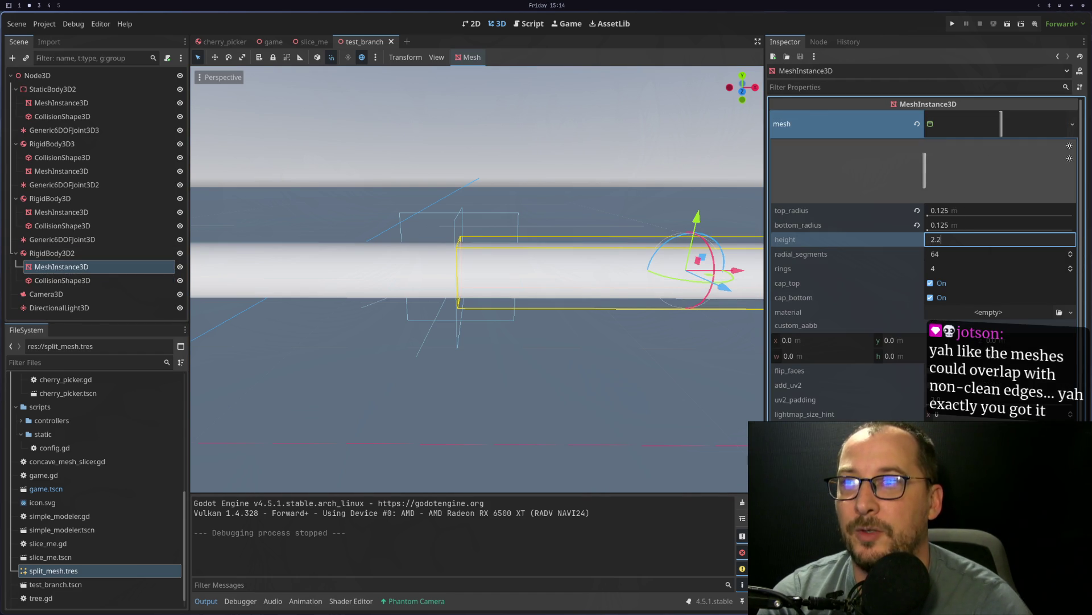
{"action": "key", "text": "Tab"}
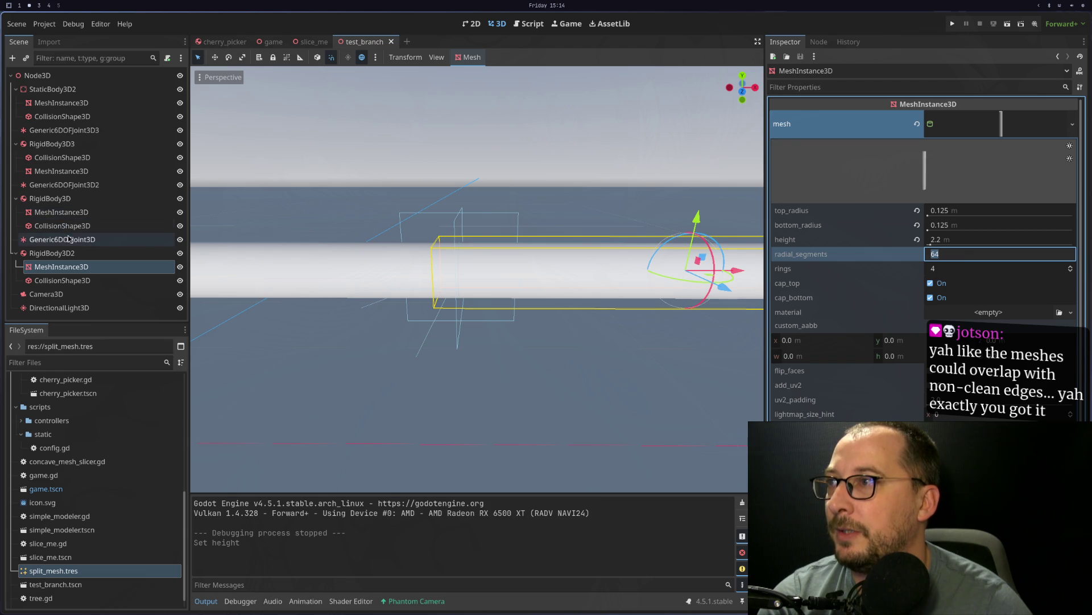
Step: Check the other rod segment's mesh height, then save and run the scene again
{"action": "left_click", "coordinate": [61, 213]}
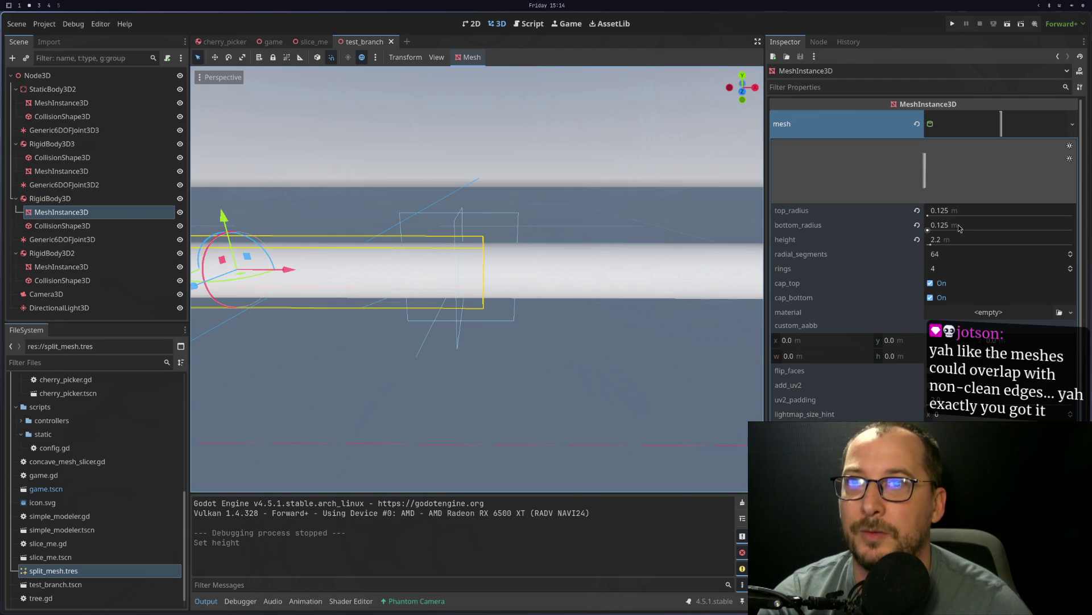
{"action": "left_click", "coordinate": [965, 242]}
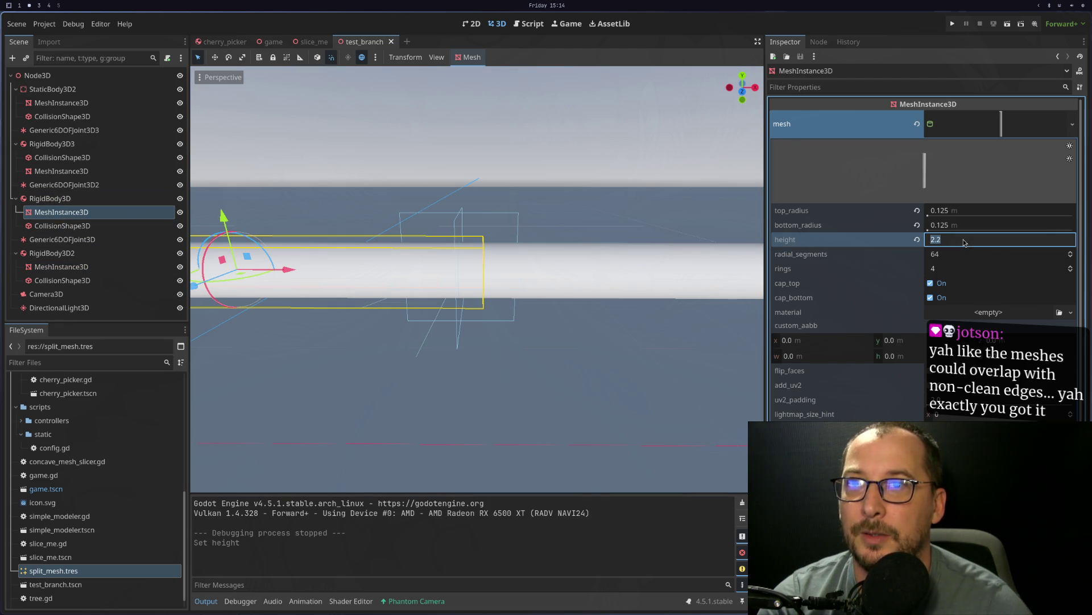
{"action": "scroll", "coordinate": [602, 285], "scroll_direction": "down", "scroll_amount": 3}
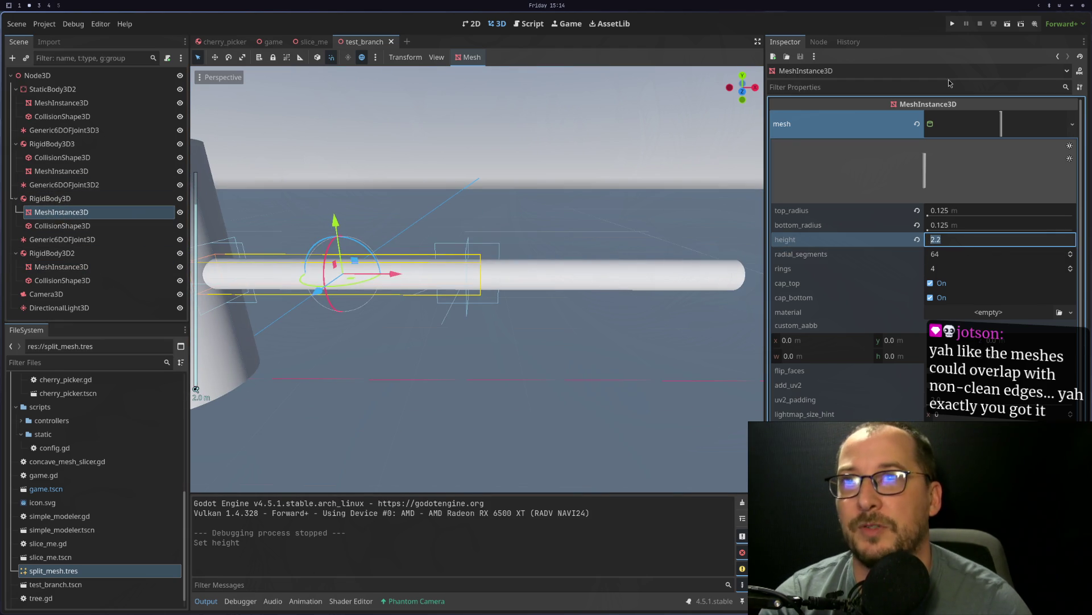
{"action": "left_click", "coordinate": [1008, 24]}
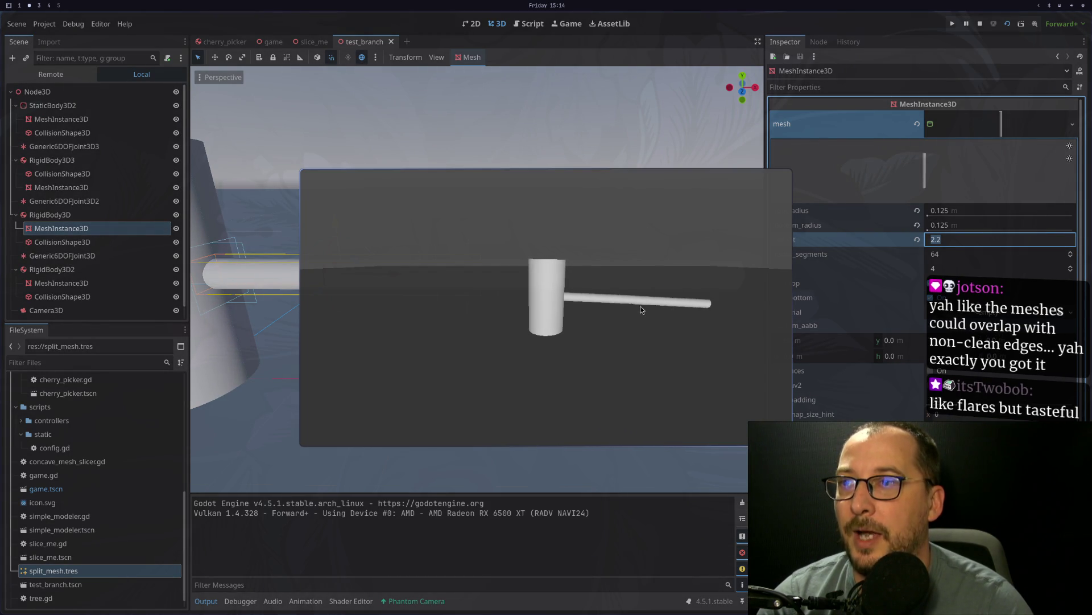
{"action": "key", "text": "super+f"}
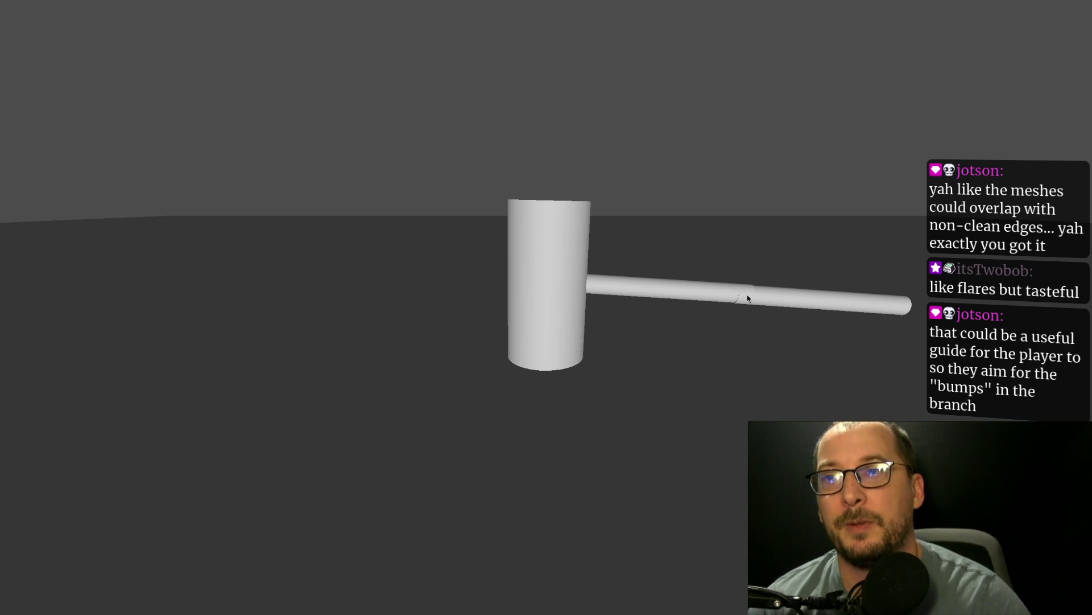
{"action": "key", "text": "super+f"}
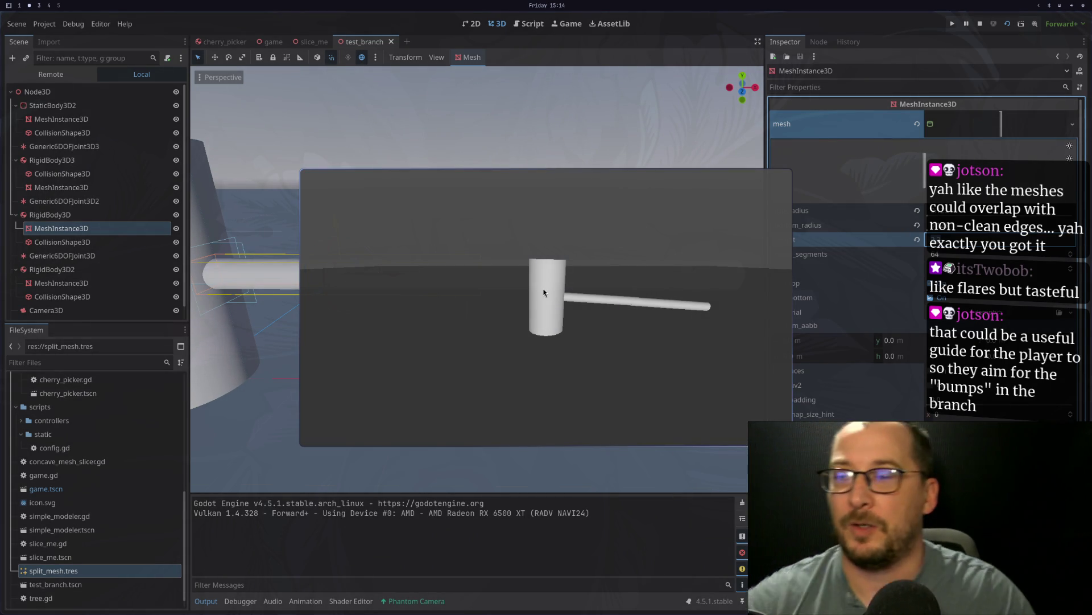
{"action": "left_click", "coordinate": [981, 24]}
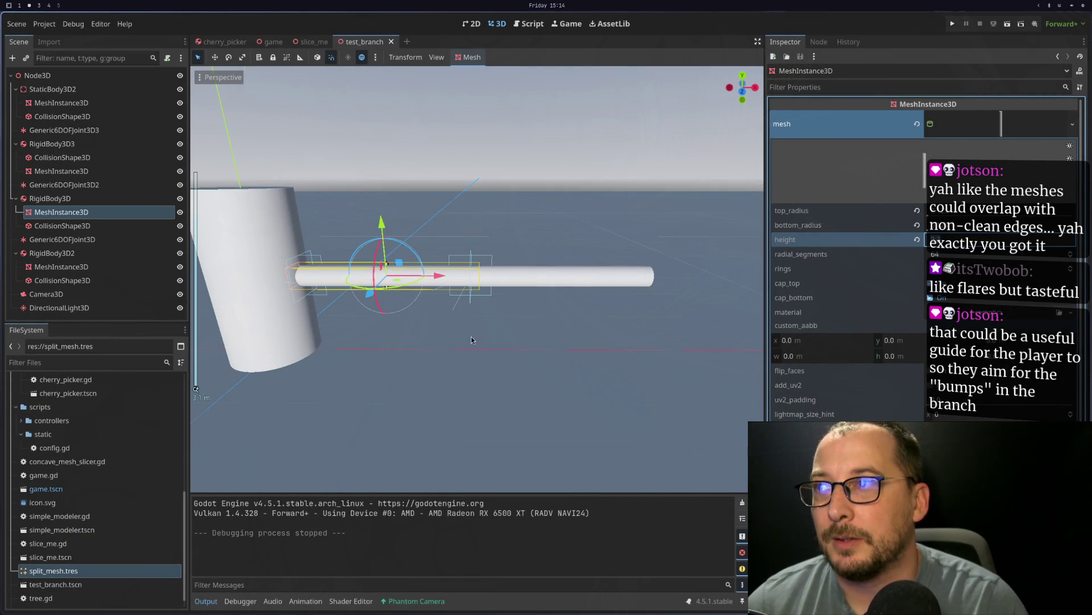
{"action": "scroll", "coordinate": [471, 340], "scroll_direction": "up", "scroll_amount": 5}
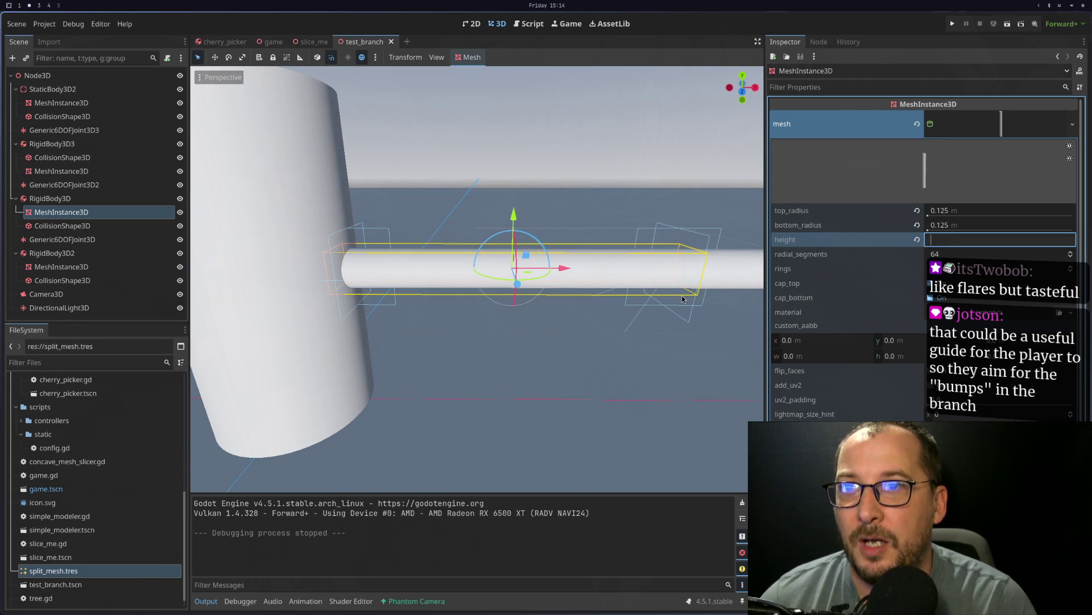
{"action": "key", "text": "Return"}
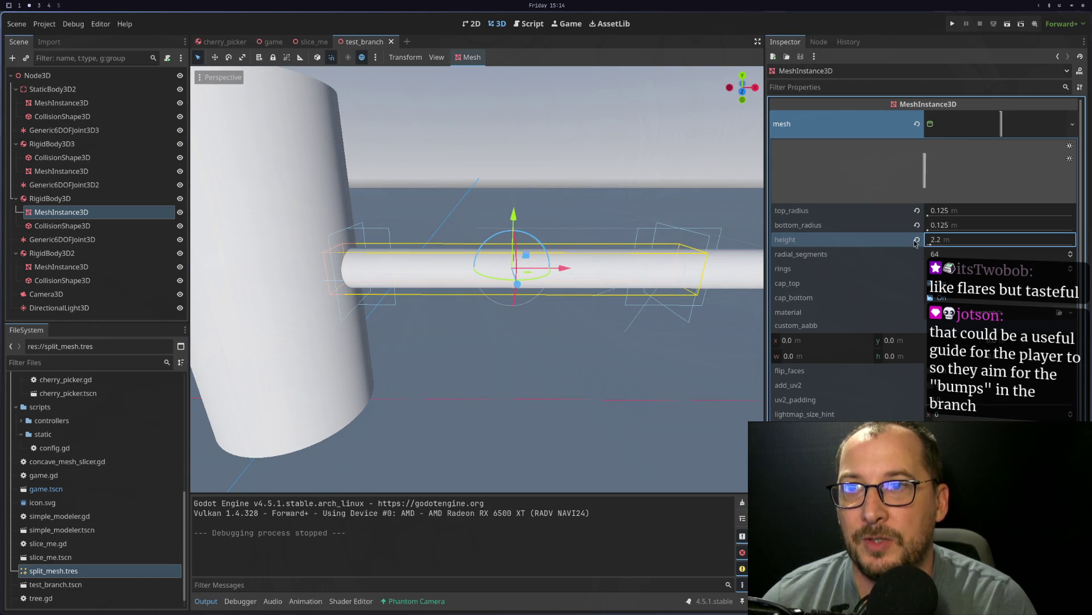
{"action": "scroll", "coordinate": [543, 320], "scroll_direction": "down", "scroll_amount": 5}
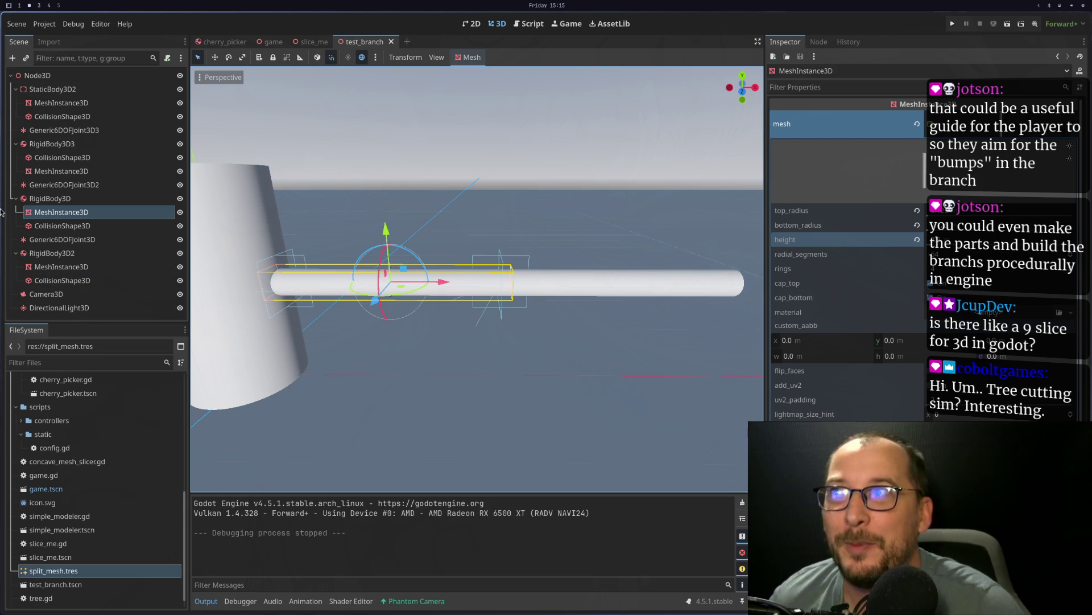
{"action": "left_click", "coordinate": [954, 32]}
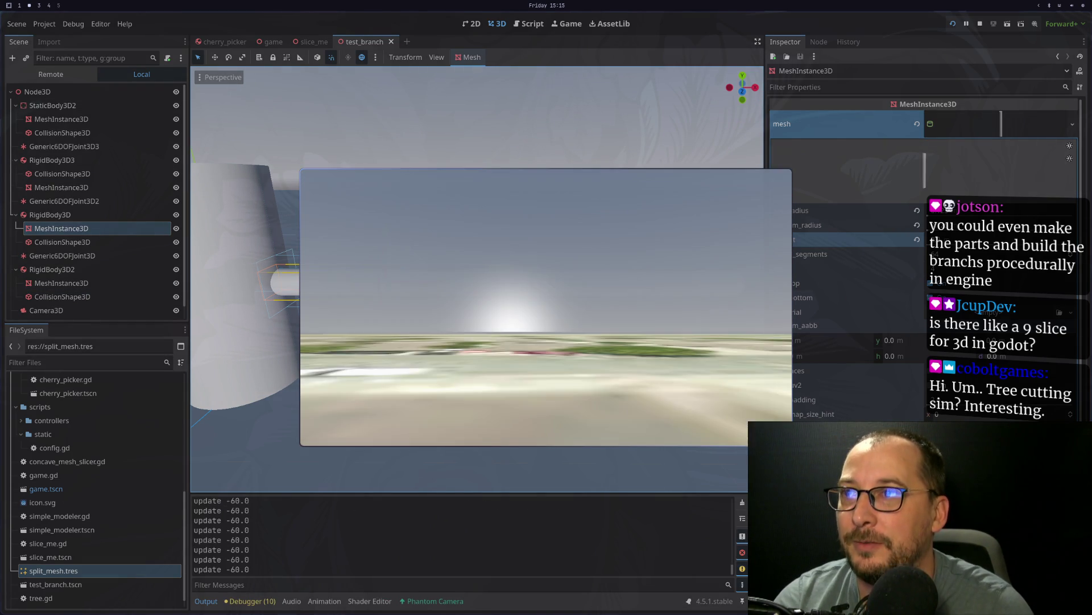
{"action": "key", "text": "w"}
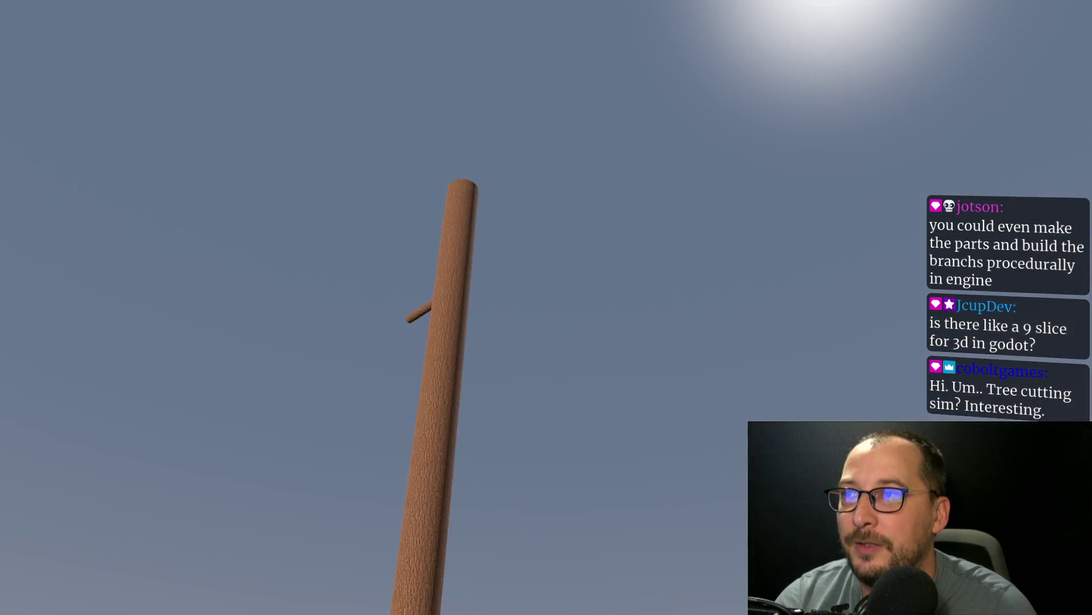
{"action": "key", "text": "w"}
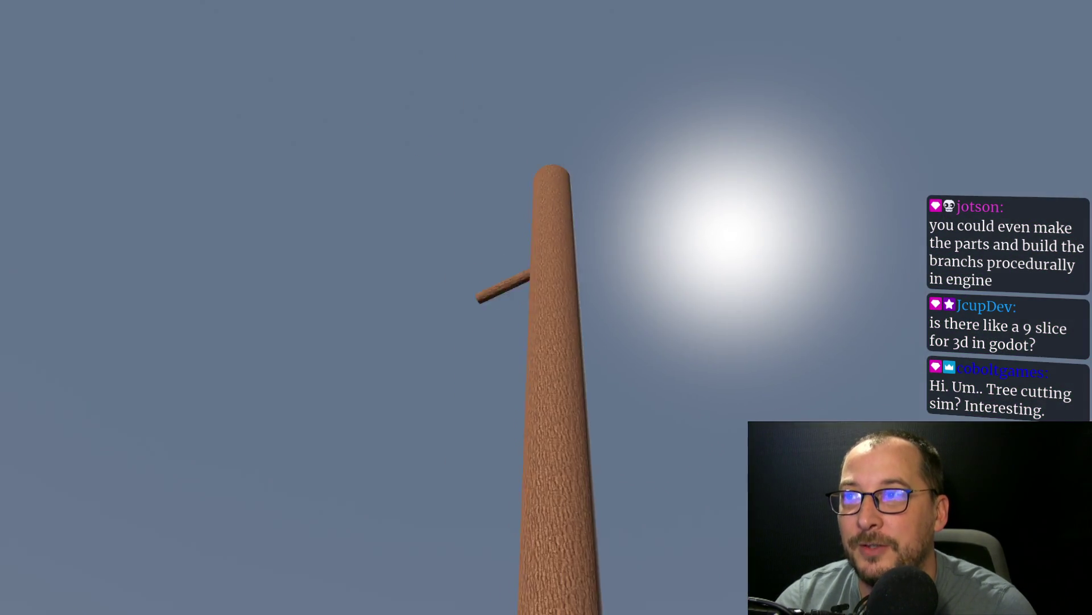
{"action": "key", "text": "w"}
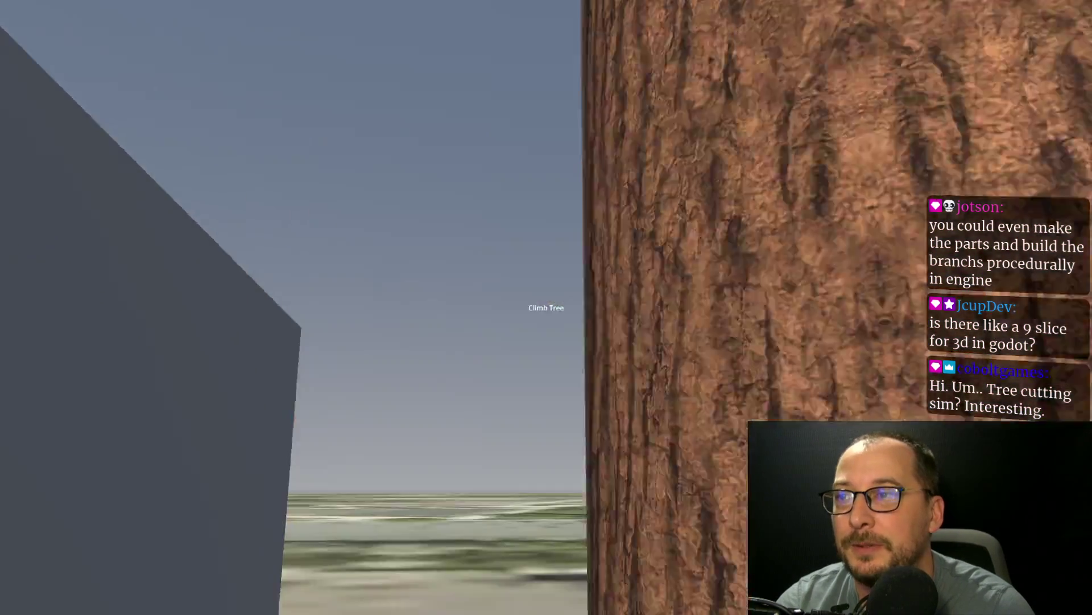
{"action": "key", "text": "w"}
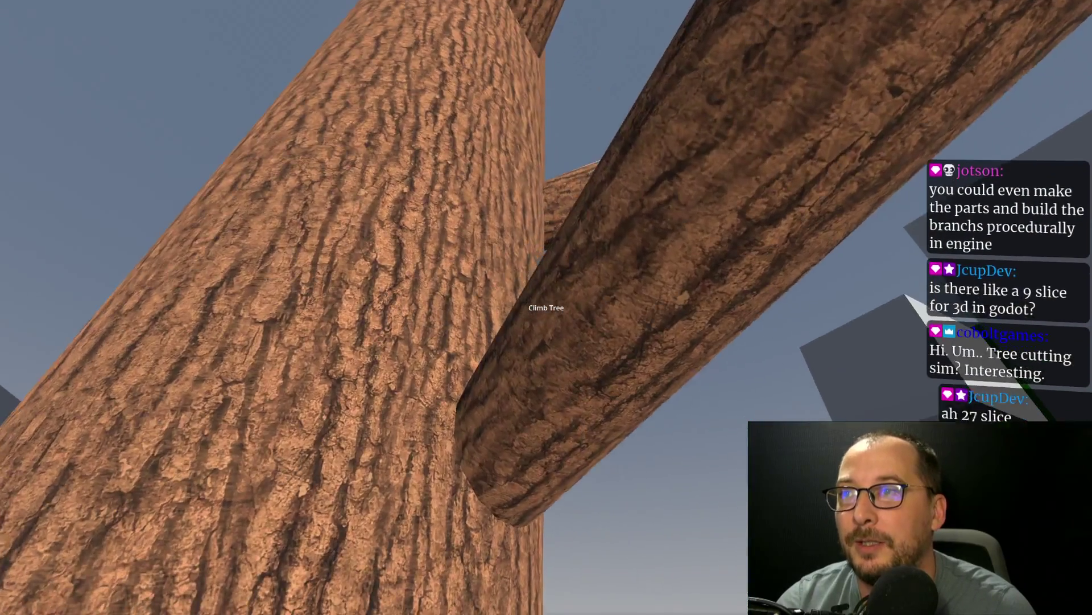
{"action": "key", "text": "w"}
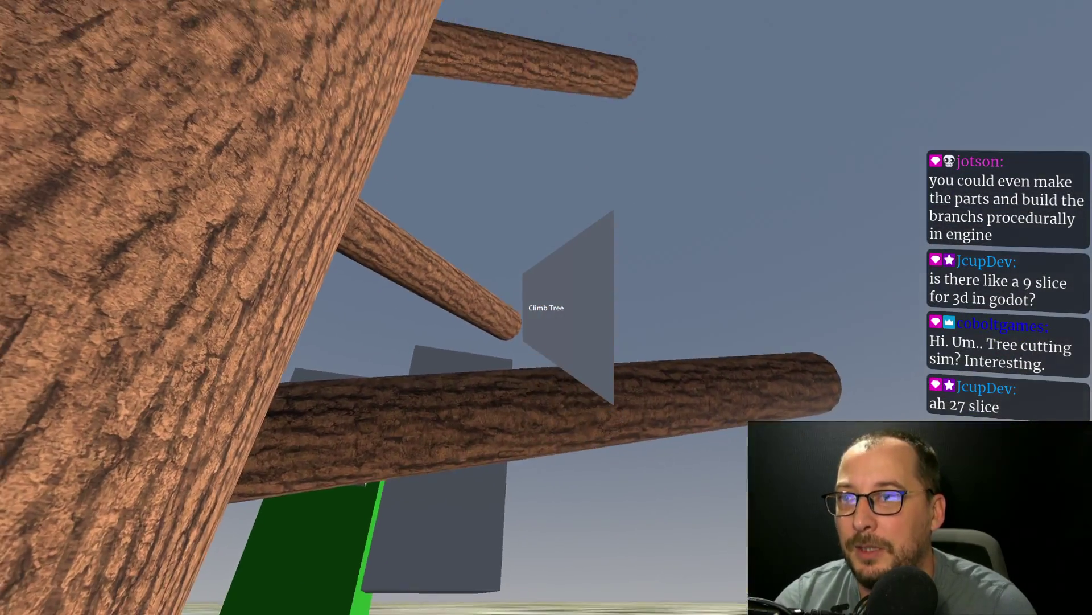
{"action": "key", "text": "w"}
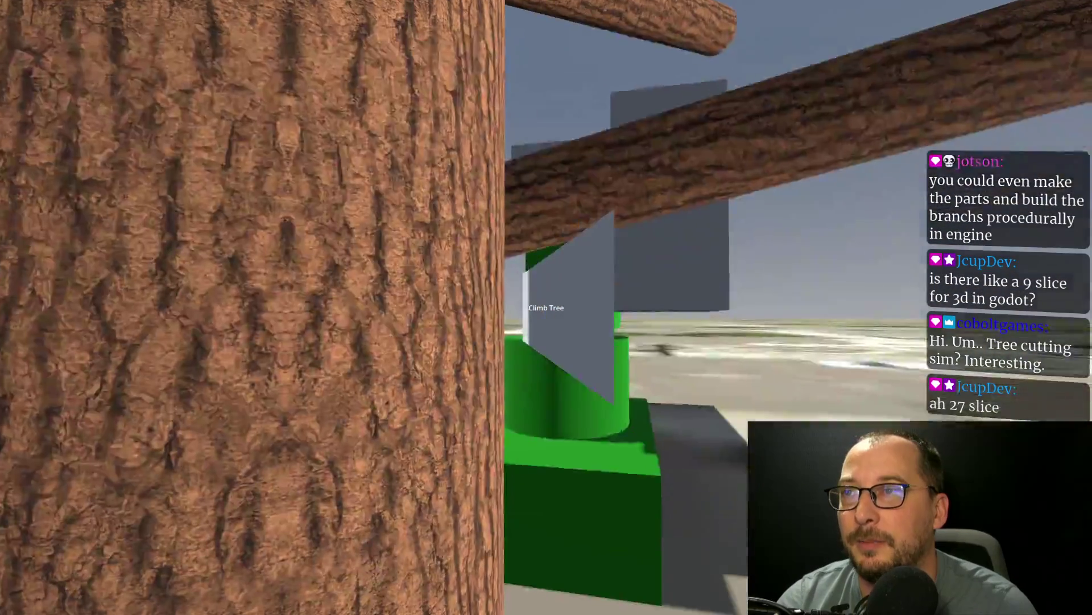
{"action": "key", "text": "w"}
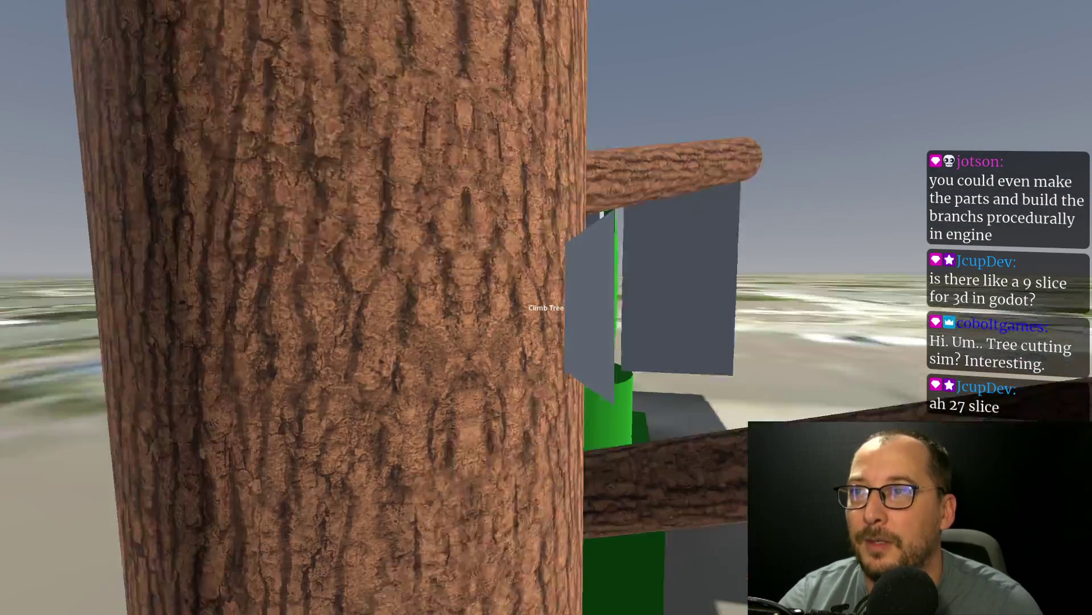
{"action": "key", "text": "Escape"}
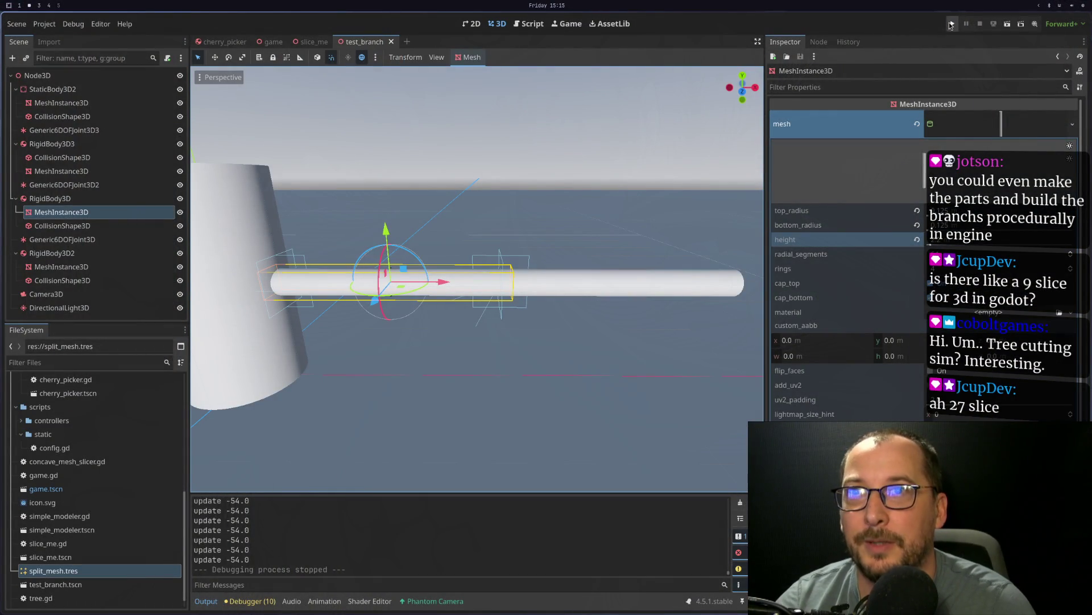
Step: Playtest the full game, quit it with F8, and switch to the notes-and-docs workspace
{"action": "left_click", "coordinate": [952, 24]}
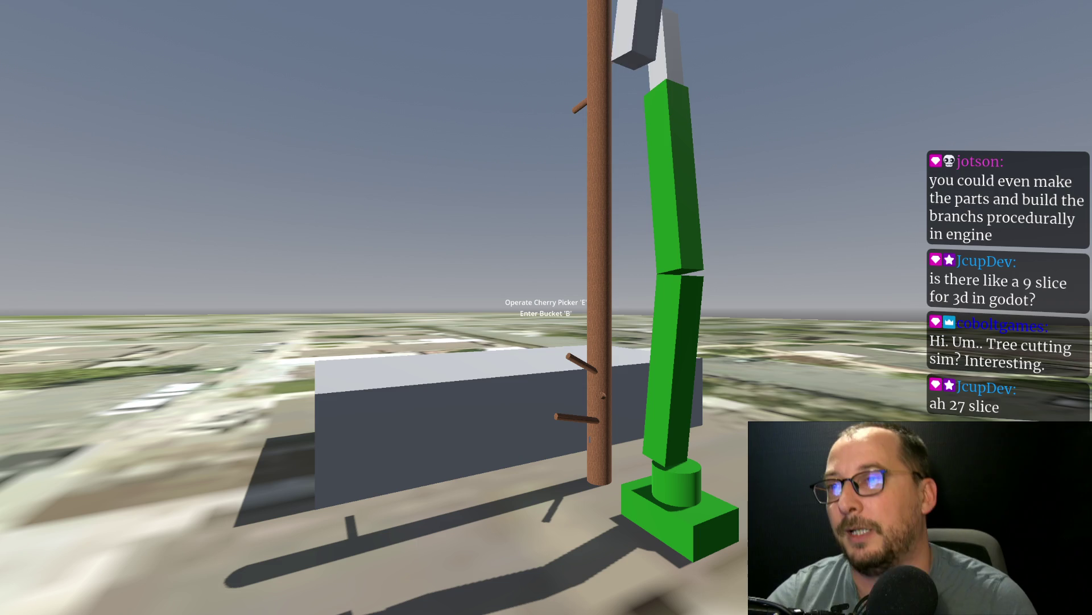
{"action": "key", "text": "F8"}
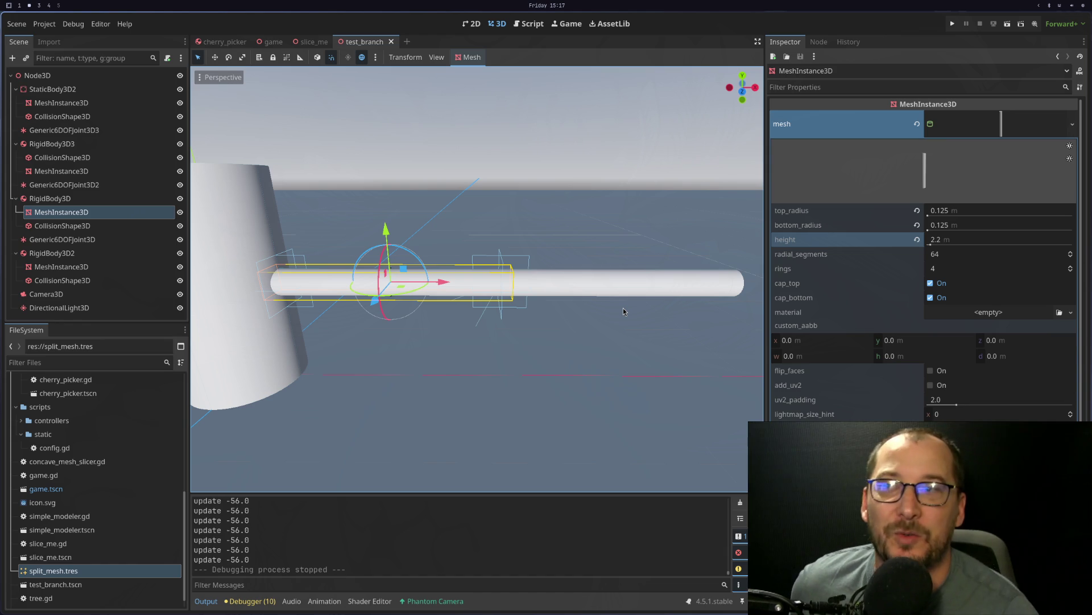
{"action": "scroll", "coordinate": [464, 334], "scroll_direction": "up", "scroll_amount": 8}
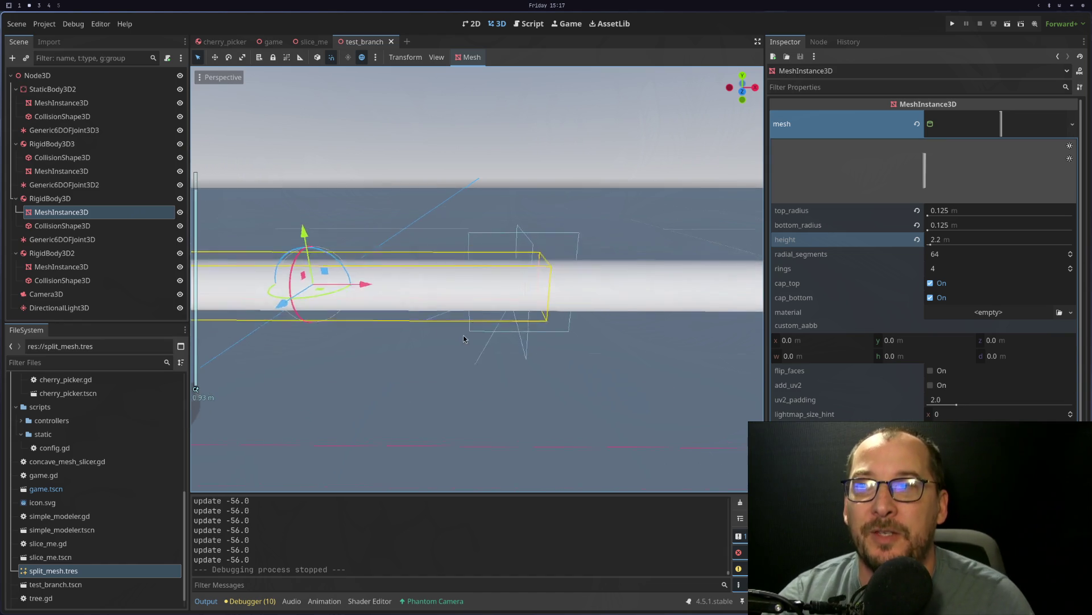
{"action": "key", "text": "super+3"}
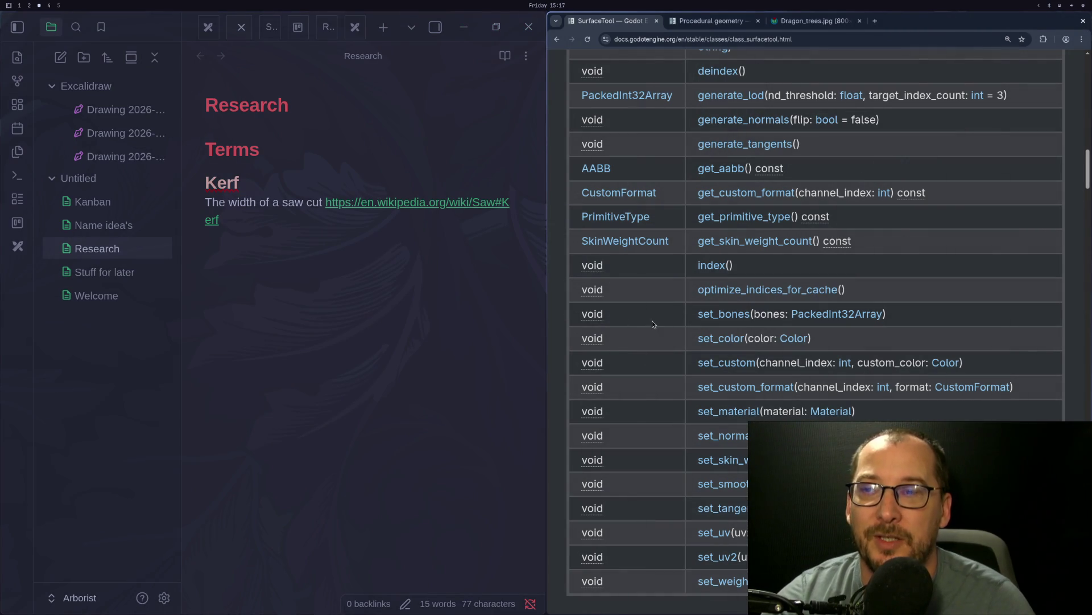
Step: Switch to the Obsidian workspace showing the Research note's Terms section
{"action": "key", "text": "super+1"}
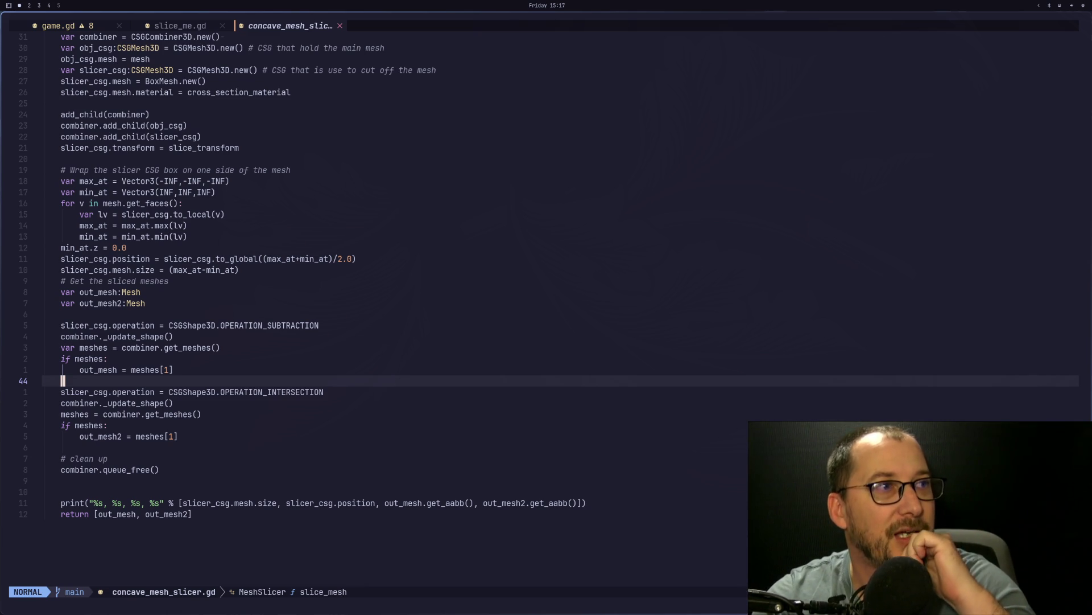
Step: Switch to the Neovim workspace showing concave_mesh_slicer.gd
{"action": "key", "text": "super+2"}
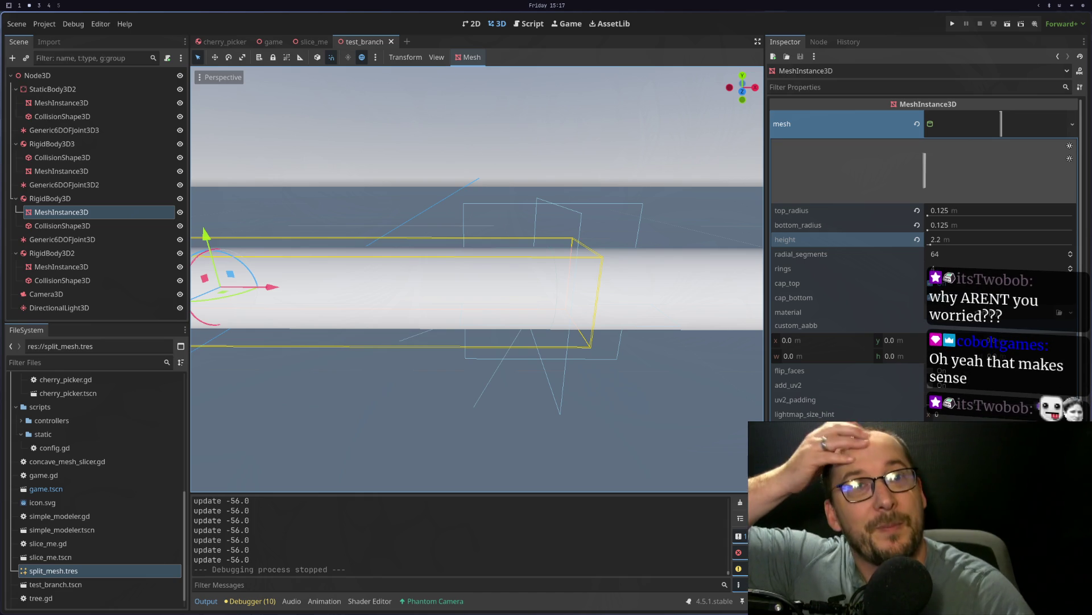
{"action": "mouse_move", "coordinate": [433, 357]}
{"action": "left_mouse_down"}
{"action": "mouse_move", "coordinate": [431, 319]}
{"action": "mouse_move", "coordinate": [398, 318]}
{"action": "mouse_move", "coordinate": [416, 301]}
{"action": "mouse_move", "coordinate": [499, 337]}
{"action": "left_mouse_up"}
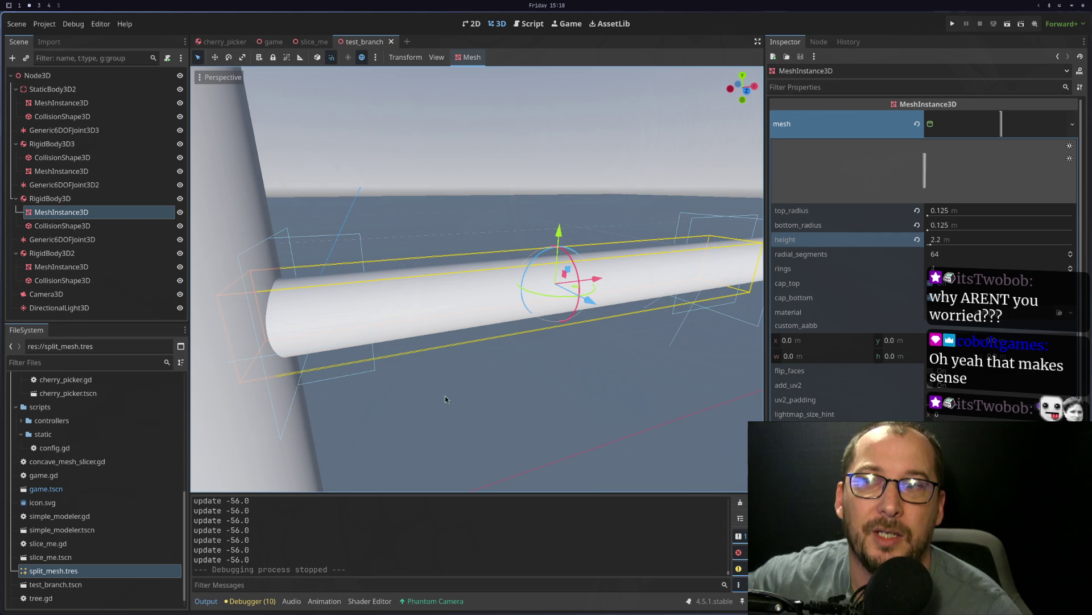
{"action": "mouse_move", "coordinate": [532, 399]}
{"action": "left_mouse_down"}
{"action": "mouse_move", "coordinate": [538, 389]}
{"action": "mouse_move", "coordinate": [450, 404]}
{"action": "mouse_move", "coordinate": [470, 377]}
{"action": "mouse_move", "coordinate": [600, 360]}
{"action": "mouse_move", "coordinate": [519, 389]}
{"action": "mouse_move", "coordinate": [634, 369]}
{"action": "mouse_move", "coordinate": [549, 370]}
{"action": "mouse_move", "coordinate": [582, 361]}
{"action": "left_mouse_up"}
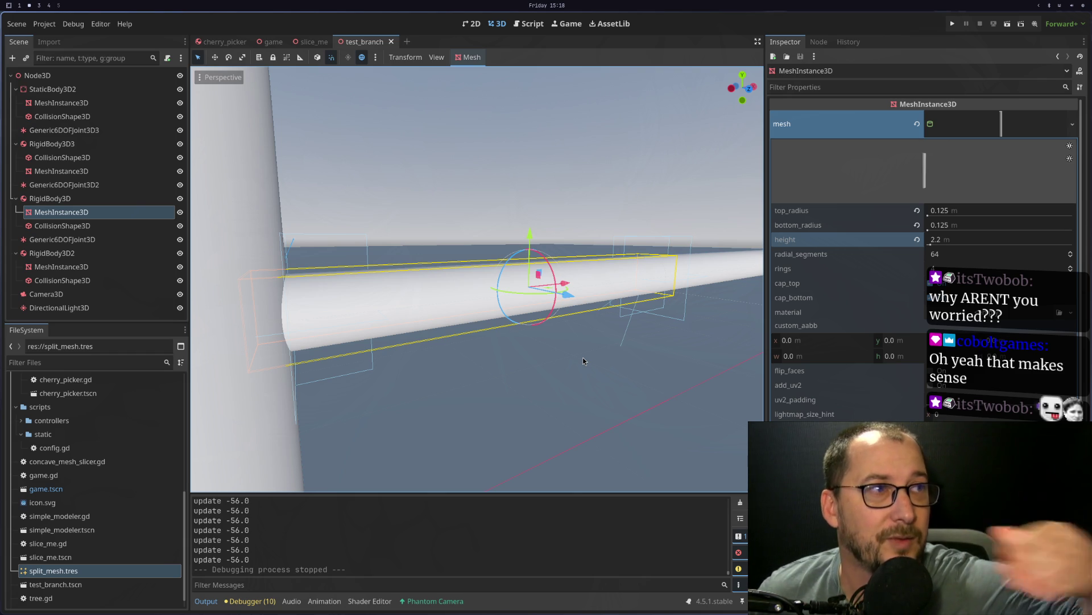
{"action": "mouse_move", "coordinate": [620, 339]}
{"action": "left_mouse_down"}
{"action": "mouse_move", "coordinate": [538, 380]}
{"action": "mouse_move", "coordinate": [606, 373]}
{"action": "mouse_move", "coordinate": [434, 434]}
{"action": "mouse_move", "coordinate": [455, 421]}
{"action": "left_mouse_up"}
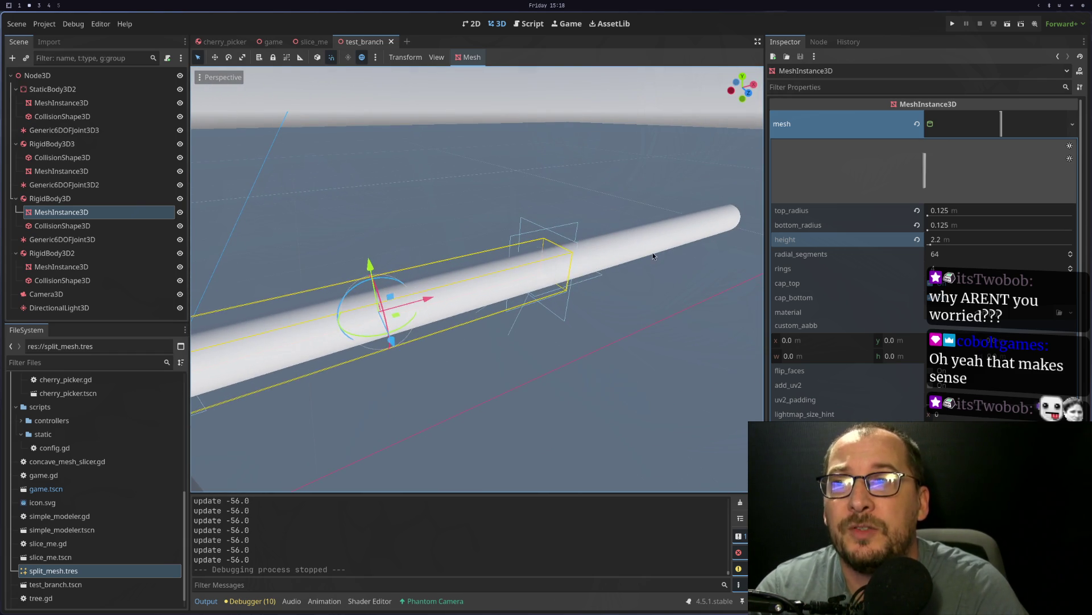
{"action": "left_click", "coordinate": [654, 256]}
{"action": "left_click", "coordinate": [483, 287]}
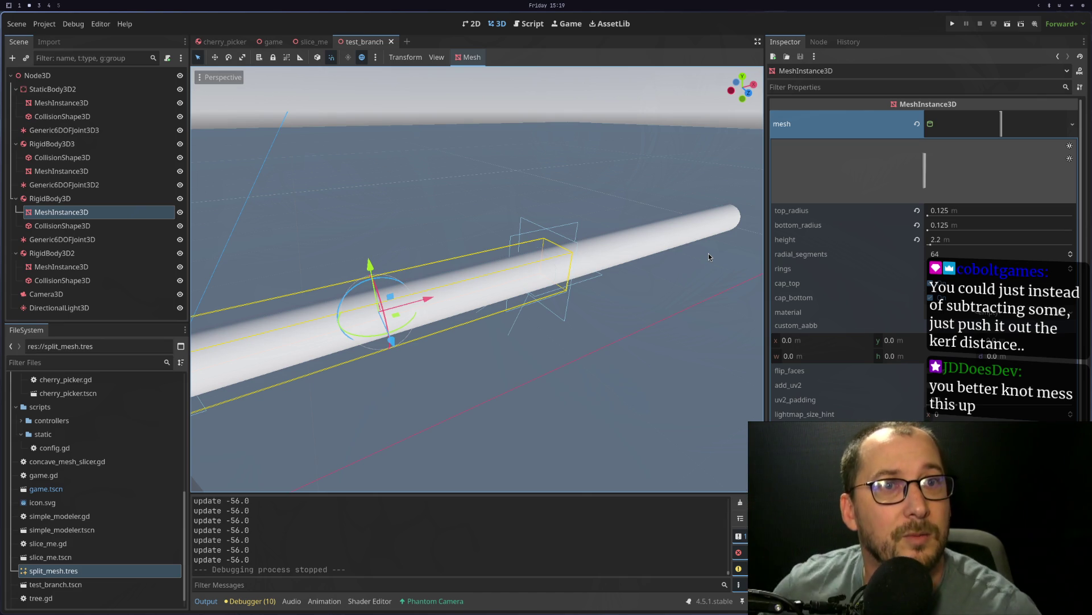
{"action": "key", "text": "super+4"}
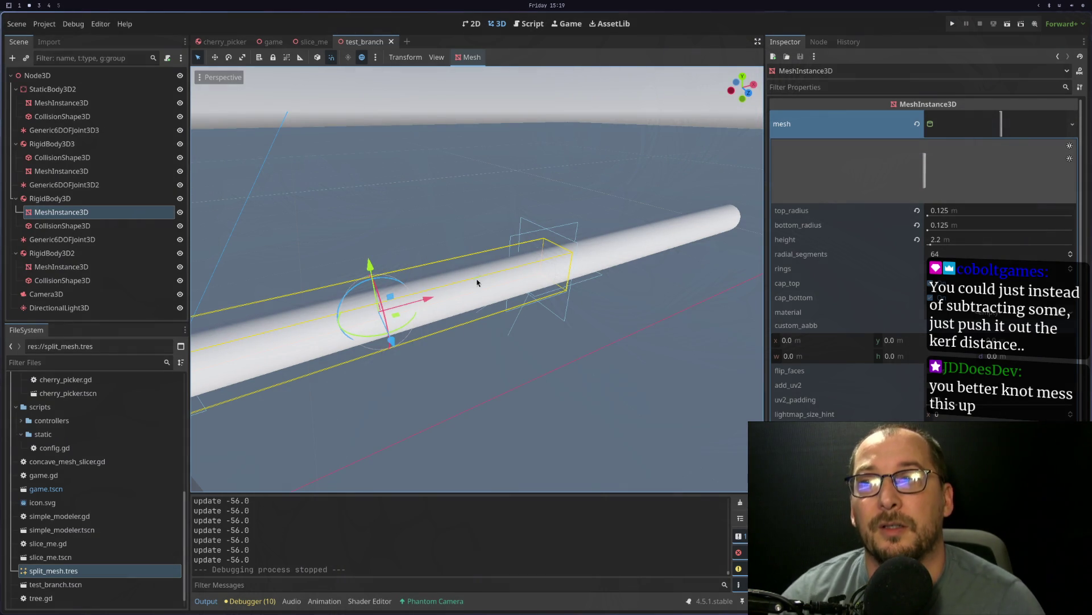
{"action": "scroll", "coordinate": [503, 307], "scroll_direction": "up", "scroll_amount": 3}
{"action": "mouse_move", "coordinate": [650, 282]}
{"action": "left_mouse_down"}
{"action": "mouse_move", "coordinate": [551, 315]}
{"action": "mouse_move", "coordinate": [622, 304]}
{"action": "mouse_move", "coordinate": [593, 330]}
{"action": "mouse_move", "coordinate": [479, 360]}
{"action": "mouse_move", "coordinate": [609, 343]}
{"action": "mouse_move", "coordinate": [588, 340]}
{"action": "left_mouse_up"}
{"action": "scroll", "coordinate": [629, 333], "scroll_direction": "down", "scroll_amount": 2}
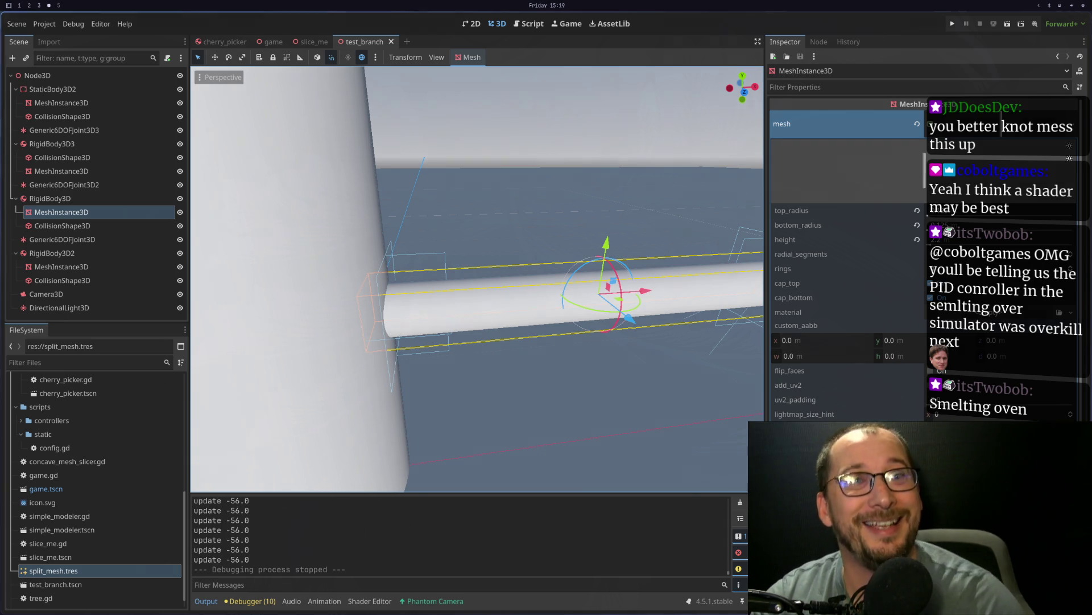
{"action": "scroll", "coordinate": [589, 278], "scroll_direction": "down", "scroll_amount": 5}
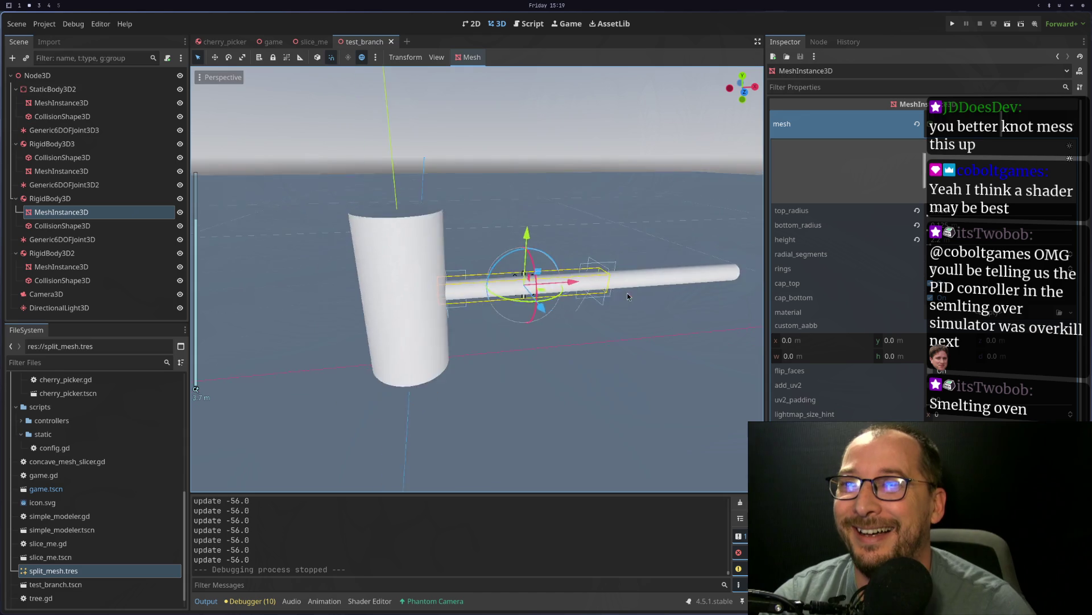
{"action": "scroll", "coordinate": [502, 297], "scroll_direction": "up", "scroll_amount": 5}
{"action": "mouse_move", "coordinate": [502, 297]}
{"action": "left_mouse_down"}
{"action": "mouse_move", "coordinate": [443, 301]}
{"action": "mouse_move", "coordinate": [533, 384]}
{"action": "mouse_move", "coordinate": [455, 308]}
{"action": "mouse_move", "coordinate": [541, 339]}
{"action": "mouse_move", "coordinate": [558, 313]}
{"action": "mouse_move", "coordinate": [507, 303]}
{"action": "mouse_move", "coordinate": [488, 315]}
{"action": "left_mouse_up"}
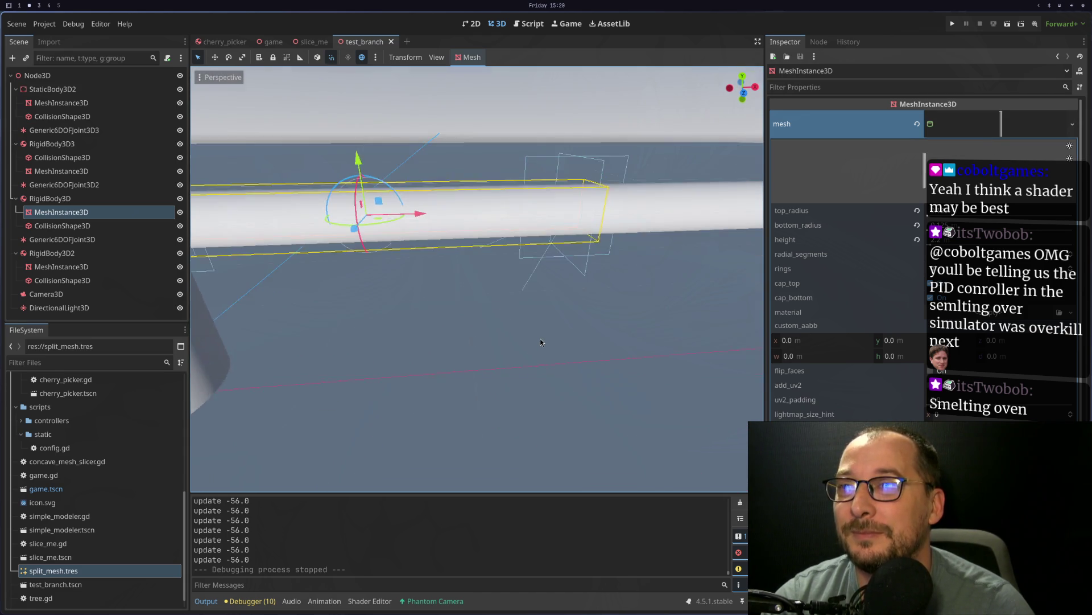
{"action": "scroll", "coordinate": [541, 339], "scroll_direction": "down", "scroll_amount": 3}
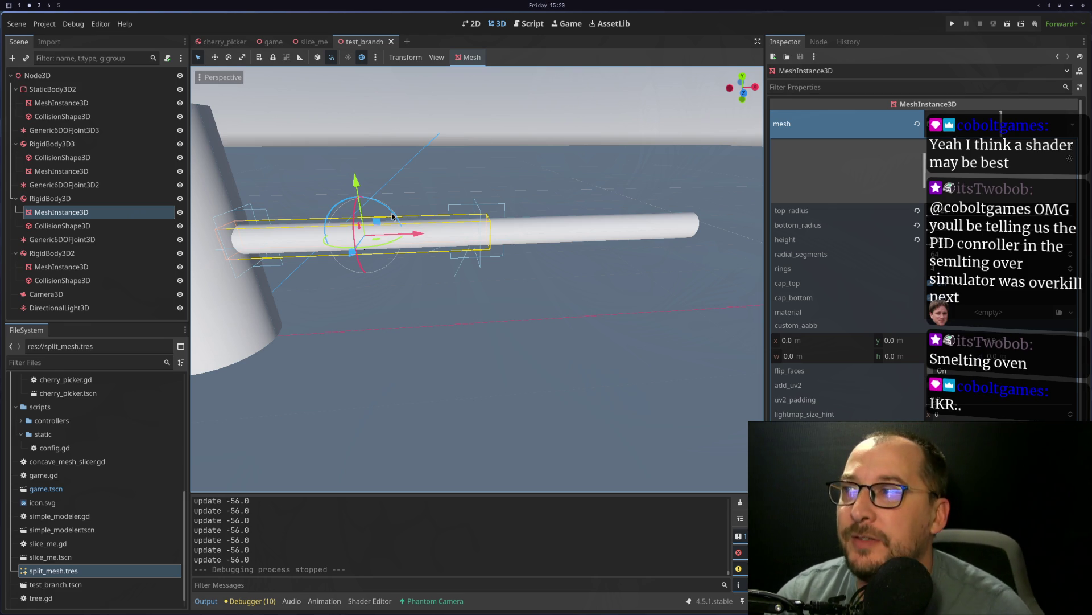
{"action": "left_click", "coordinate": [476, 206]}
Step: Set the Generic6DOFJoint3D's y-axis linear spring stiffness to 1
{"action": "left_click", "coordinate": [476, 206]}
{"action": "scroll", "coordinate": [490, 219], "scroll_direction": "up", "scroll_amount": 5}
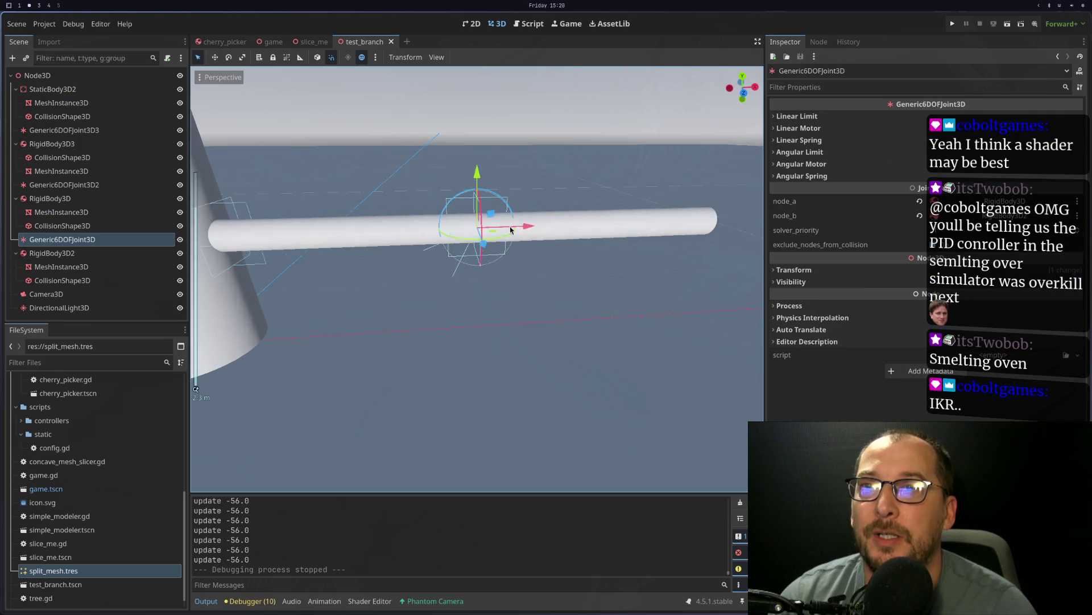
{"action": "left_click", "coordinate": [793, 140]}
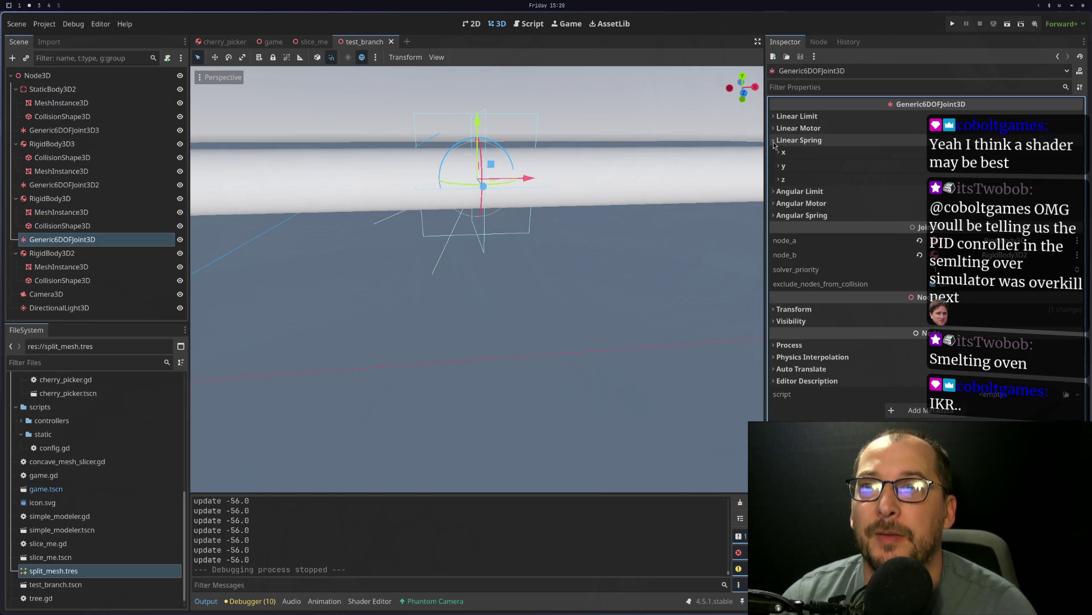
{"action": "left_click", "coordinate": [779, 165]}
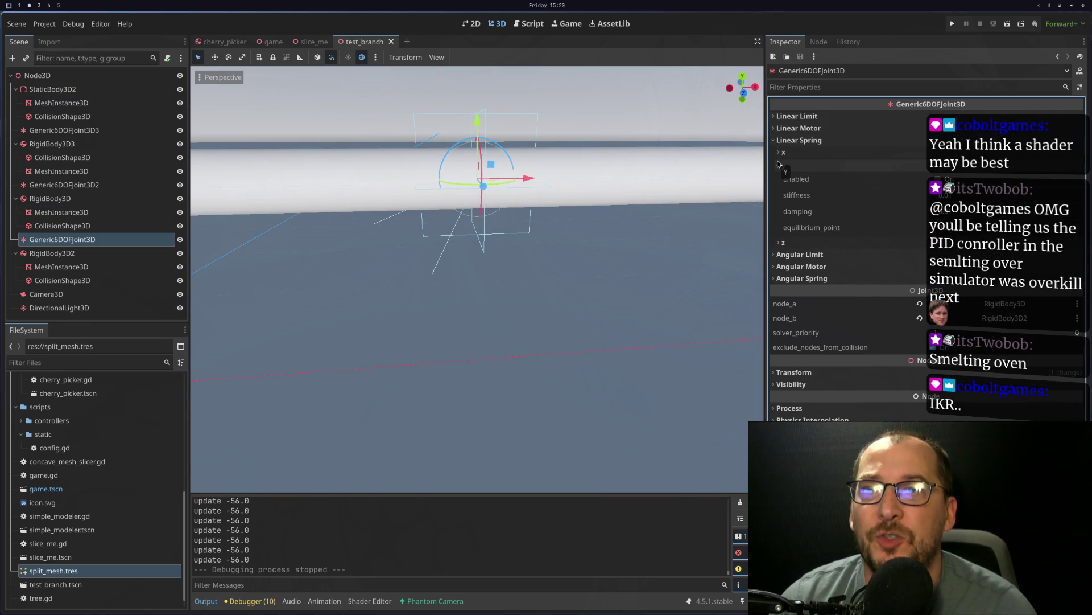
{"action": "left_click", "coordinate": [806, 198]}
{"action": "left_click", "coordinate": [925, 197]}
{"action": "type", "text": "1"}
{"action": "key", "text": "Tab"}
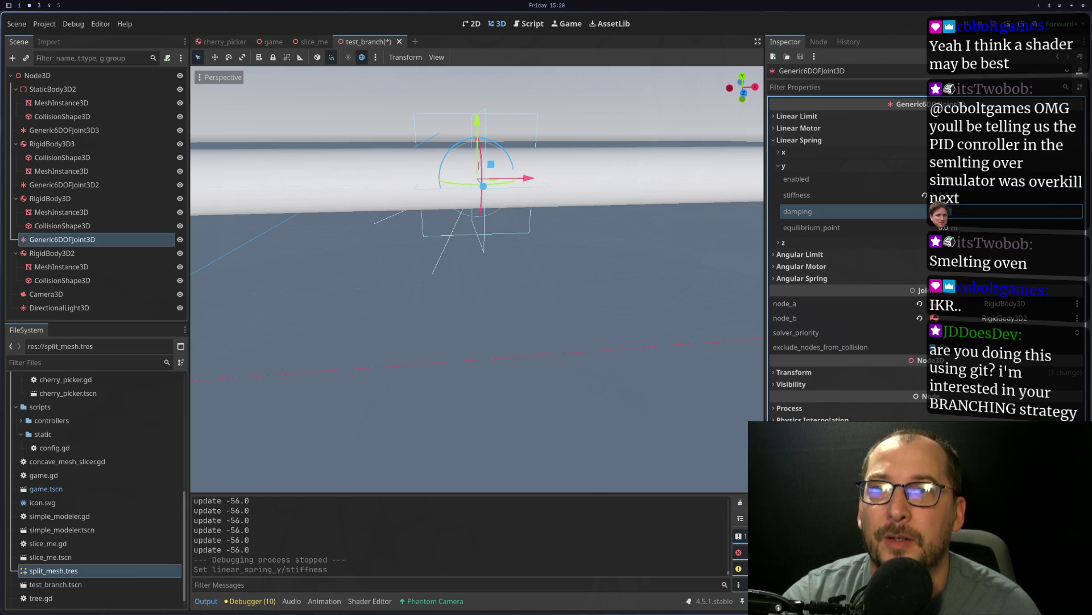
Step: Re-adjust and commit the y-axis spring stiffness several times, then expand the x-axis spring settings
{"action": "left_click", "coordinate": [965, 201]}
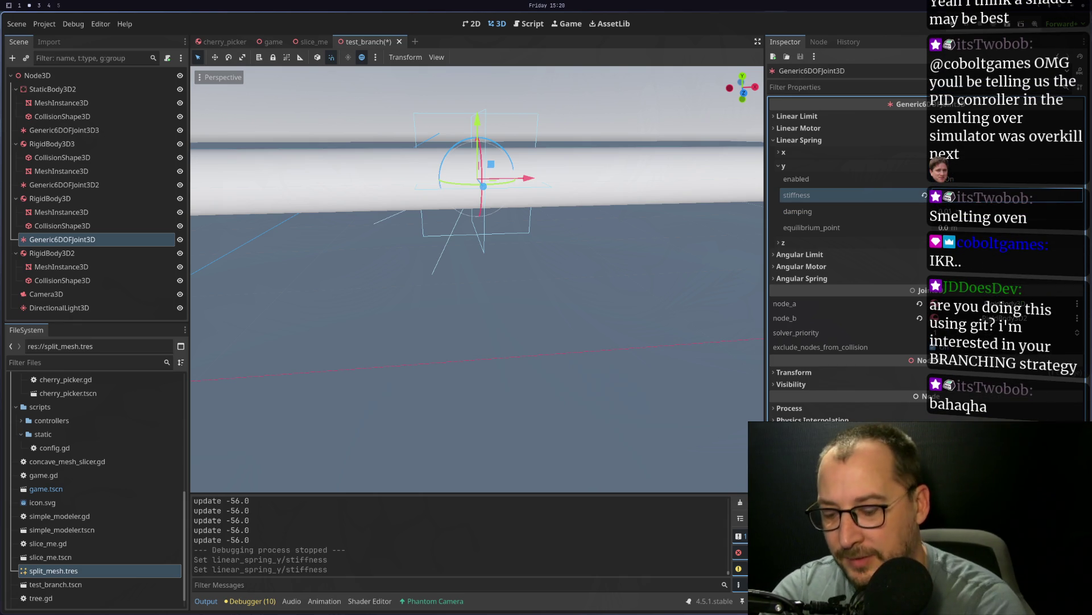
{"action": "key", "text": "Tab"}
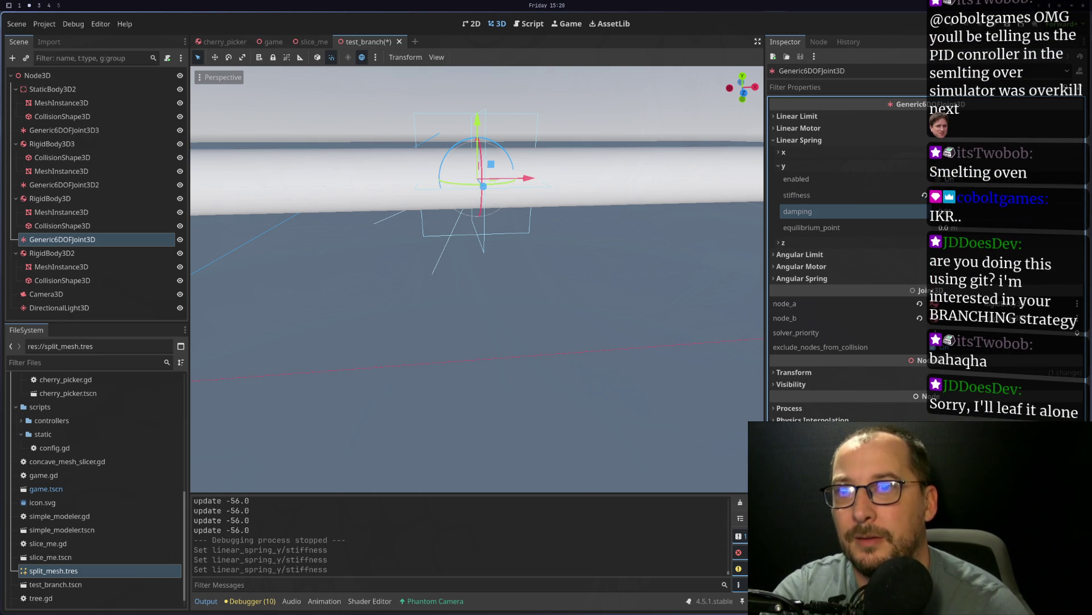
{"action": "key", "text": "shift+Tab"}
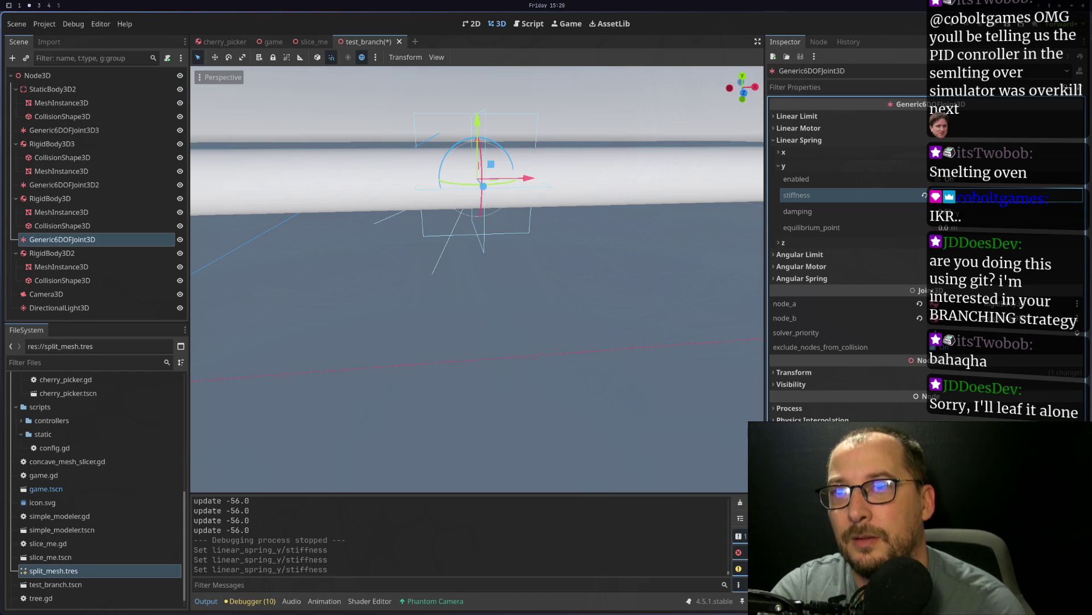
{"action": "key", "text": "Tab"}
{"action": "key", "text": "shift+Tab"}
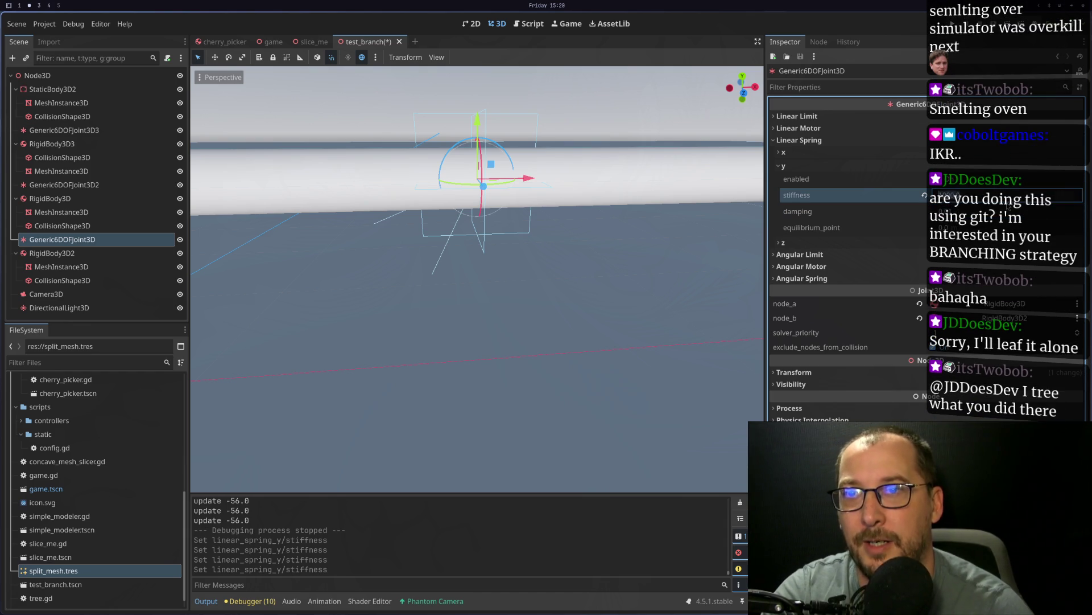
{"action": "key", "text": "Tab"}
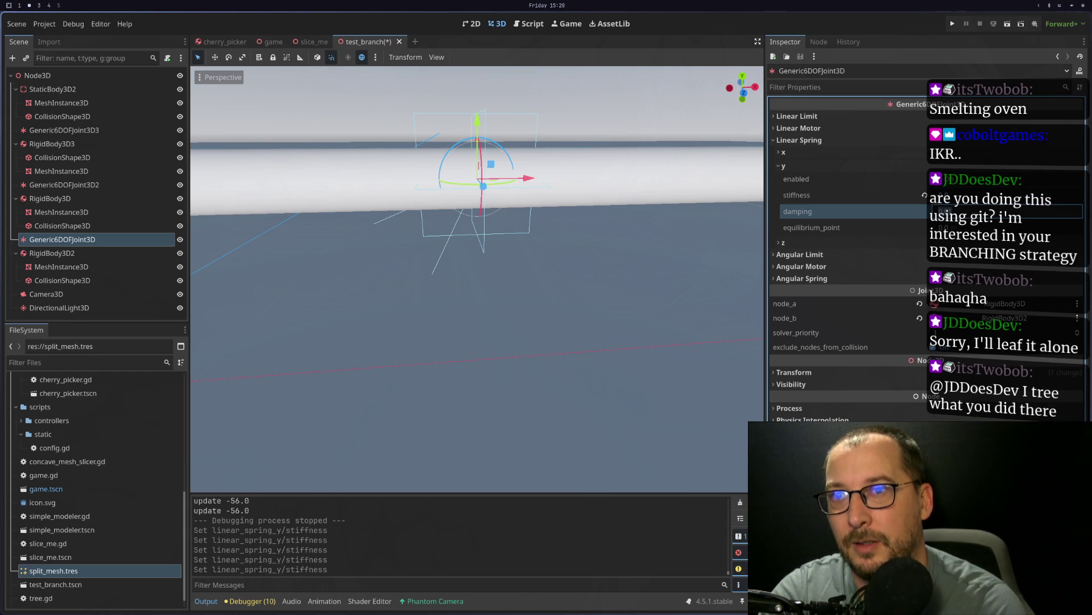
{"action": "key", "text": "shift+Tab"}
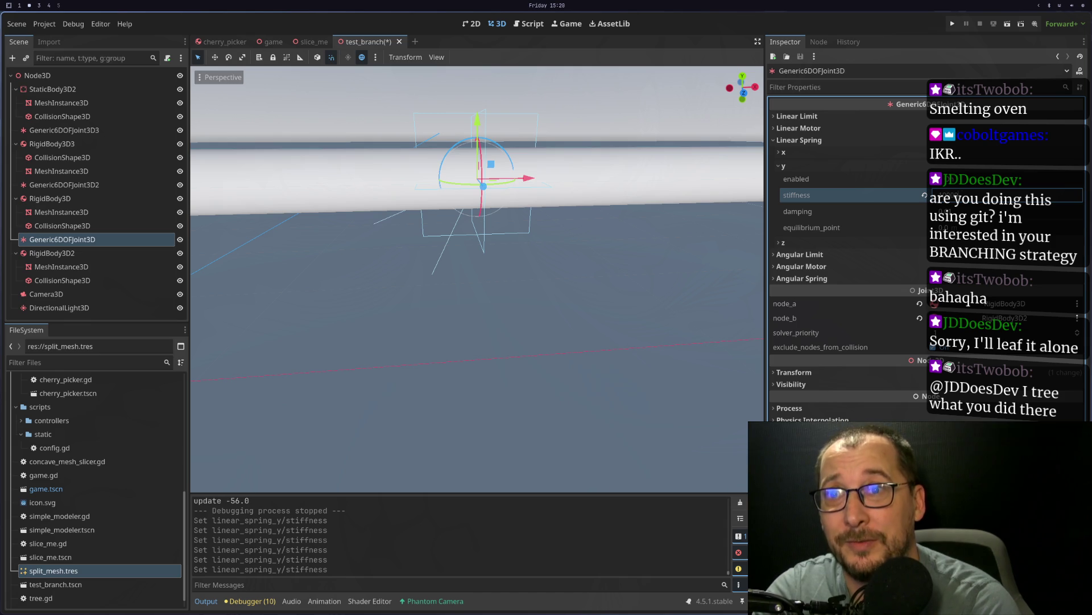
{"action": "key", "text": "Tab"}
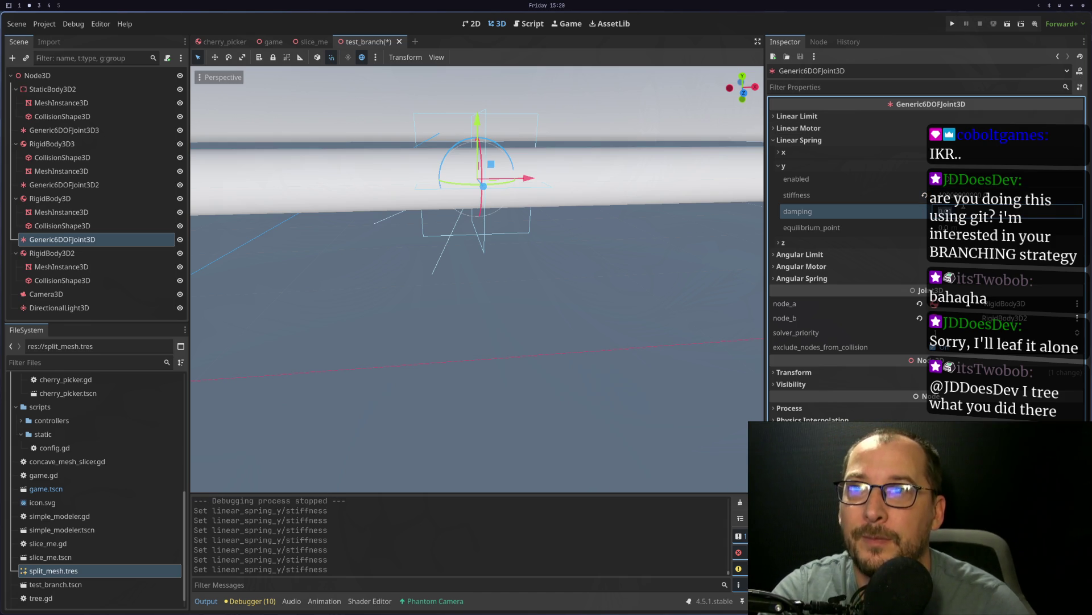
{"action": "left_click", "coordinate": [1002, 194]}
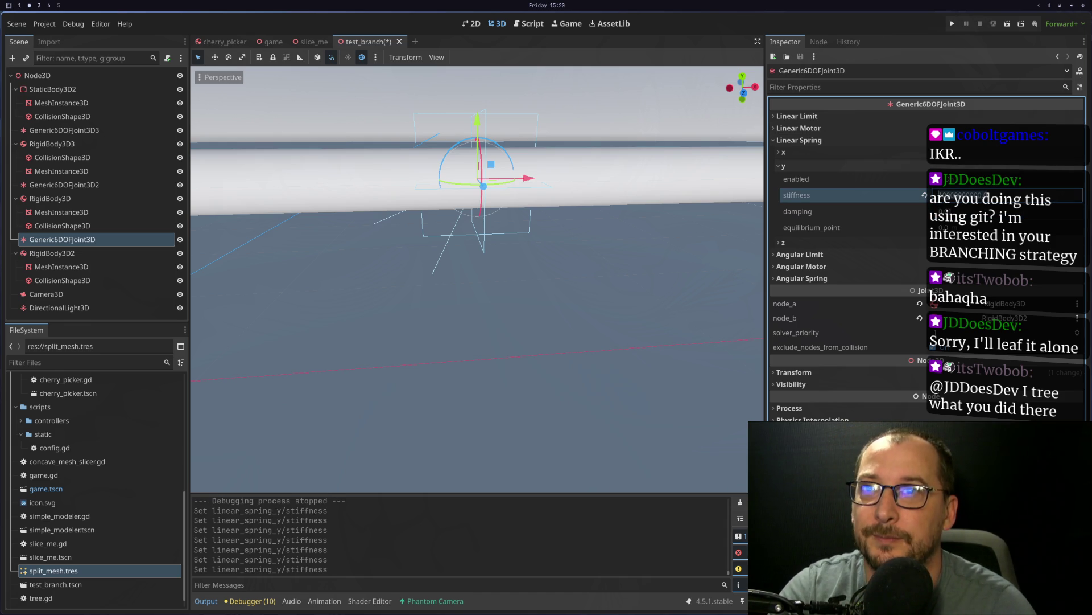
{"action": "left_click", "coordinate": [882, 155]}
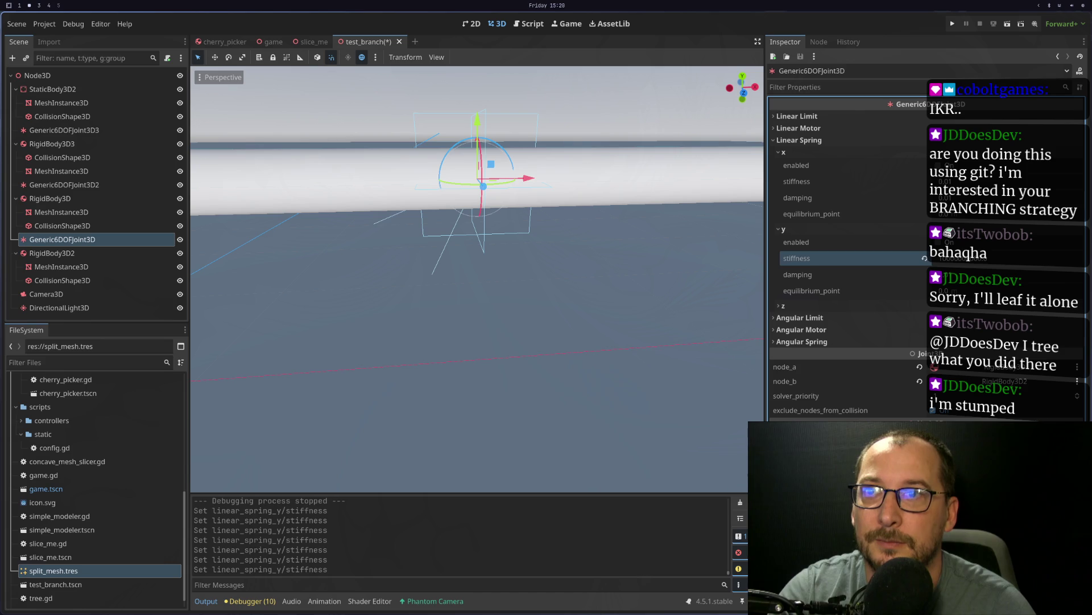